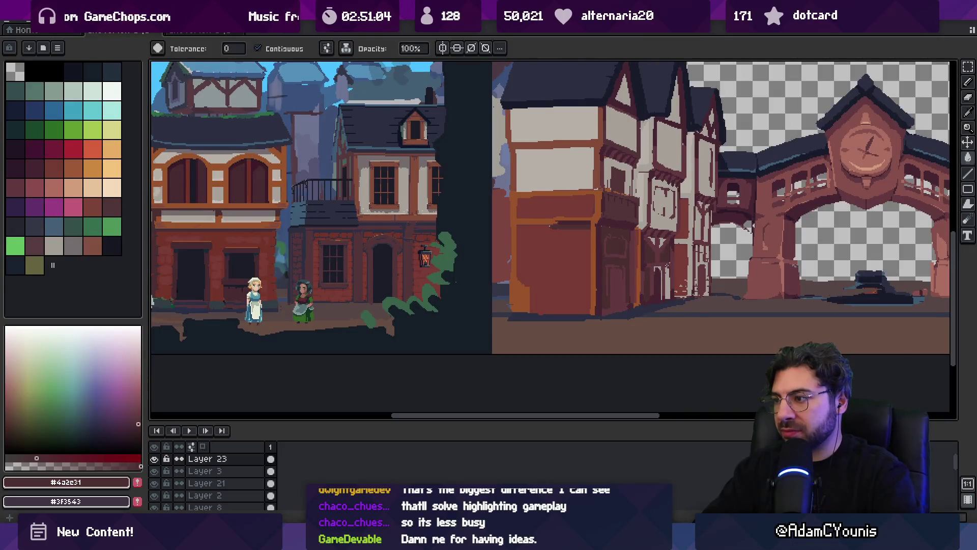
# - Sample the wall's brick colour and darken a small patch of the front house's doorway
pyautogui.keyDown('alt'); pyautogui.click(624, 263); pyautogui.keyUp('alt')
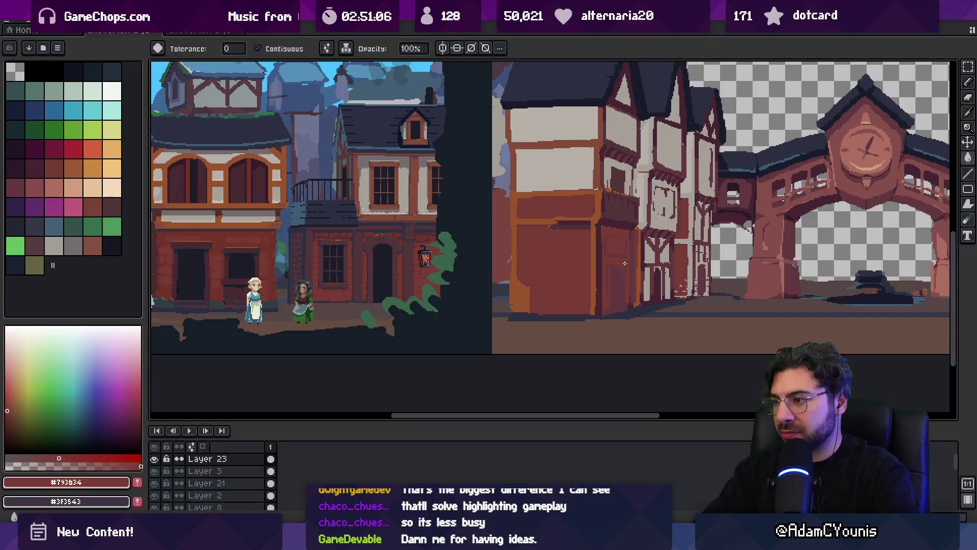
pyautogui.click(662, 263)
pyautogui.scroll(3, 663, 263)
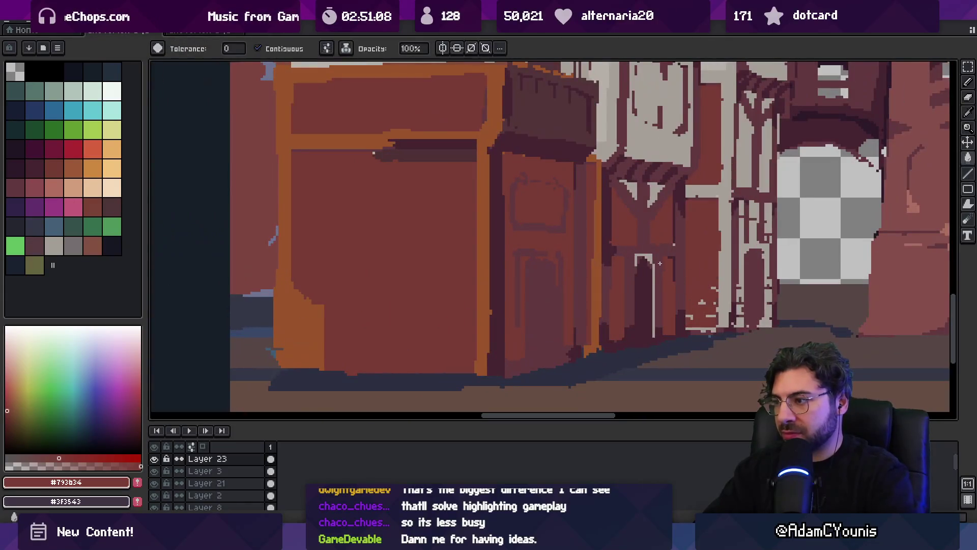
pyautogui.press('z')
pyautogui.scroll(-3, 650, 196)
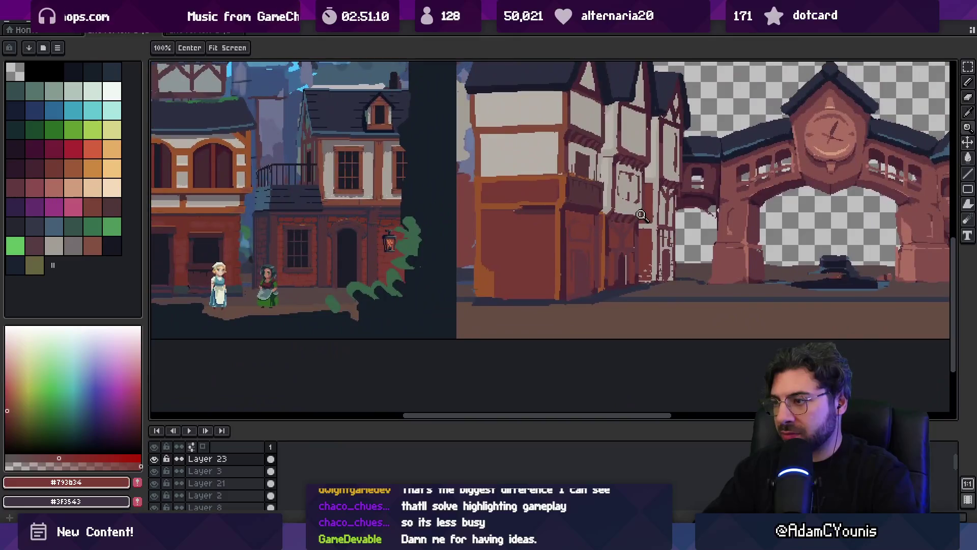
pyautogui.scroll(3, 659, 245)
# - Bucket-fill the door area and the light strip beside it with the darker brick colour #793B34
pyautogui.press('g')
pyautogui.click(657, 266)
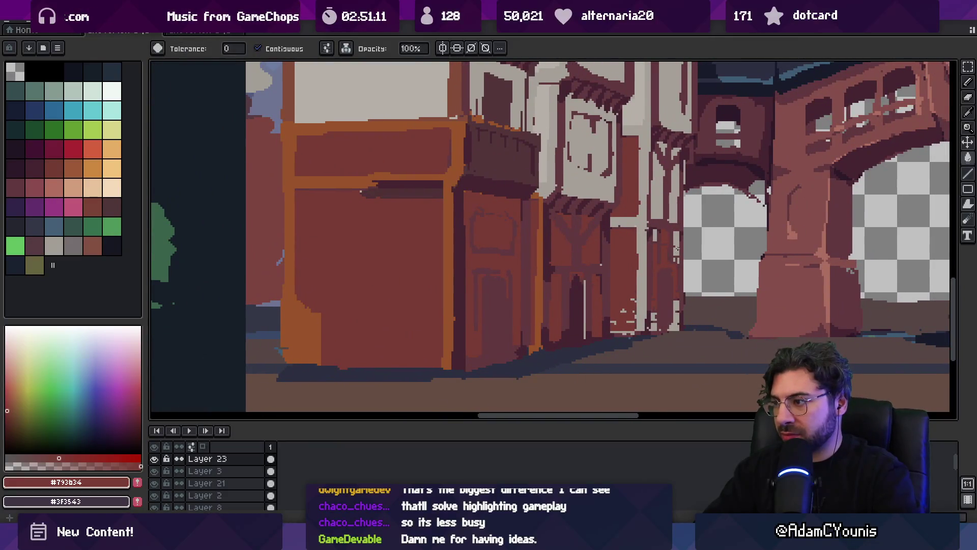
pyautogui.click(678, 317)
pyautogui.press('z')
pyautogui.scroll(-3, 605, 285)
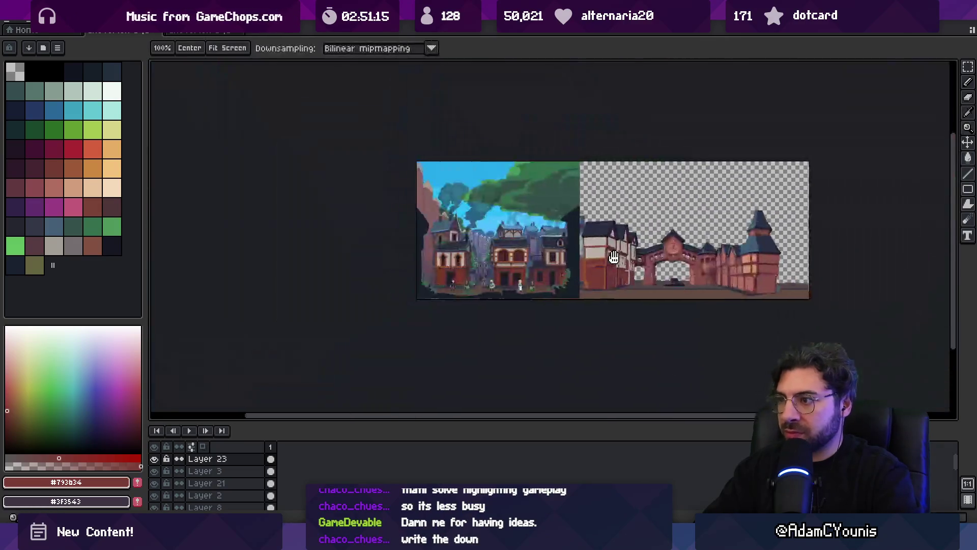
pyautogui.scroll(1, 610, 221)
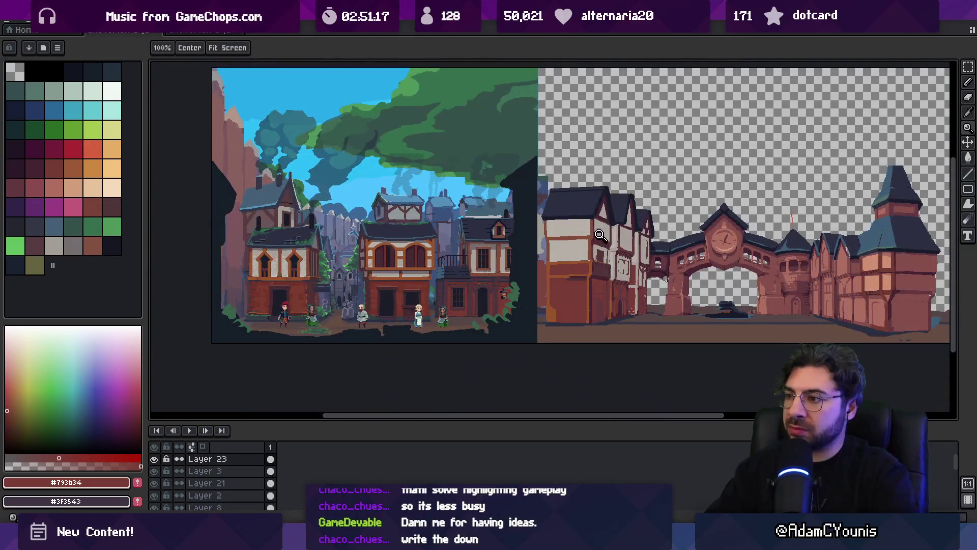
pyautogui.moveTo(615, 240); pyautogui.dragTo(592, 240)
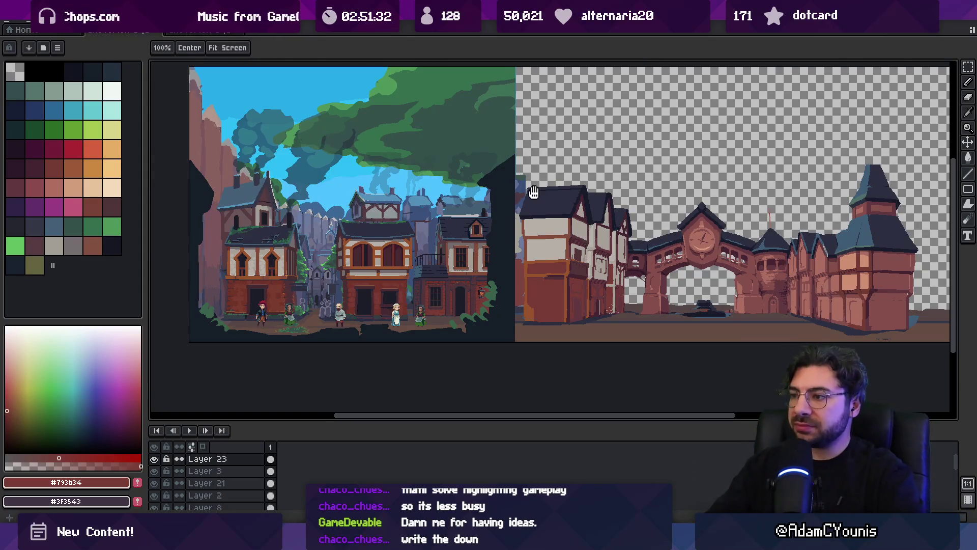
pyautogui.moveTo(529, 192); pyautogui.dragTo(476, 186)
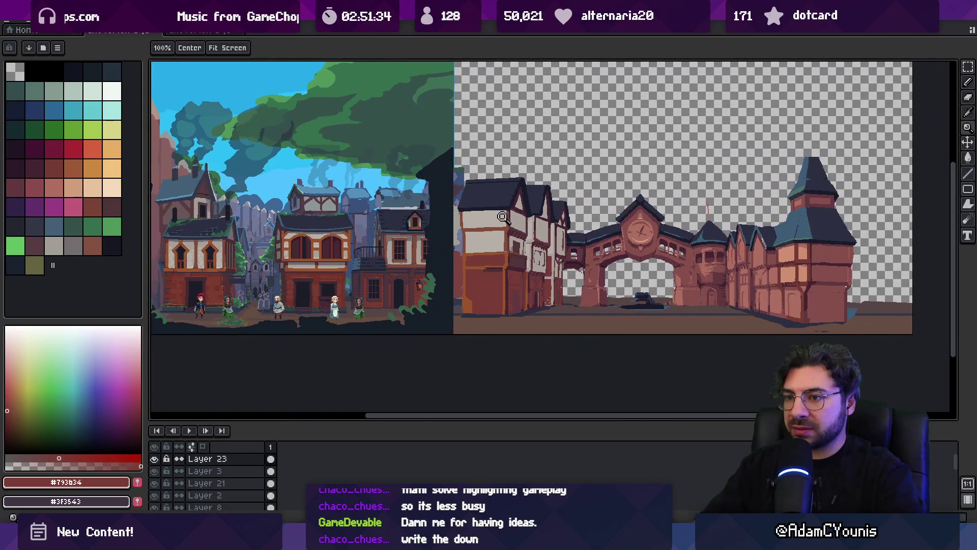
pyautogui.click(504, 217)
pyautogui.rightClick(510, 213)
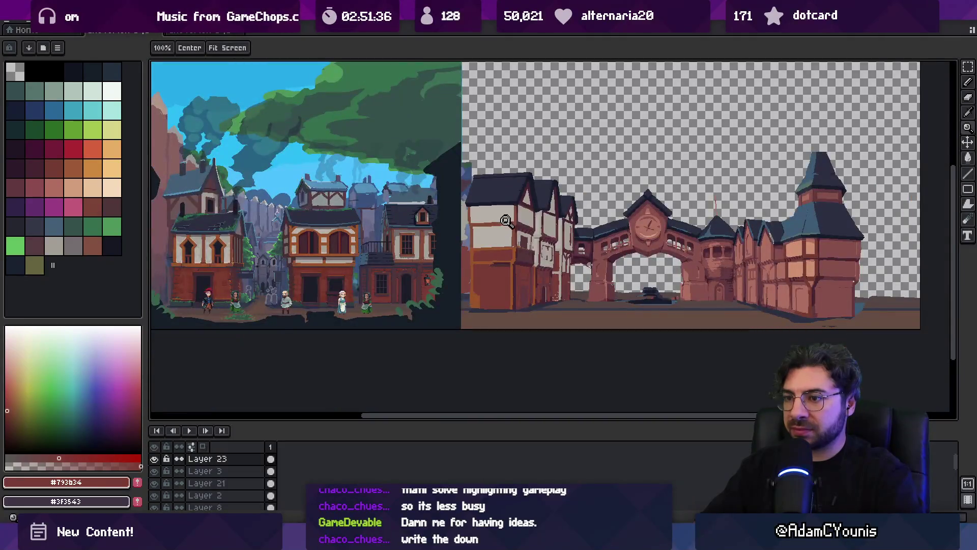
pyautogui.moveTo(515, 244); pyautogui.dragTo(511, 242)
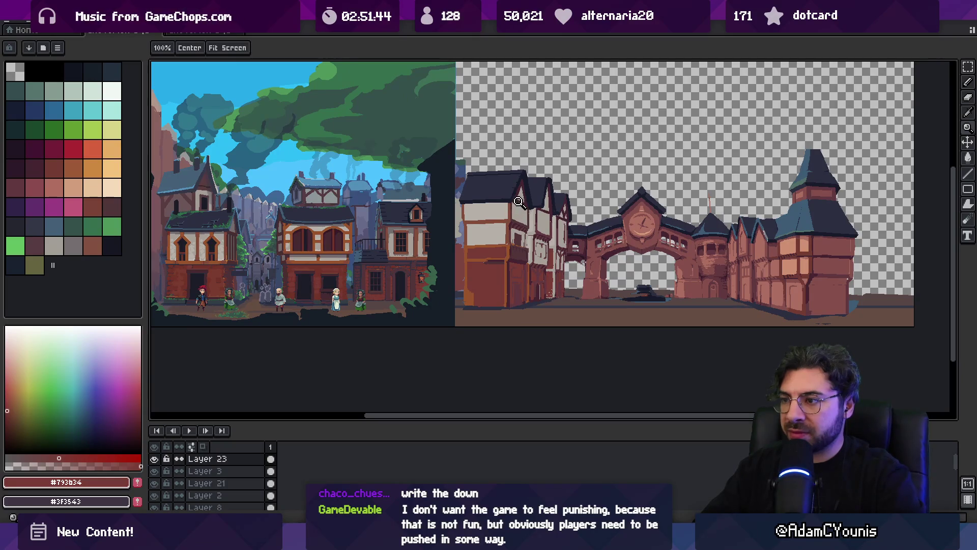
pyautogui.press('m')
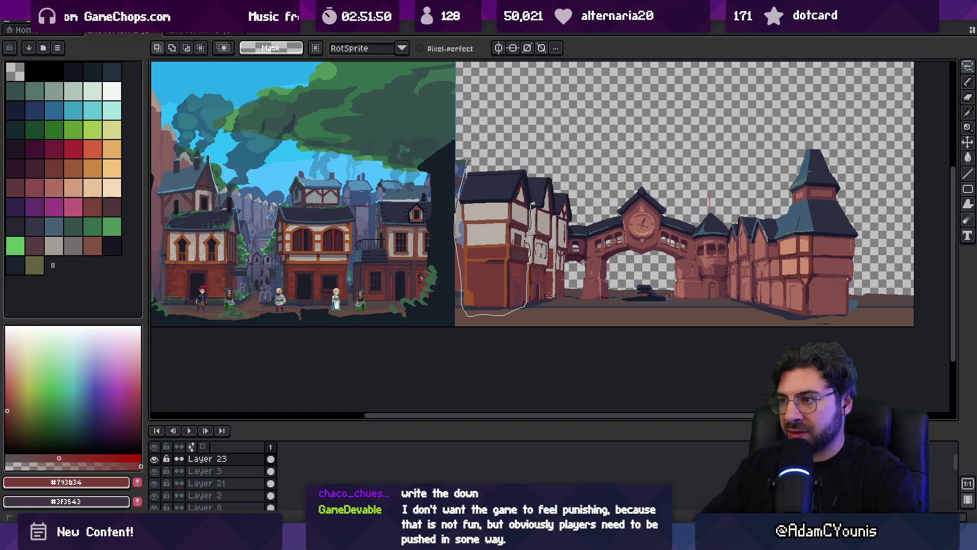
# - Drag the front timber house over the left reference scene to compare, then move it back and commit
pyautogui.scroll(1, 552, 213)
pyautogui.moveTo(551, 214)
pyautogui.mouseDown()
pyautogui.moveTo(332, 218)
pyautogui.moveTo(370, 235)
pyautogui.moveTo(346, 239)
pyautogui.moveTo(343, 264)
pyautogui.mouseUp()
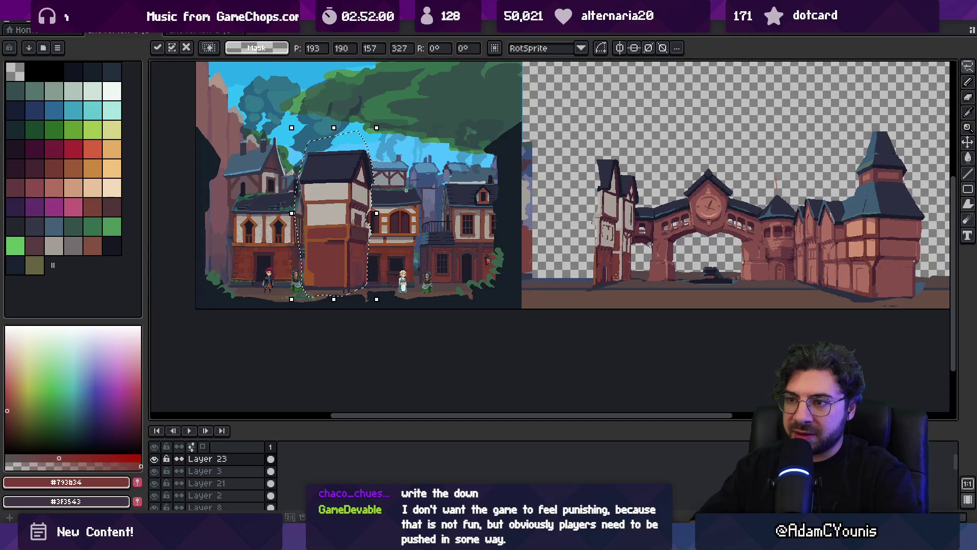
pyautogui.moveTo(346, 253)
pyautogui.mouseDown()
pyautogui.moveTo(575, 250)
pyautogui.moveTo(471, 235)
pyautogui.mouseUp()
pyautogui.press('Return')
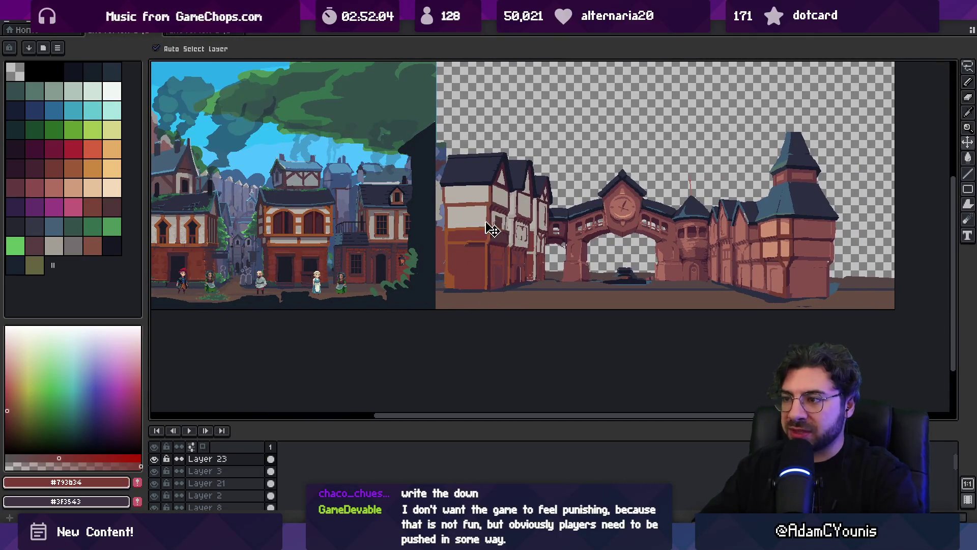
# - Marquee-select the whole town artwork, scale it down slightly from a corner, then deselect
pyautogui.press('m')
pyautogui.moveTo(434, 124)
pyautogui.mouseDown()
pyautogui.moveTo(639, 256)
pyautogui.moveTo(854, 311)
pyautogui.mouseUp()
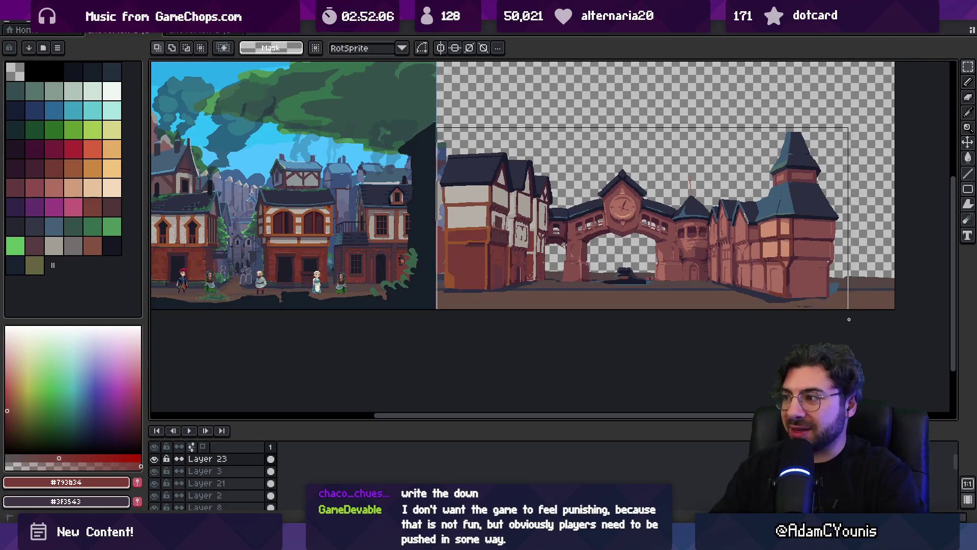
pyautogui.moveTo(855, 126); pyautogui.dragTo(837, 133)
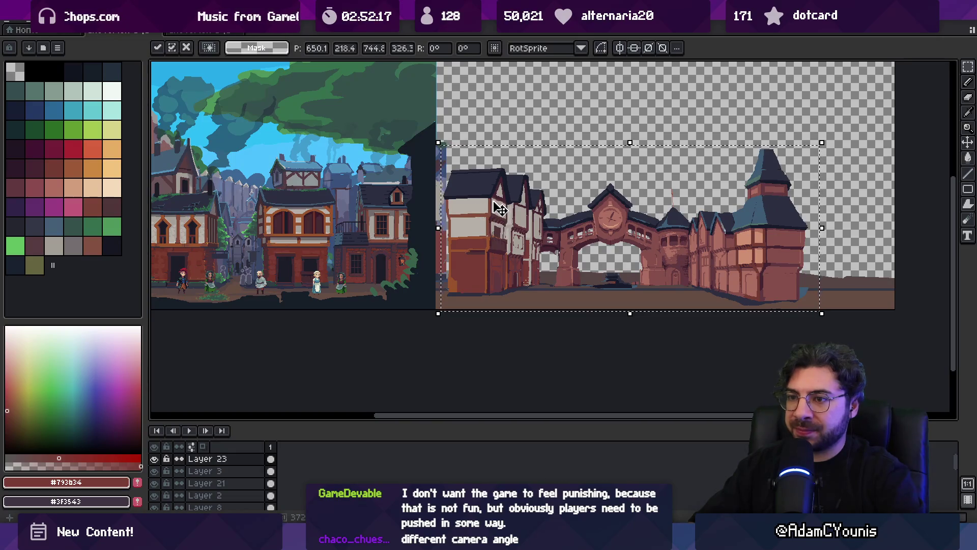
pyautogui.scroll(-1, 501, 211)
pyautogui.scroll(1, 502, 212)
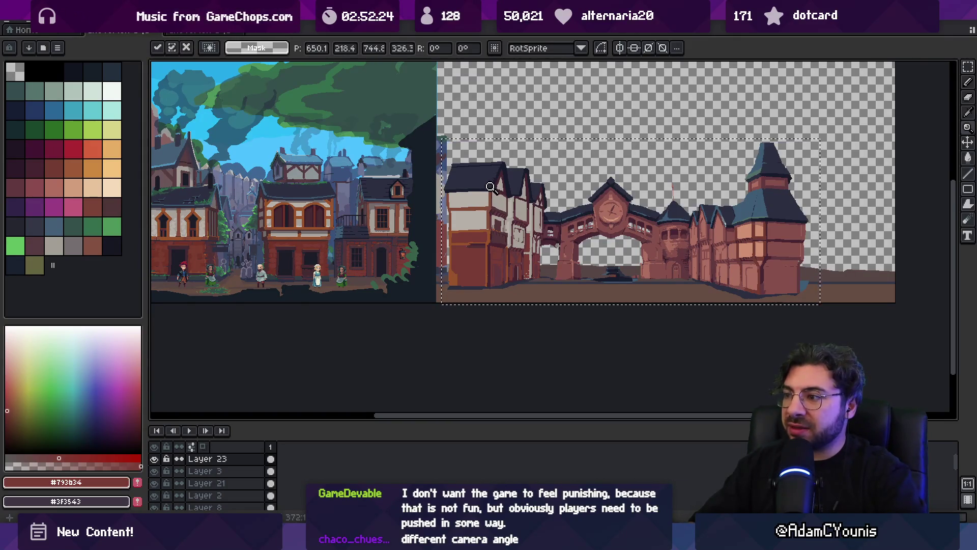
pyautogui.hotkey('ctrl', 'd')
# - Undo a first character move and reorder Layer 23 below Layer 2
pyautogui.press('v')
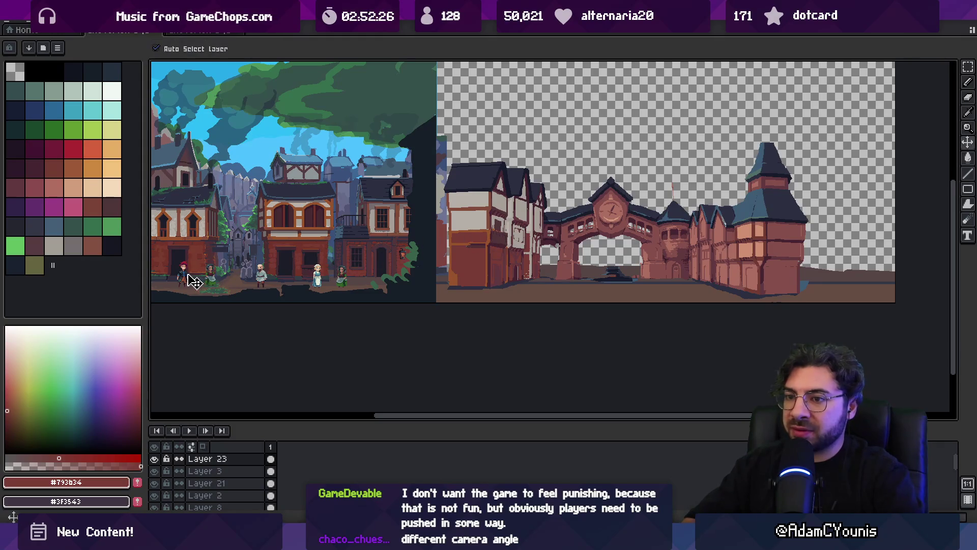
pyautogui.moveTo(192, 279); pyautogui.dragTo(547, 286)
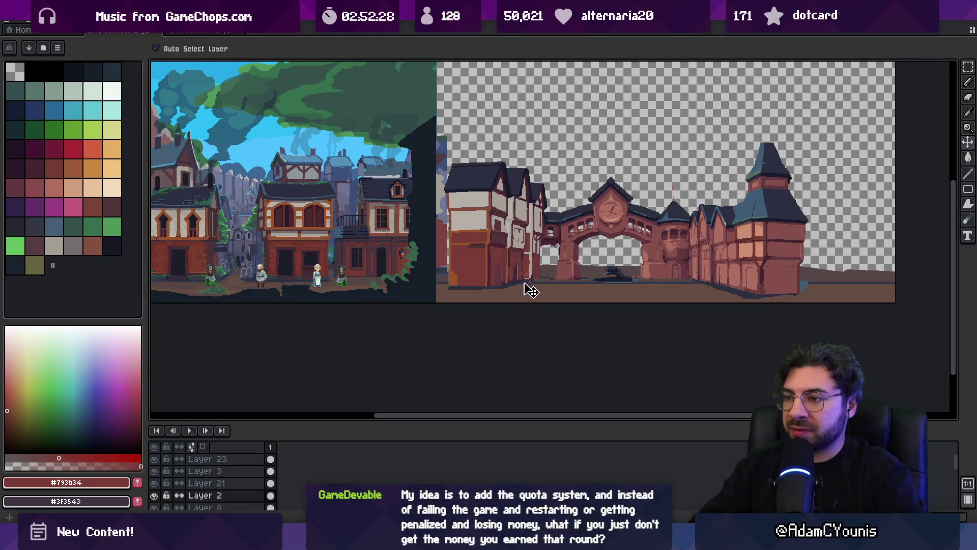
pyautogui.hotkey('ctrl', 'z')
pyautogui.doubleClick(224, 458)
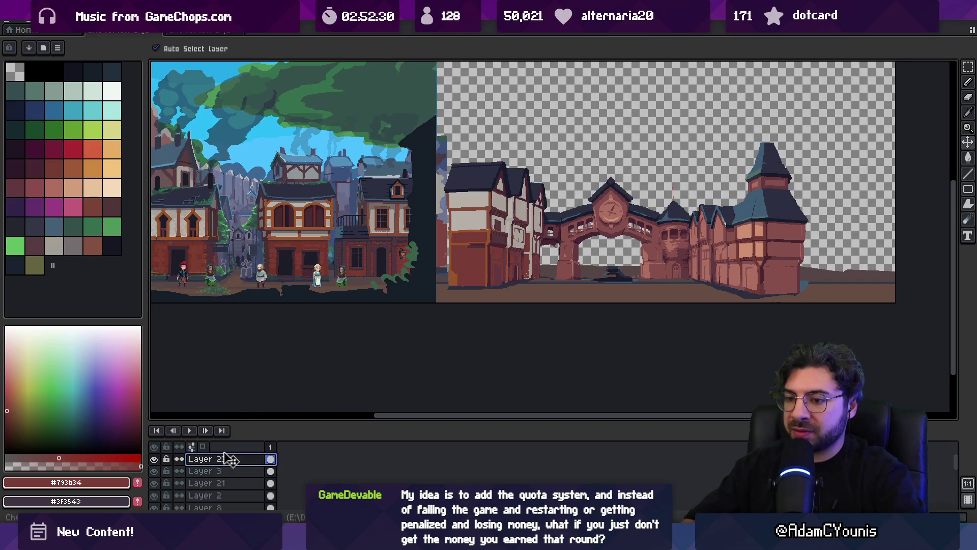
pyautogui.moveTo(231, 460); pyautogui.dragTo(225, 498)
# - Place the red-haired character beside the front house's doorway and zoom in to check it
pyautogui.click(189, 285)
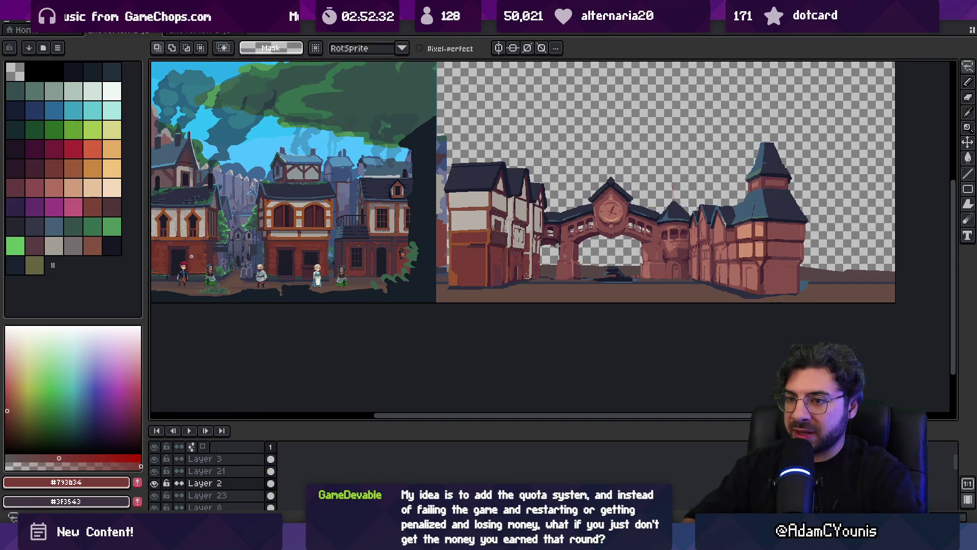
pyautogui.moveTo(188, 279); pyautogui.dragTo(402, 296)
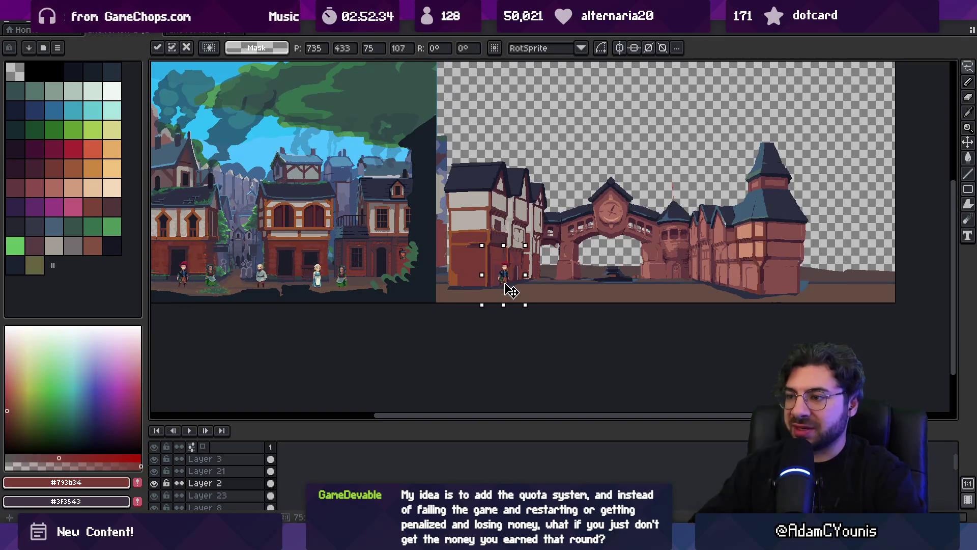
pyautogui.press('Return')
pyautogui.press('z')
pyautogui.click(428, 288)
pyautogui.click(427, 288)
pyautogui.scroll(-1, 390, 291)
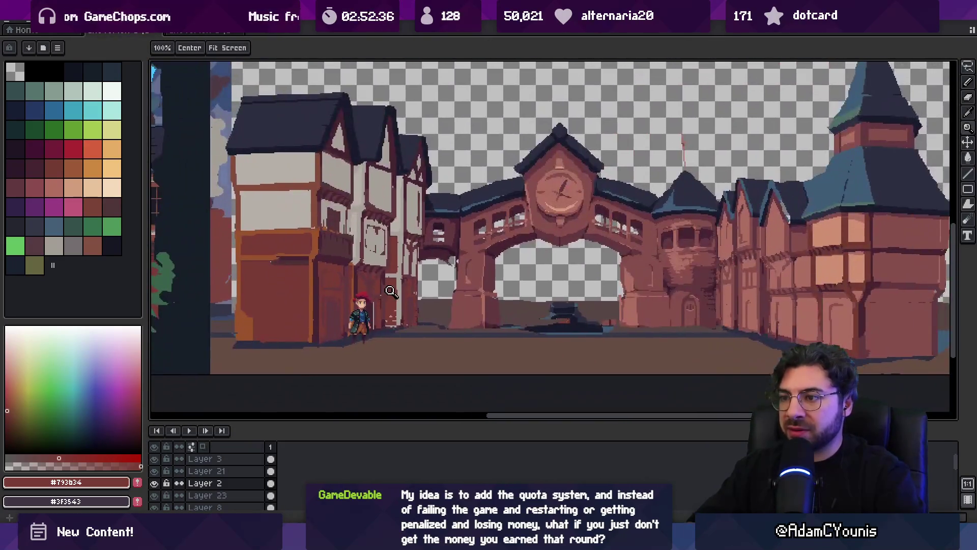
pyautogui.scroll(1, 382, 260)
pyautogui.scroll(-1, 386, 251)
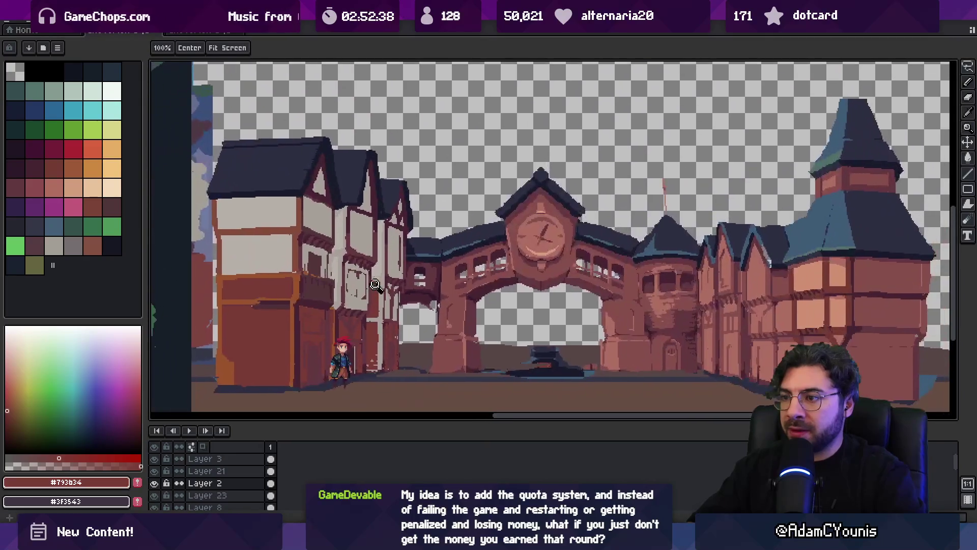
pyautogui.scroll(-1, 457, 257)
pyautogui.scroll(1, 461, 258)
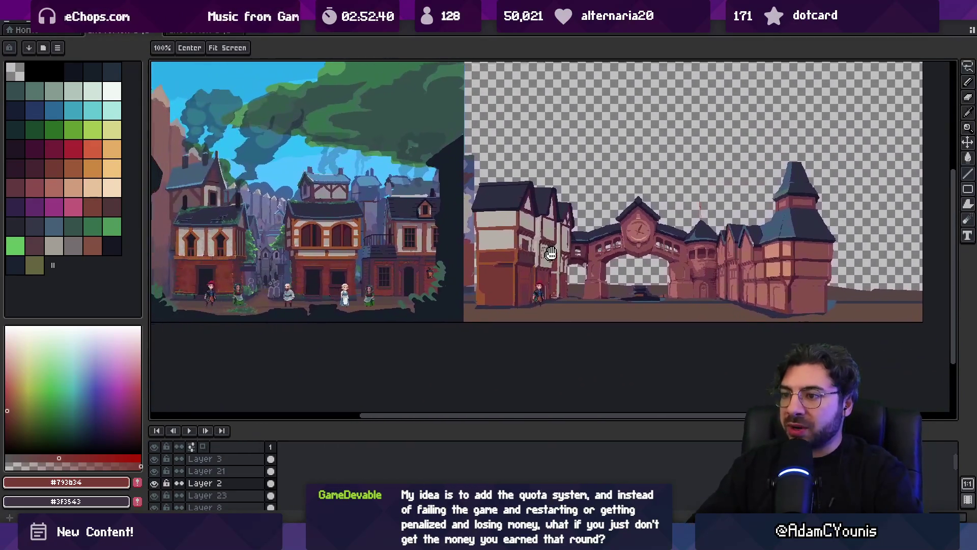
# - Select the town artwork layer and undo back through the recent scaling changes
pyautogui.press('v')
pyautogui.click(561, 247)
pyautogui.hotkey('ctrl', 'z')
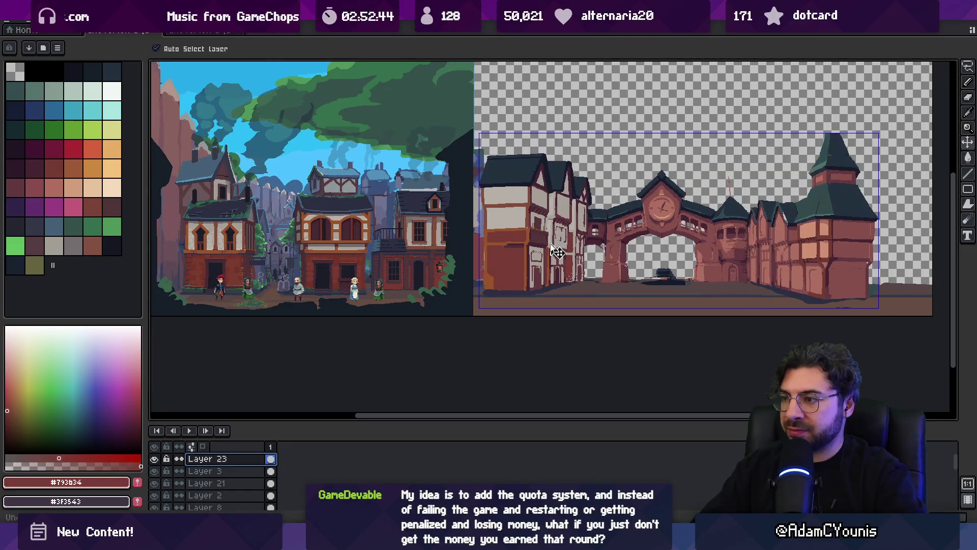
pyautogui.hotkey('ctrl', 'z')
pyautogui.press('z')
pyautogui.hotkey('ctrl', 'z')
pyautogui.hotkey('ctrl', 'z')
pyautogui.hotkey('ctrl', 'z')
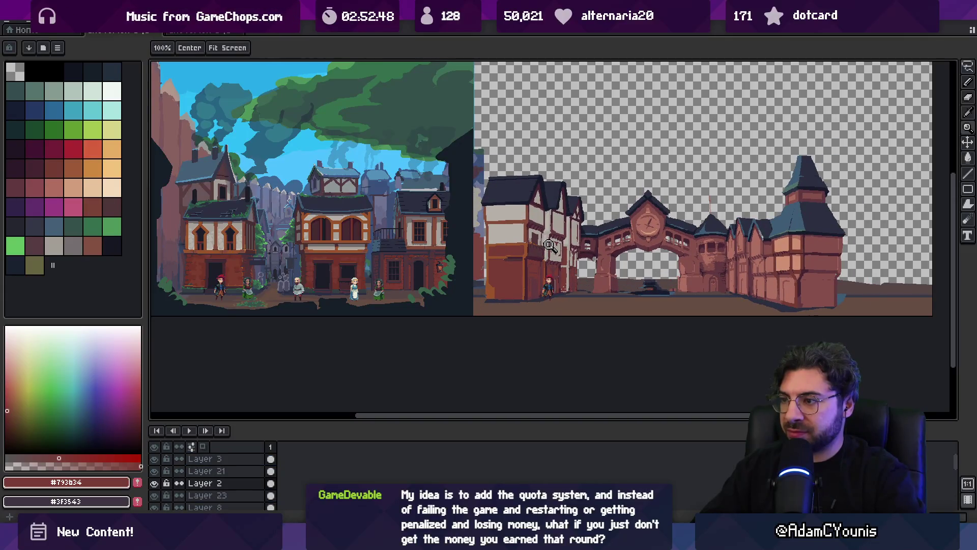
pyautogui.hotkey('ctrl', 'z')
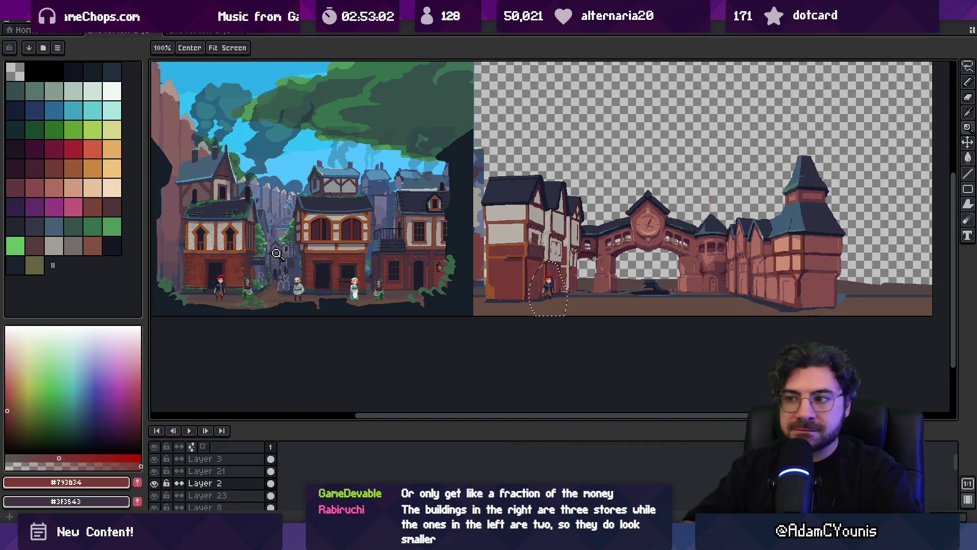
# - Undo back to the larger town artwork and return to the Zoom tool
pyautogui.hotkey('ctrl', 'z')
pyautogui.hotkey('ctrl', 'z')
pyautogui.hotkey('ctrl', 'z')
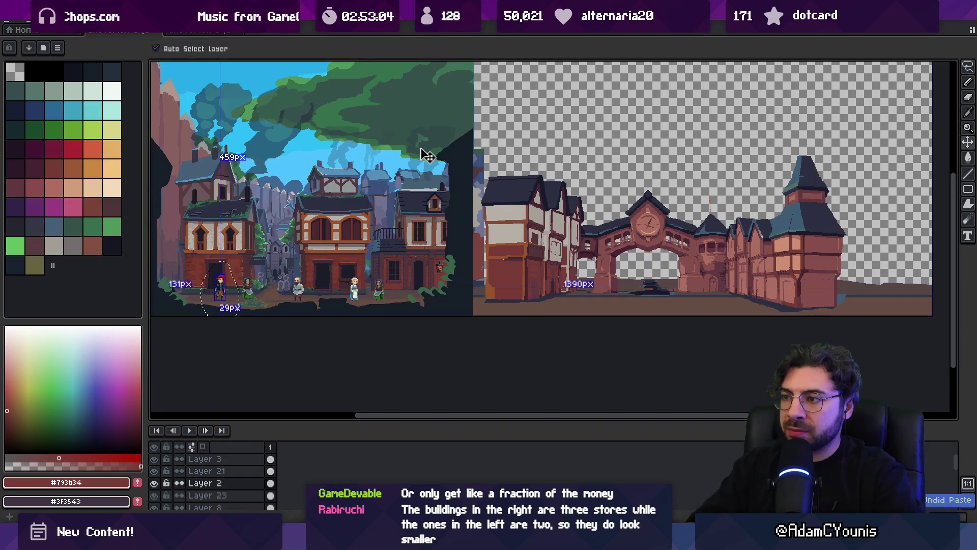
pyautogui.press('z')
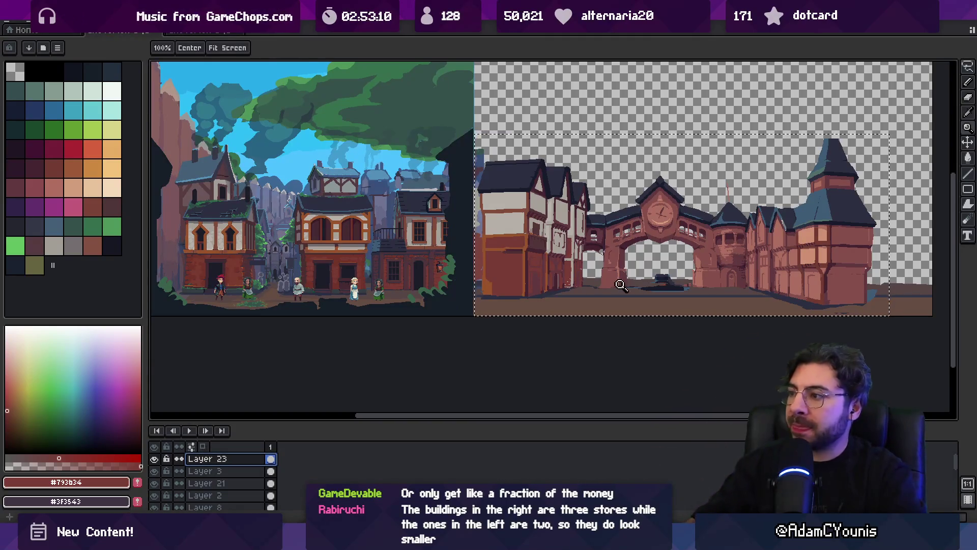
pyautogui.press('m')
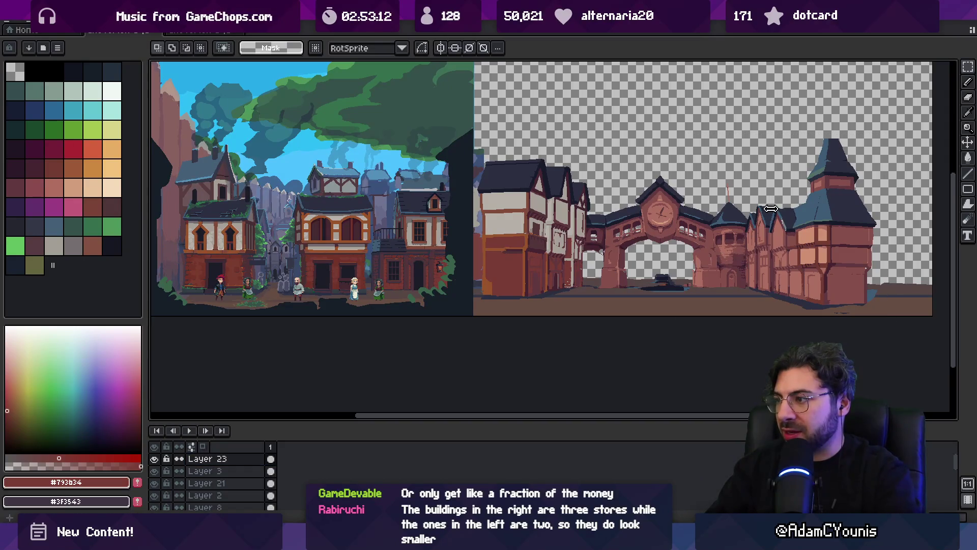
pyautogui.moveTo(779, 289); pyautogui.dragTo(277, 279)
pyautogui.hotkey('ctrl', 'z')
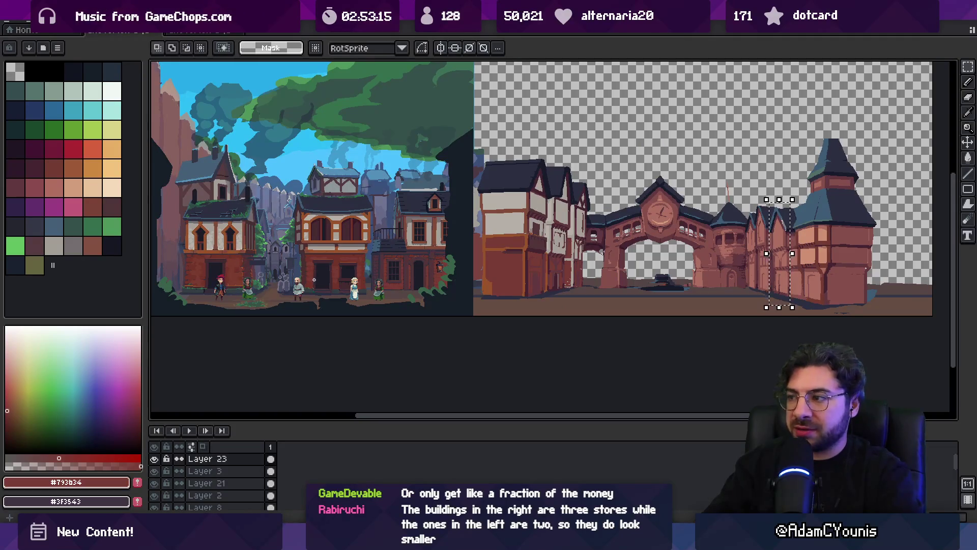
pyautogui.moveTo(566, 221)
pyautogui.mouseDown()
pyautogui.moveTo(574, 248)
pyautogui.moveTo(535, 254)
pyautogui.mouseUp()
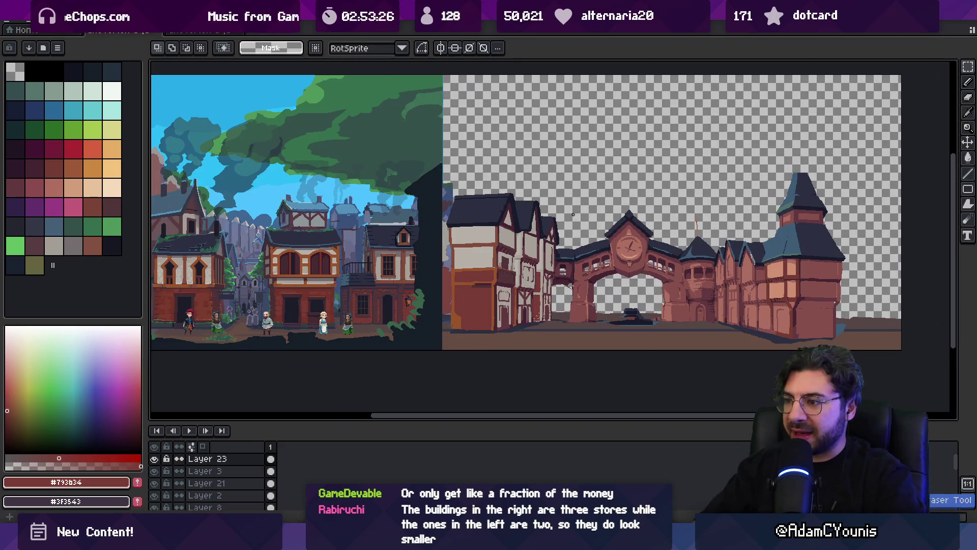
pyautogui.hotkey('ctrl', 'z')
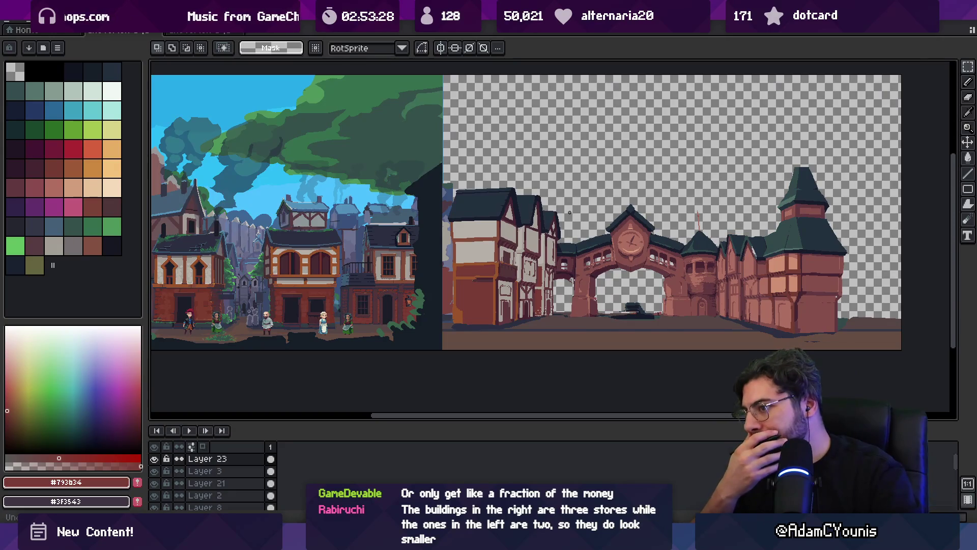
pyautogui.hotkey('ctrl', 'z')
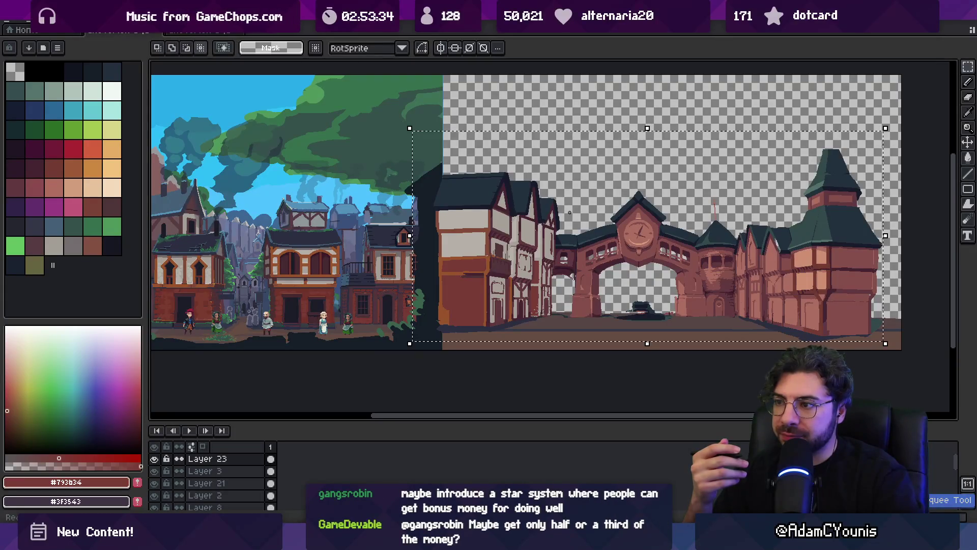
pyautogui.hotkey('ctrl', 'z')
pyautogui.hotkey('ctrl', 'z')
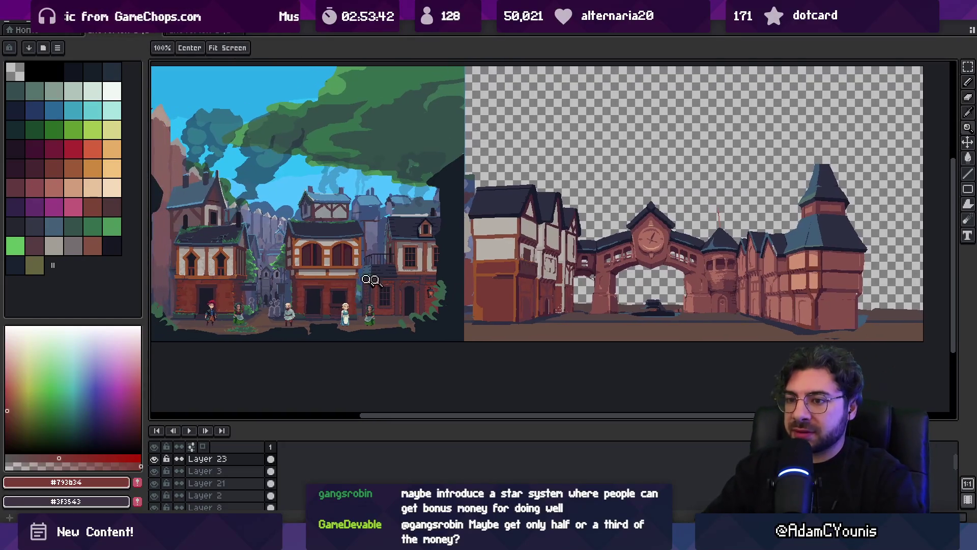
# - Sample the dark #1b1c27 colour and zoom in on the right-hand buildings
pyautogui.press('i')
pyautogui.click(534, 296)
pyautogui.press('g')
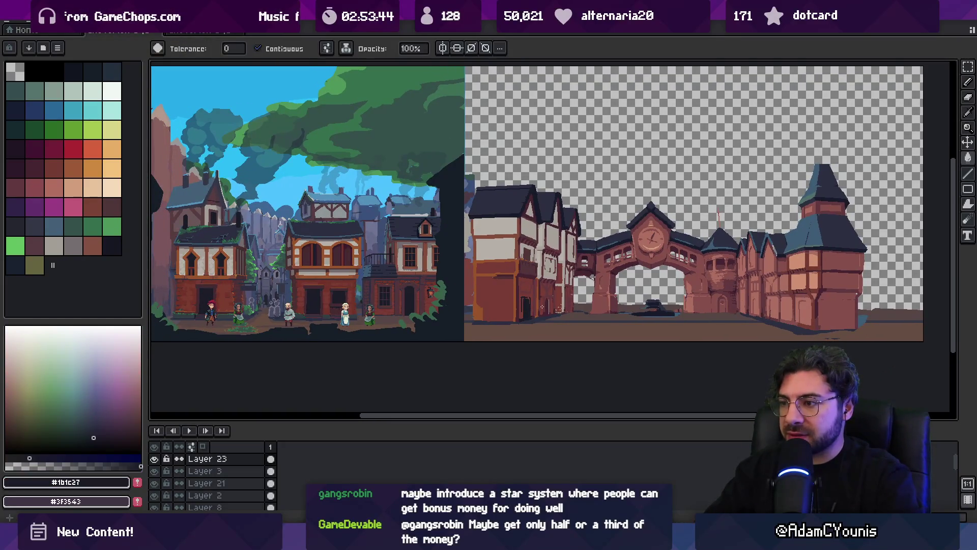
pyautogui.press('z')
pyautogui.click(535, 305)
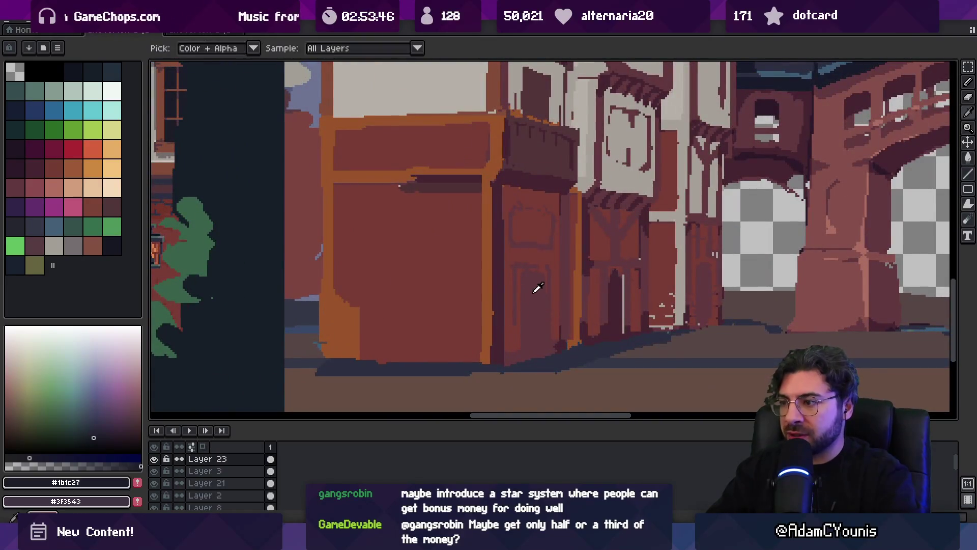
pyautogui.scroll(-4, 534, 308)
# - Move Layer 23 down above Layer 8 and drag the red-haired character onto the right-hand street
pyautogui.press('v')
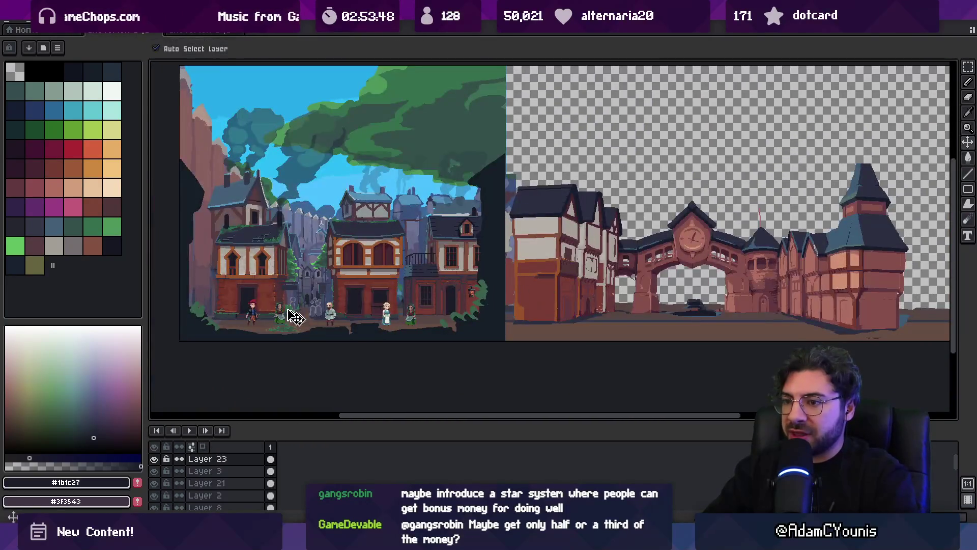
pyautogui.moveTo(259, 320); pyautogui.dragTo(577, 316)
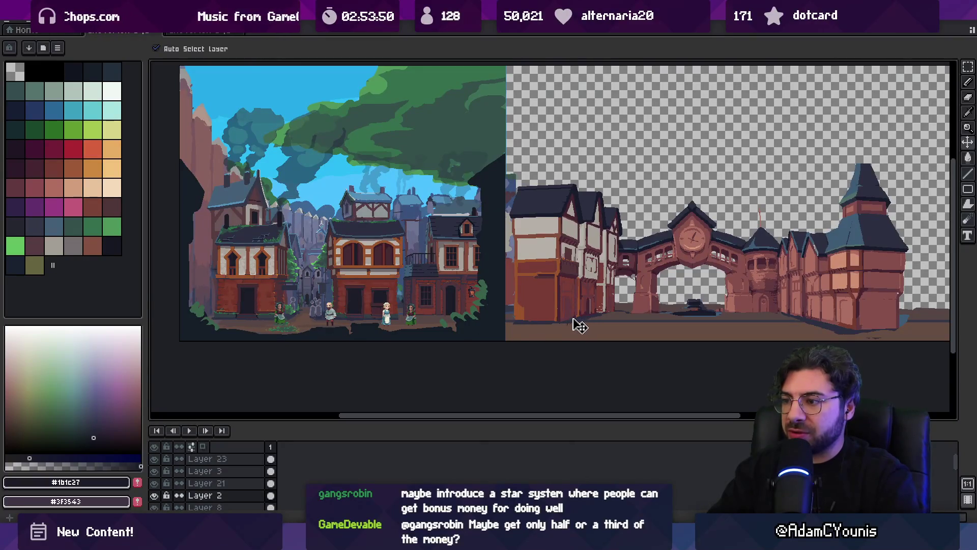
pyautogui.hotkey('ctrl', 'z')
pyautogui.click(228, 459)
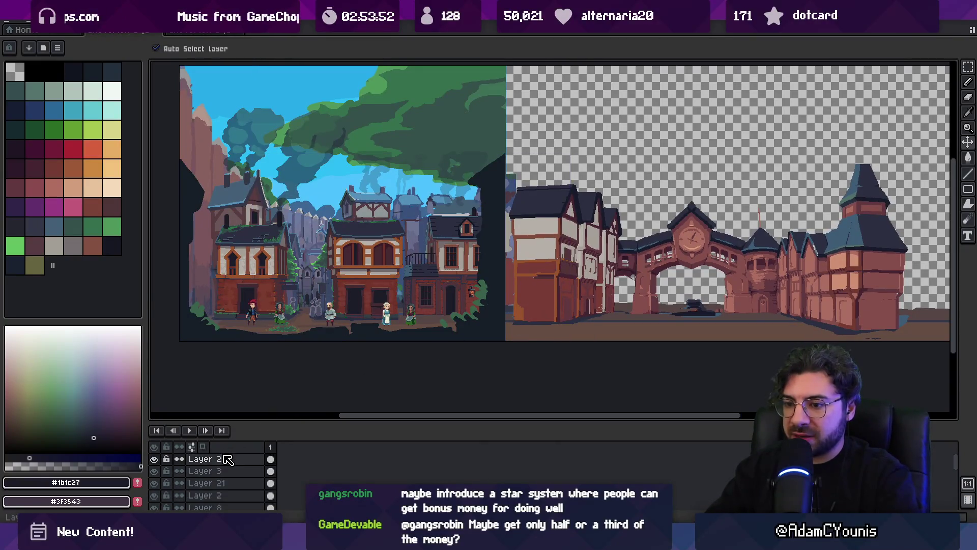
pyautogui.moveTo(227, 460); pyautogui.dragTo(230, 499)
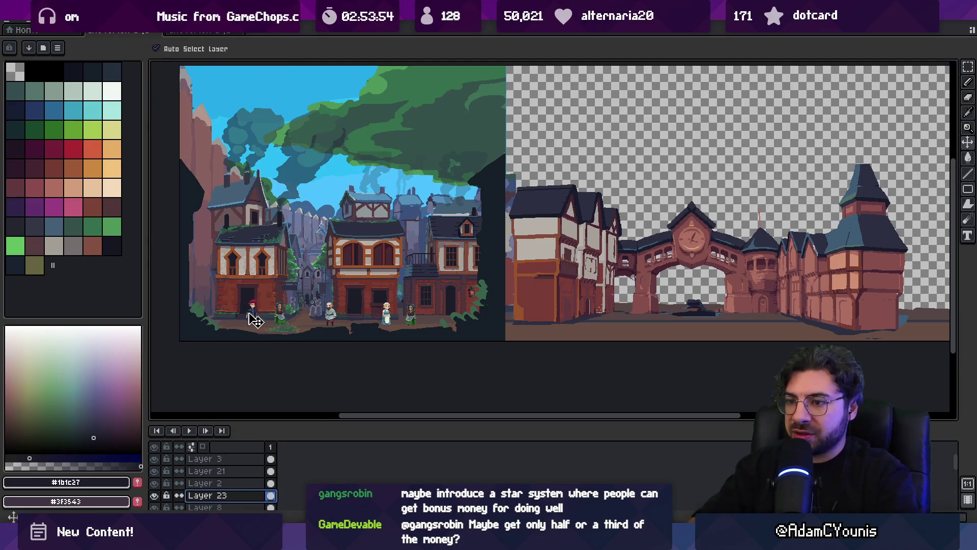
pyautogui.moveTo(256, 319)
pyautogui.mouseDown()
pyautogui.moveTo(246, 305)
pyautogui.moveTo(251, 327)
pyautogui.moveTo(588, 326)
pyautogui.moveTo(527, 278)
pyautogui.moveTo(498, 273)
pyautogui.mouseUp()
# - Briefly switch to the music player window, then return to the pixel art
pyautogui.scroll(4, 587, 326)
pyautogui.scroll(1, 492, 300)
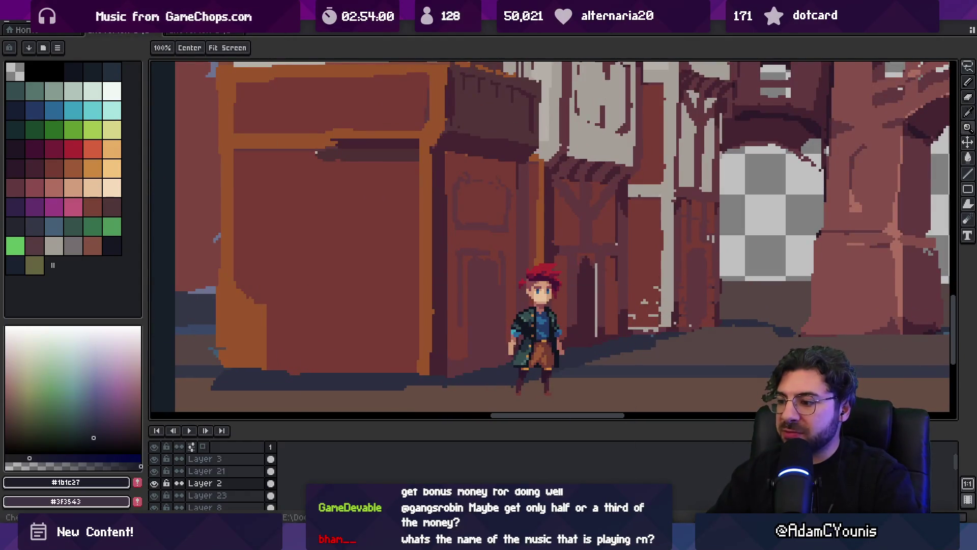
pyautogui.hotkey('alt', 'Tab')
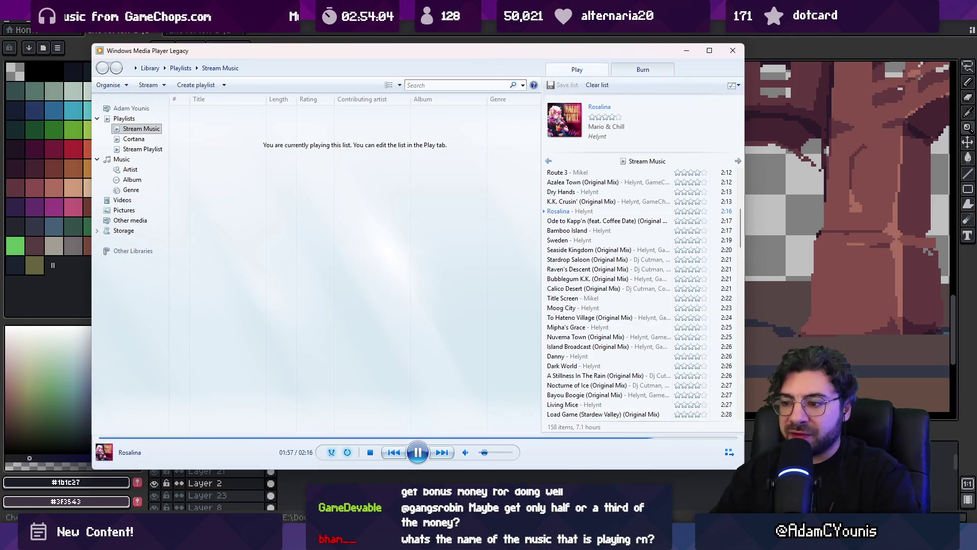
pyautogui.hotkey('alt', 'Tab')
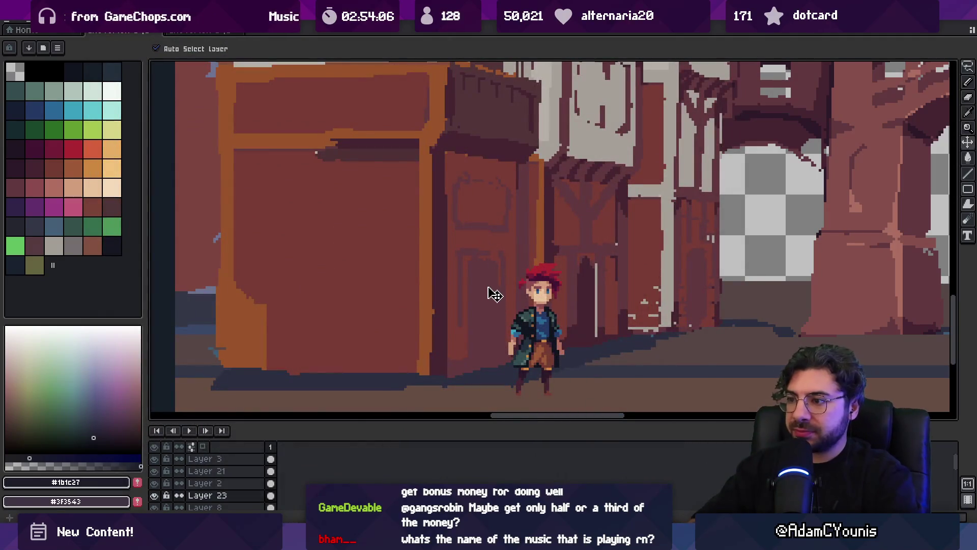
# - Sample #61383c and #452531 from the building and darken the doorway's left and right edges
pyautogui.click(487, 286)
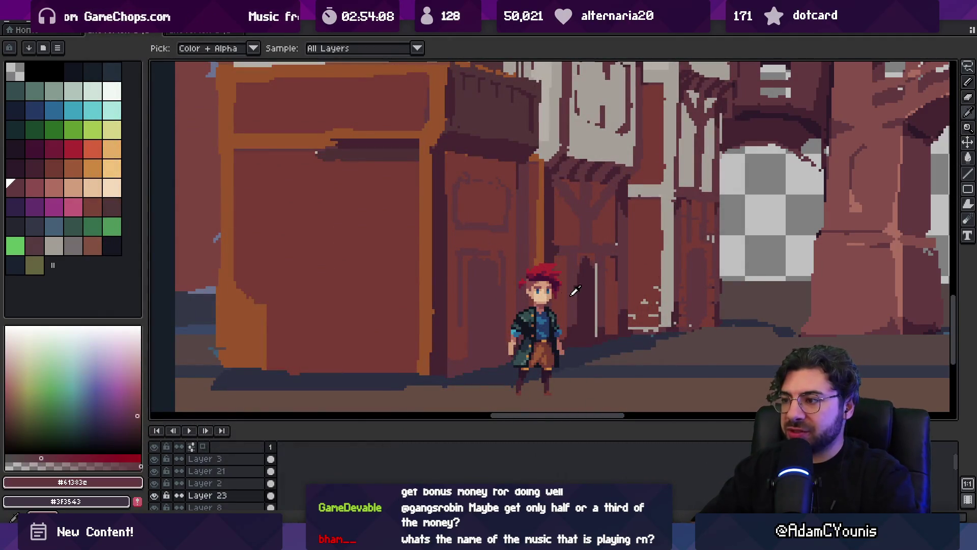
pyautogui.click(485, 315)
pyautogui.moveTo(462, 248); pyautogui.dragTo(461, 281)
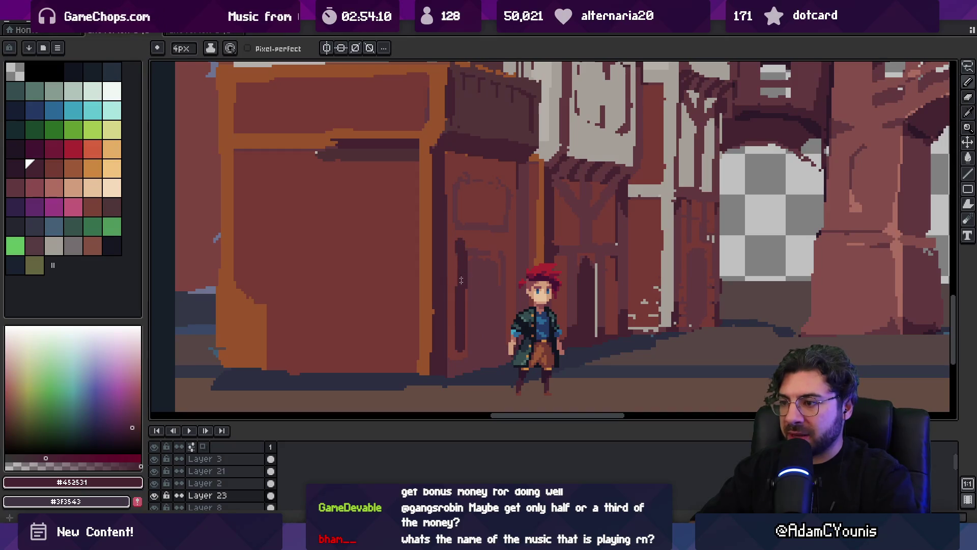
pyautogui.moveTo(502, 246); pyautogui.dragTo(502, 340)
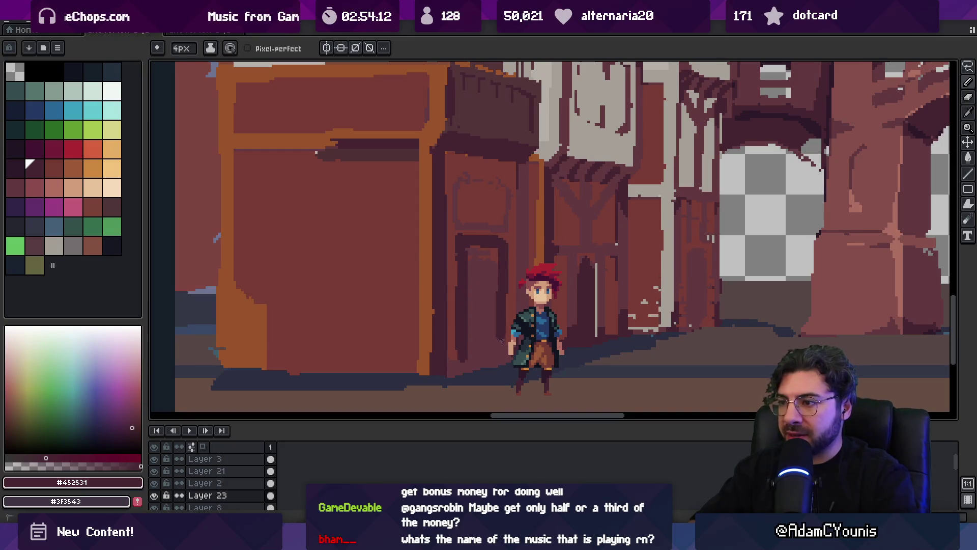
# - Pick the dark maroon #452531 from the palette for the Pencil
pyautogui.press('g')
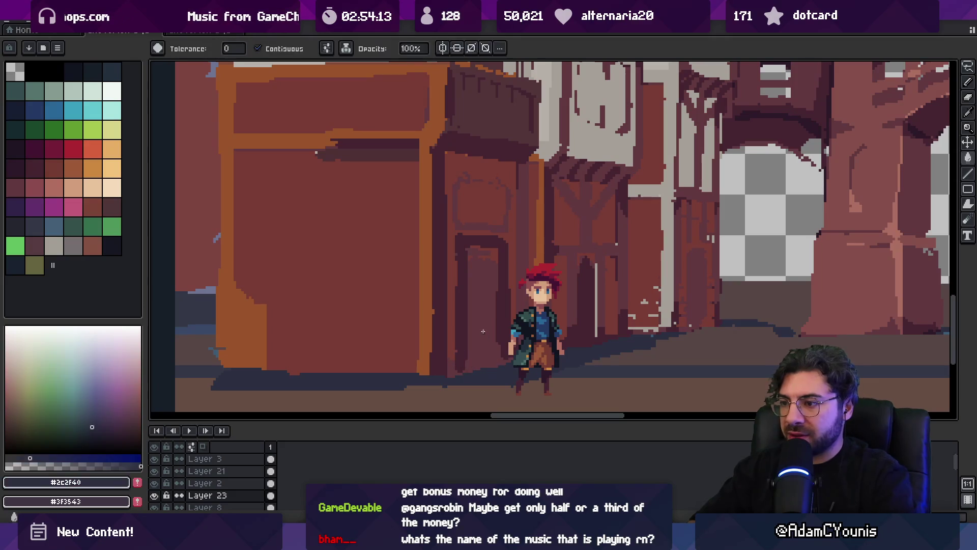
pyautogui.press('z')
pyautogui.scroll(-5, 253, 295)
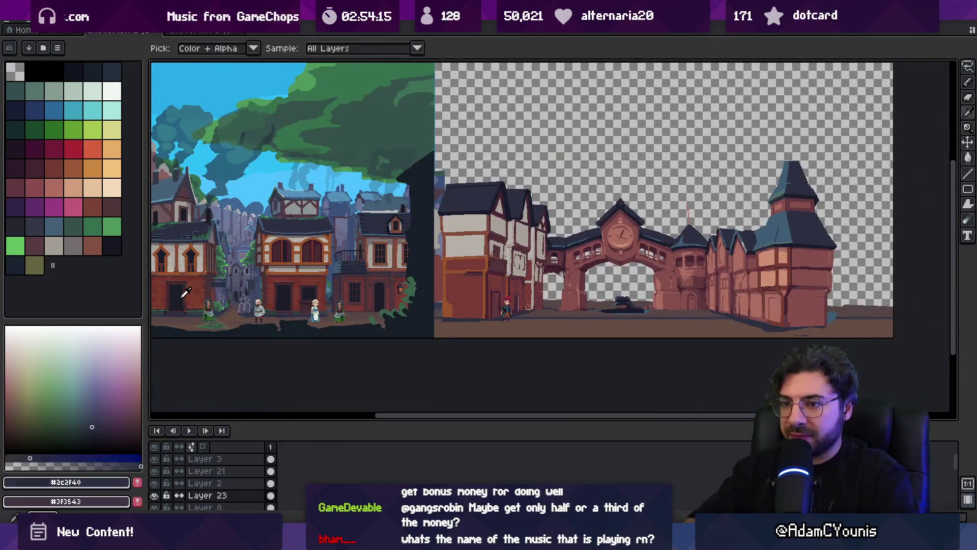
pyautogui.scroll(5, 504, 303)
pyautogui.press('g')
pyautogui.press('b')
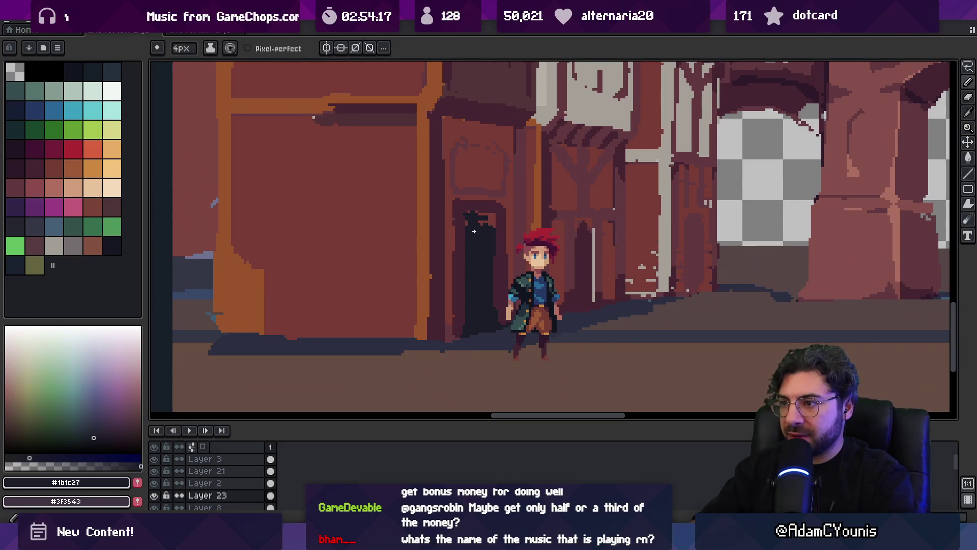
pyautogui.click(28, 161)
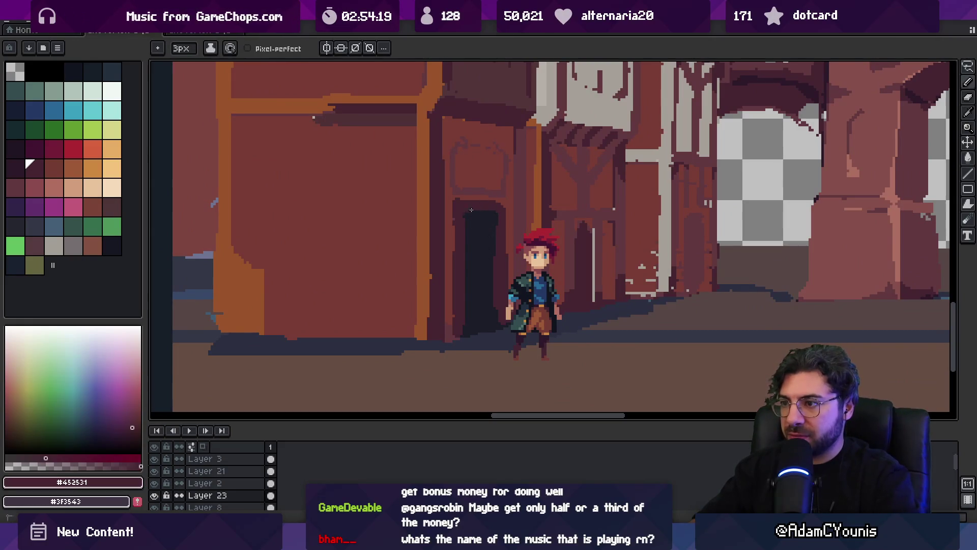
# - Zoom and pan along the street to frame the front house's doorway
pyautogui.press('z')
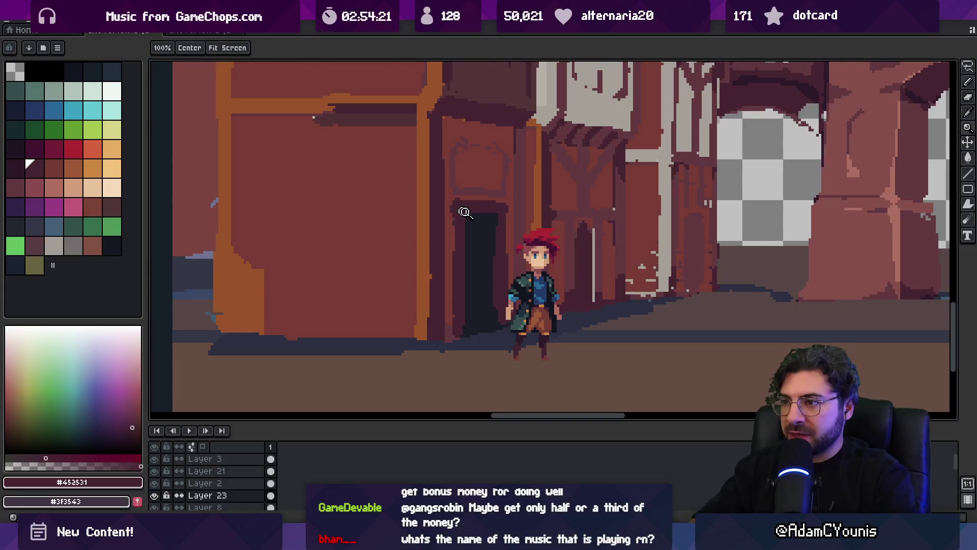
pyautogui.scroll(-5, 509, 229)
pyautogui.scroll(4, 527, 243)
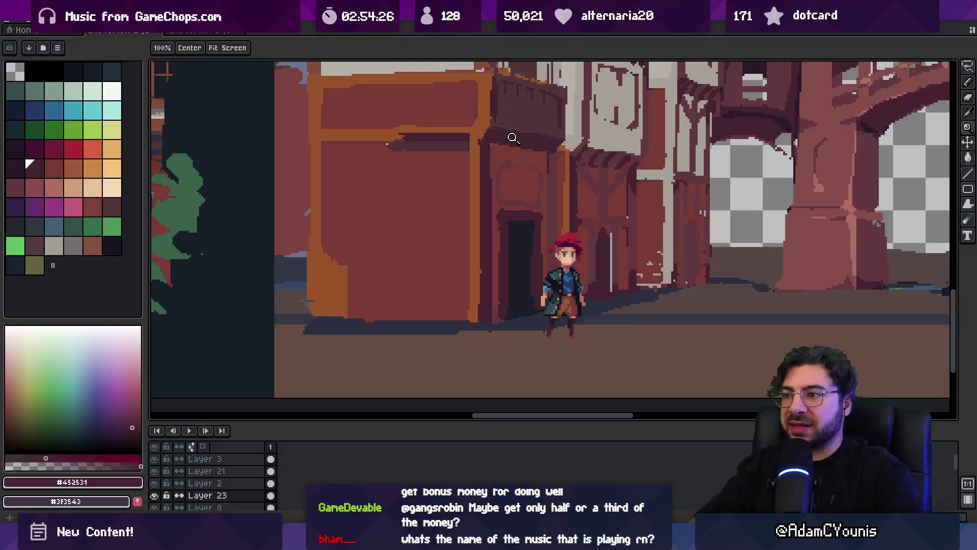
pyautogui.scroll(-3, 513, 196)
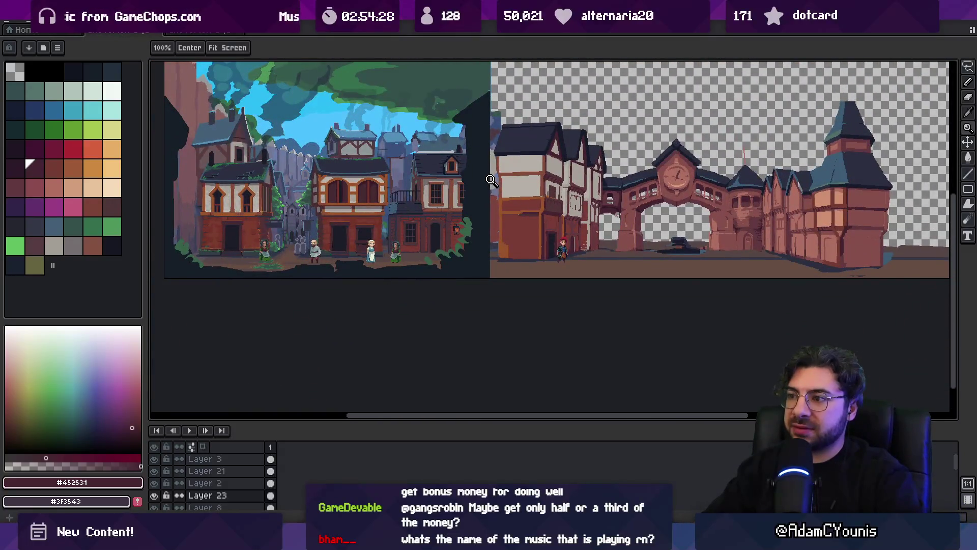
pyautogui.scroll(1, 552, 229)
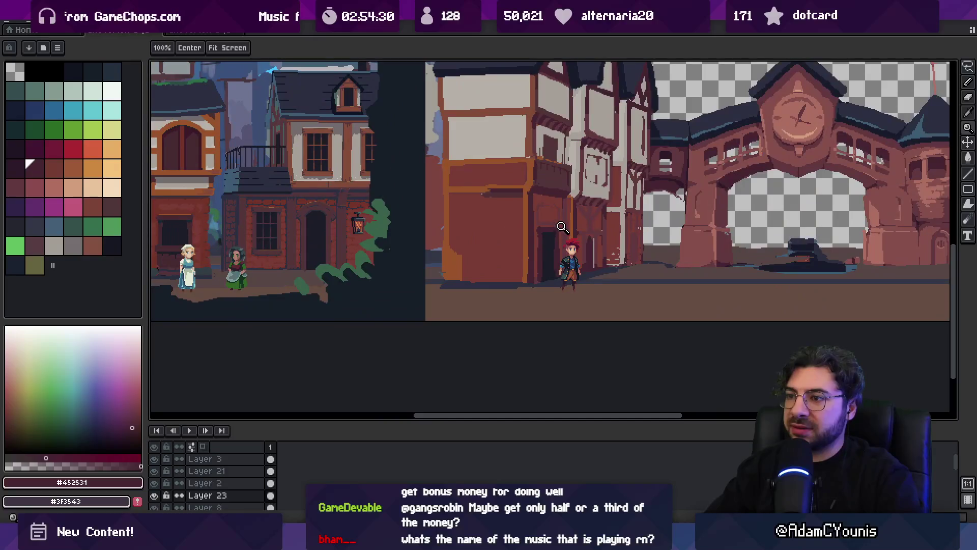
pyautogui.scroll(-1, 556, 222)
pyautogui.scroll(1, 560, 203)
pyautogui.scroll(3, 565, 189)
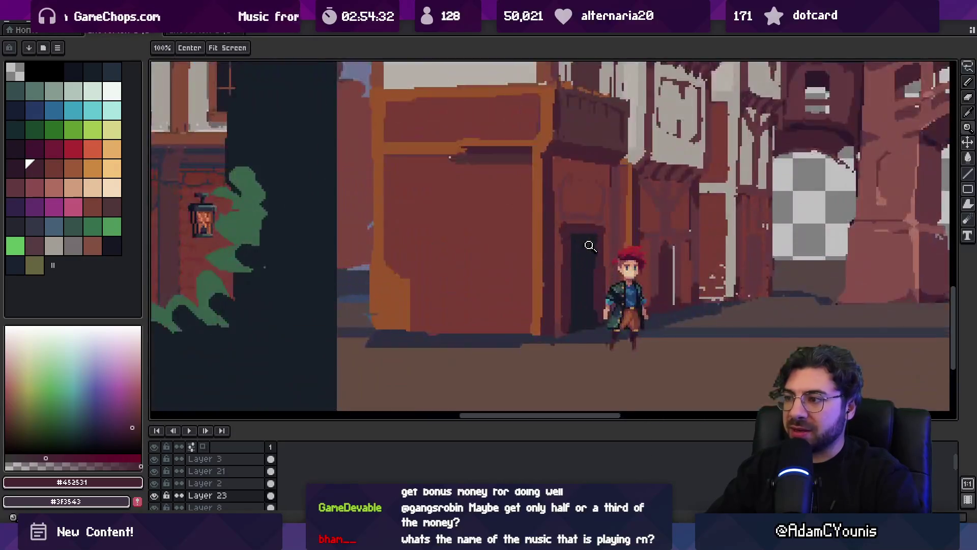
pyautogui.scroll(1, 565, 188)
pyautogui.scroll(-2, 565, 189)
pyautogui.moveTo(256, 230)
pyautogui.mouseDown()
pyautogui.moveTo(313, 230)
pyautogui.moveTo(406, 255)
pyautogui.moveTo(497, 232)
pyautogui.moveTo(189, 235)
pyautogui.mouseUp()
pyautogui.scroll(2, 524, 251)
# - Marquee-select the dark doorway, raise it about 35 px, and commit the move
pyautogui.press('m')
pyautogui.press('m')
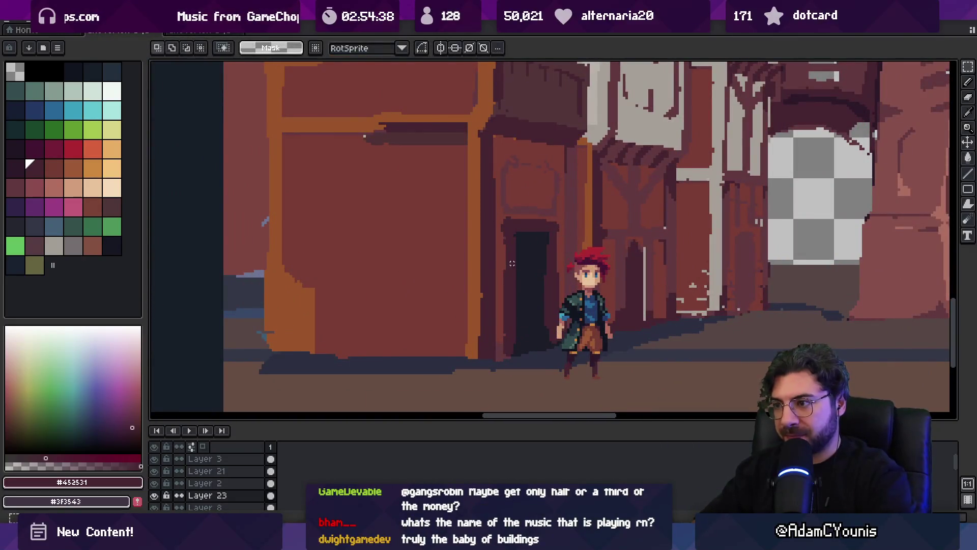
pyautogui.moveTo(499, 275); pyautogui.dragTo(563, 194)
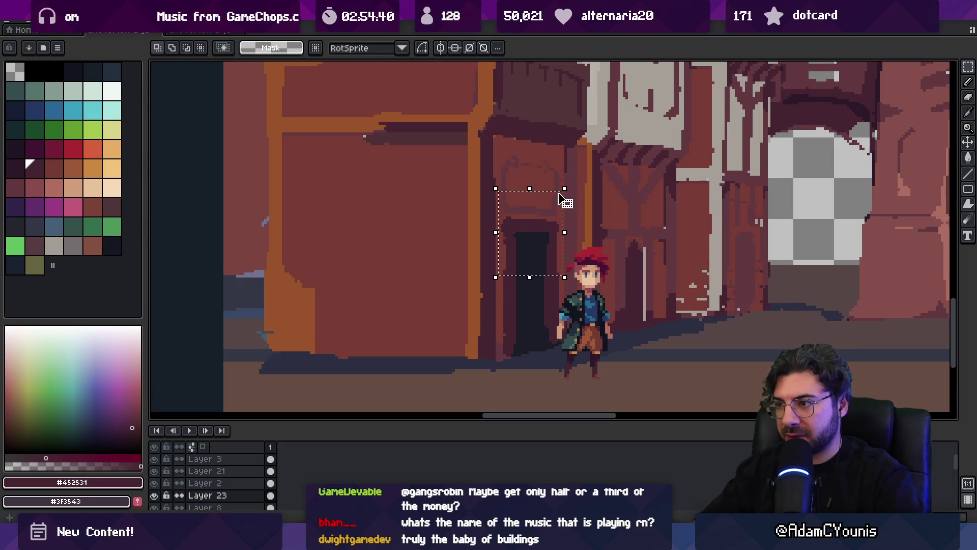
pyautogui.moveTo(541, 252); pyautogui.dragTo(542, 234)
pyautogui.press('Return')
pyautogui.press('z')
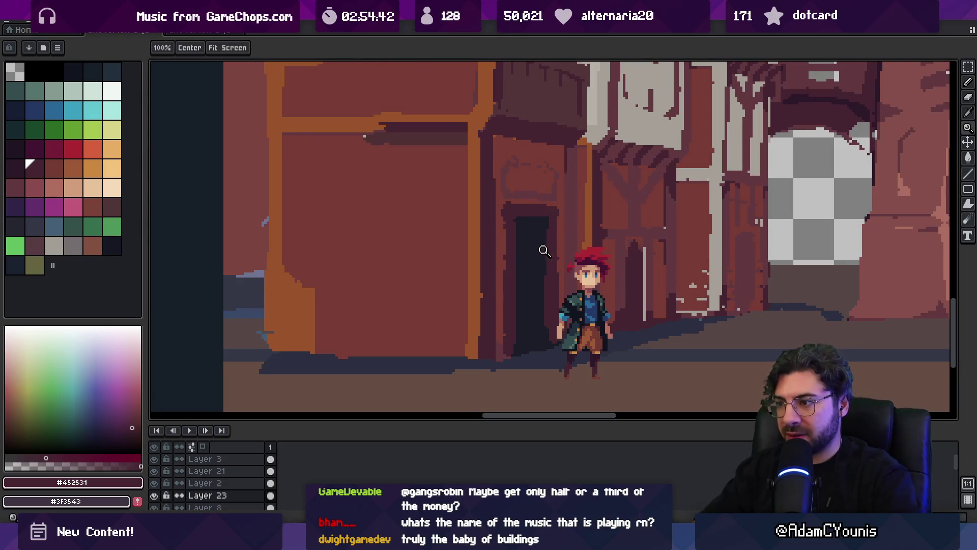
pyautogui.scroll(-4, 554, 209)
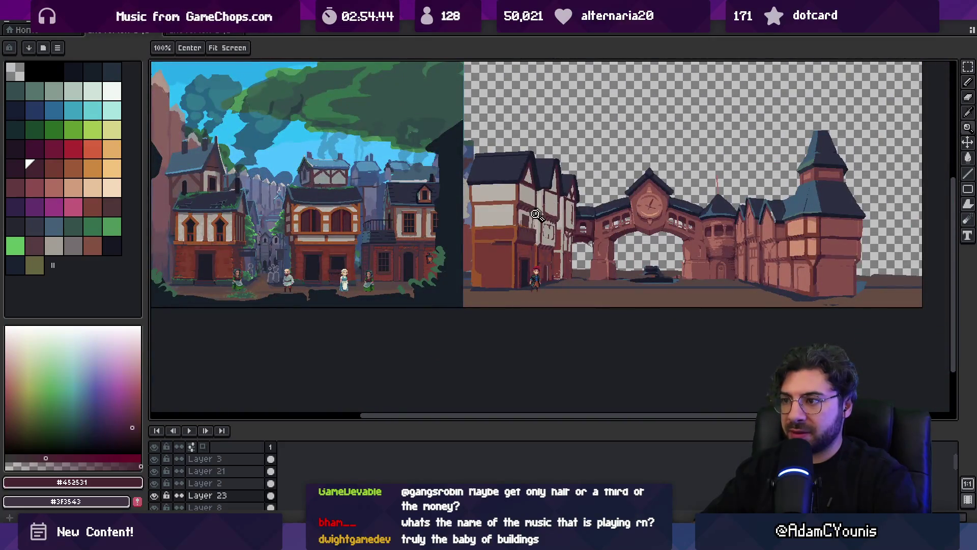
# - Paint over the dark strip under the beam with the orange beam colour
pyautogui.scroll(5, 503, 228)
pyautogui.press('b')
pyautogui.keyDown('alt'); pyautogui.click(503, 250); pyautogui.keyUp('alt')
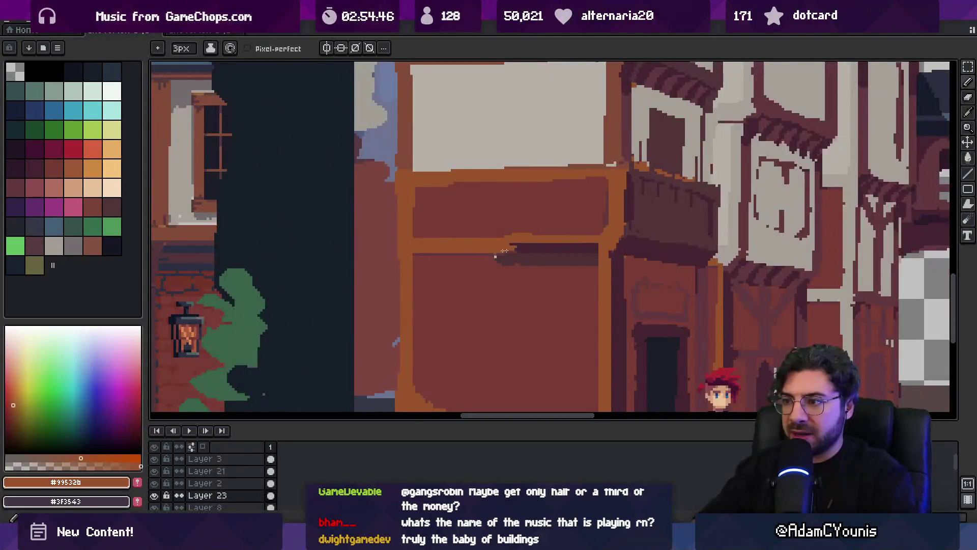
pyautogui.moveTo(524, 246); pyautogui.dragTo(591, 247)
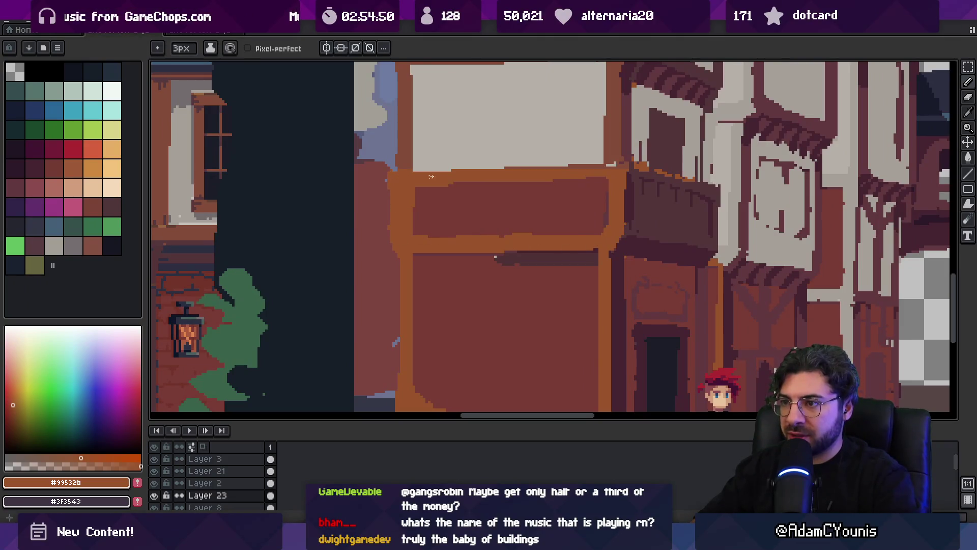
# - Draw a brown window frame on the upper white wall using the reference house's timber colour
pyautogui.scroll(-5, 431, 176)
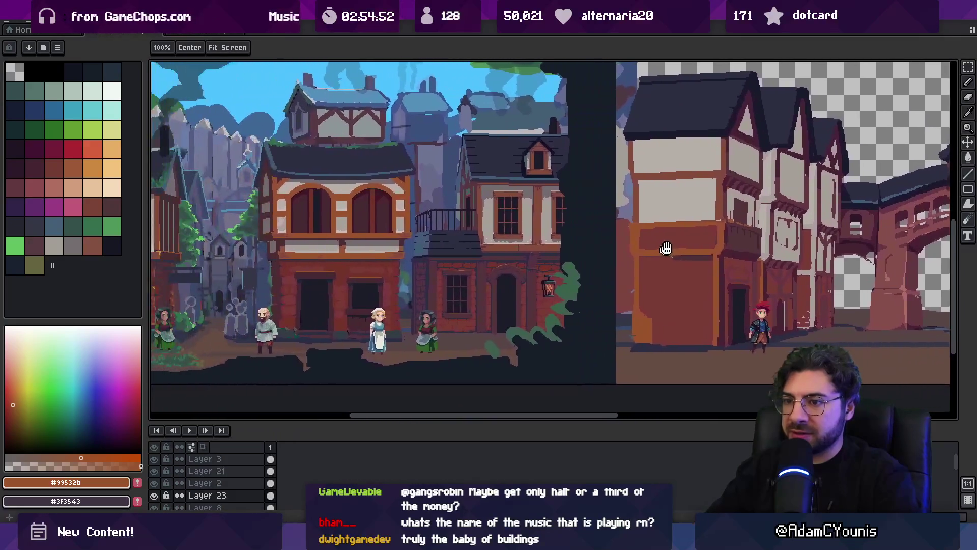
pyautogui.moveTo(667, 248); pyautogui.dragTo(551, 268)
pyautogui.press('v')
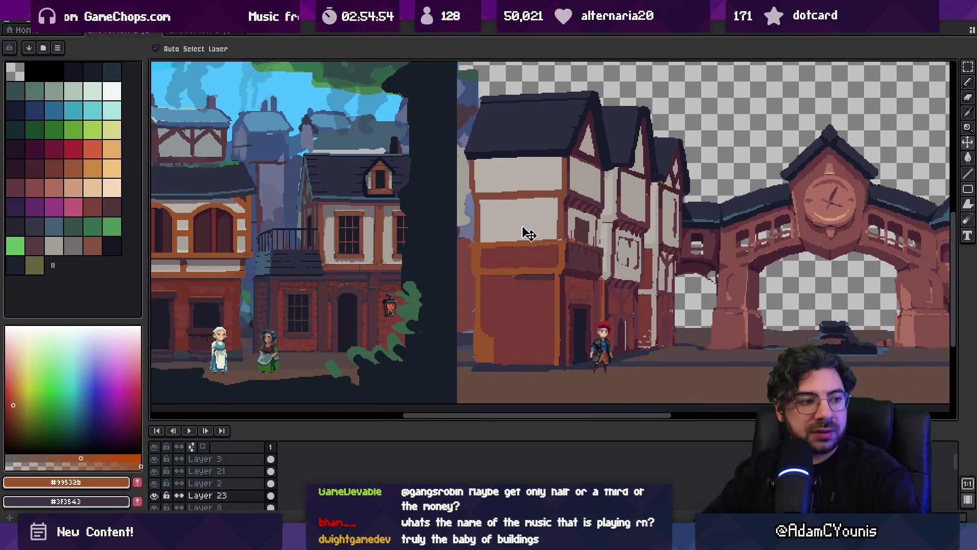
pyautogui.press('m')
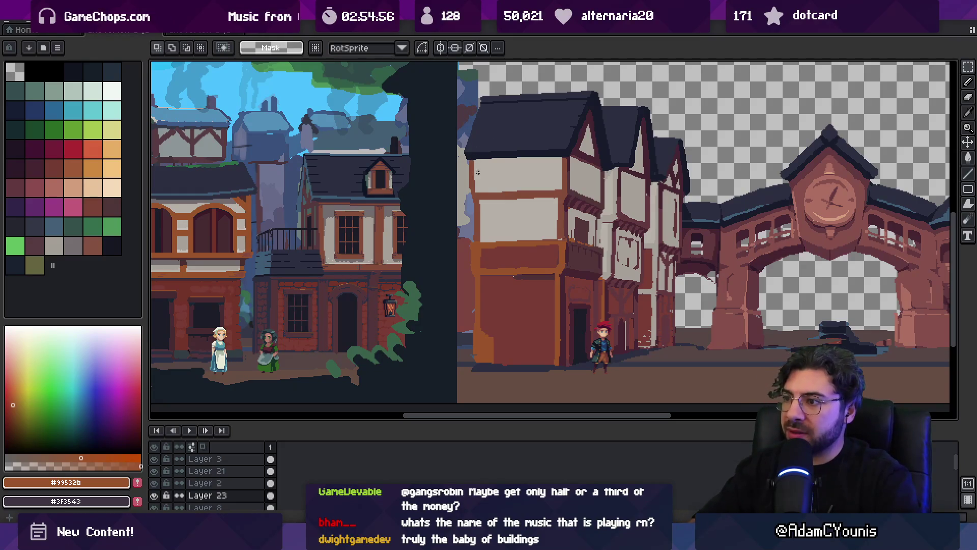
pyautogui.press('space')
pyautogui.moveTo(469, 233)
pyautogui.mouseDown()
pyautogui.moveTo(726, 253)
pyautogui.moveTo(591, 275)
pyautogui.moveTo(545, 255)
pyautogui.mouseUp()
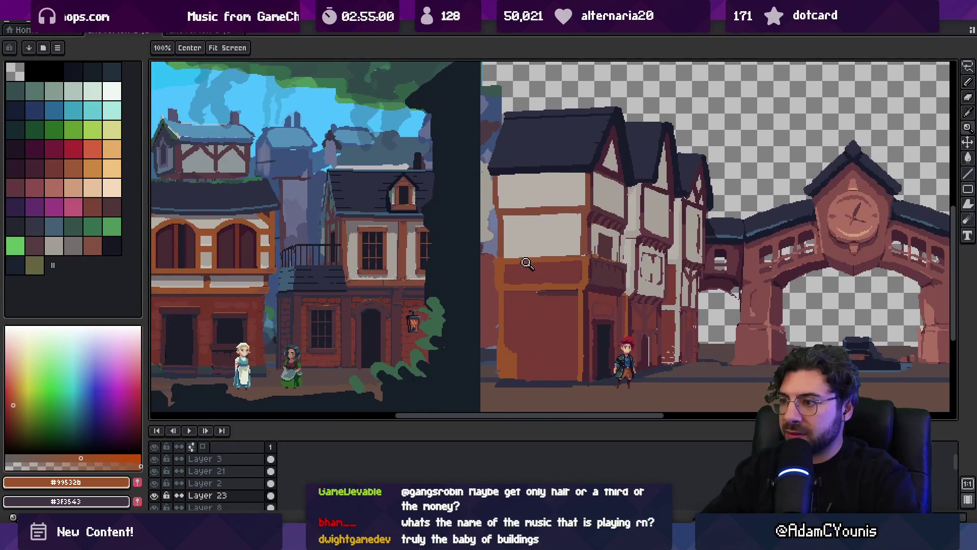
pyautogui.scroll(2, 544, 258)
pyautogui.press('i')
pyautogui.keyDown('alt'); pyautogui.click(644, 233); pyautogui.keyUp('alt')
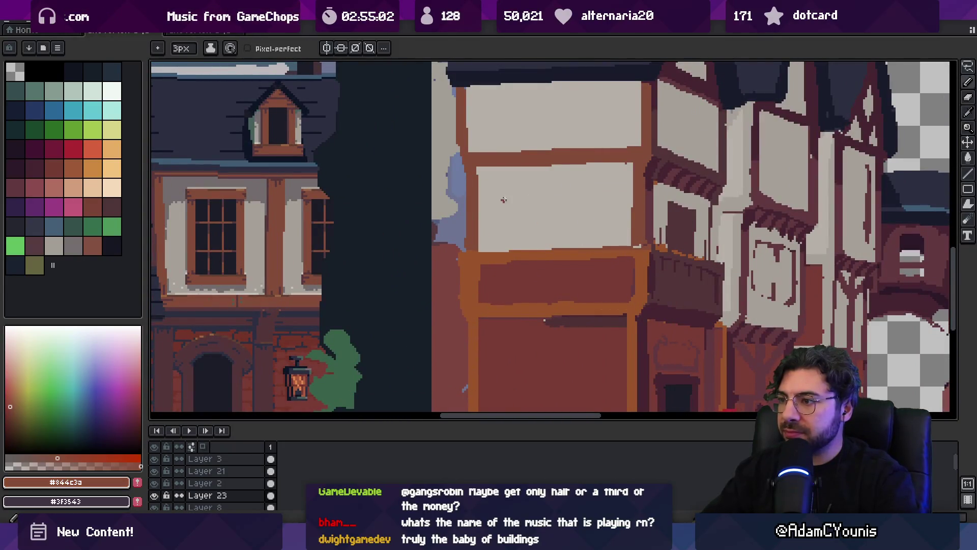
pyautogui.moveTo(499, 183); pyautogui.dragTo(498, 242)
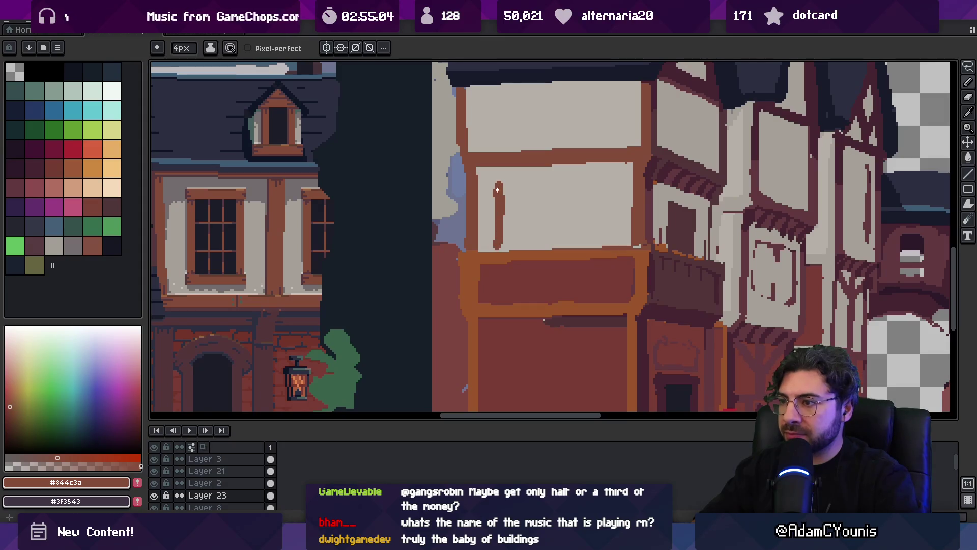
pyautogui.moveTo(495, 180)
pyautogui.mouseDown()
pyautogui.moveTo(596, 177)
pyautogui.moveTo(608, 192)
pyautogui.mouseUp()
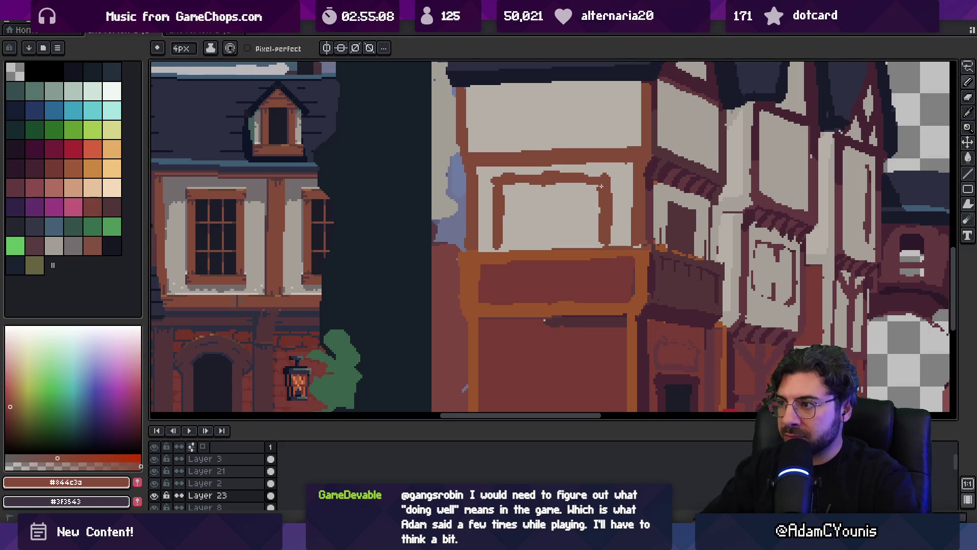
# - Fill the new window frame with the dark colour sampled from the reference window
pyautogui.keyDown('alt'); pyautogui.click(219, 226); pyautogui.keyUp('alt')
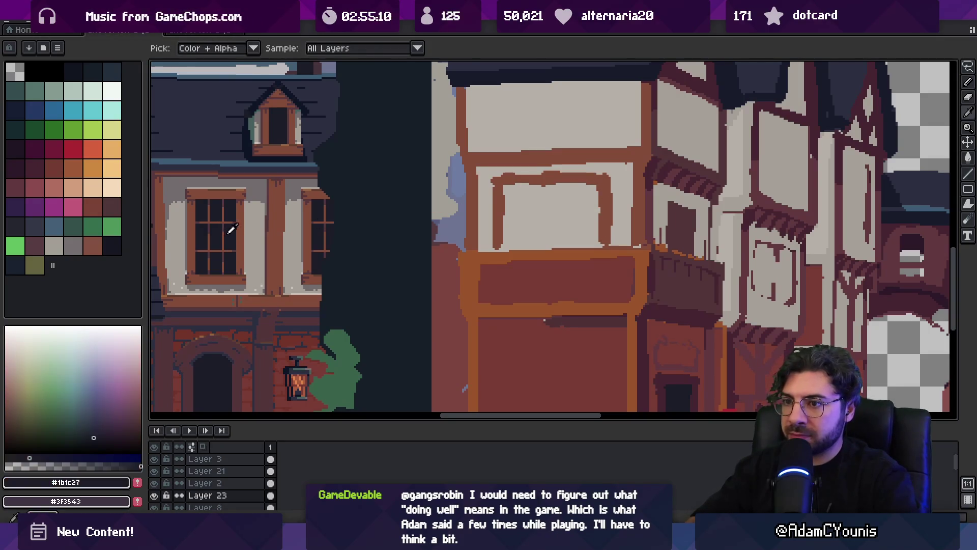
pyautogui.press('g')
pyautogui.keyDown('alt'); pyautogui.click(500, 251); pyautogui.keyUp('alt')
pyautogui.press('b')
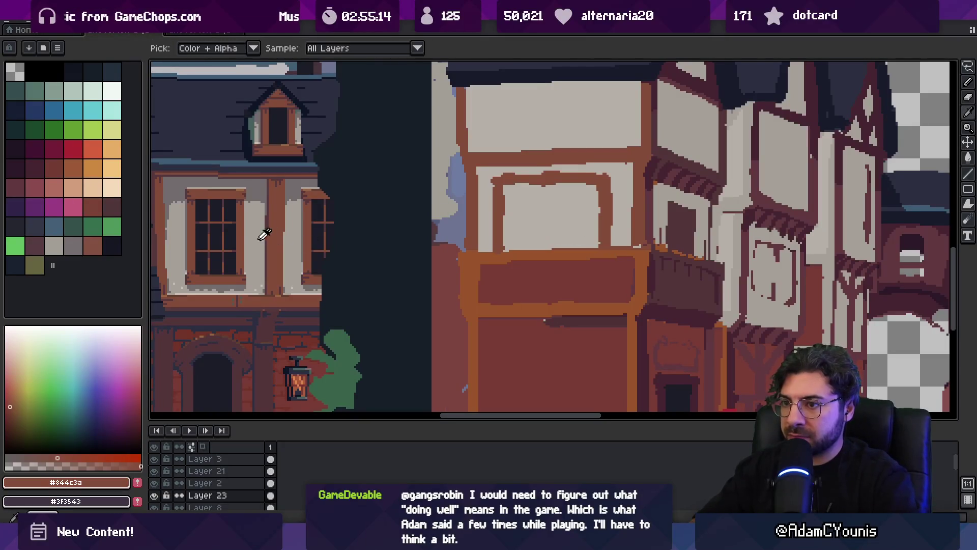
pyautogui.keyDown('alt'); pyautogui.click(231, 234); pyautogui.keyUp('alt')
pyautogui.press('g')
pyautogui.click(585, 211)
pyautogui.scroll(-5, 586, 211)
pyautogui.scroll(2, 525, 203)
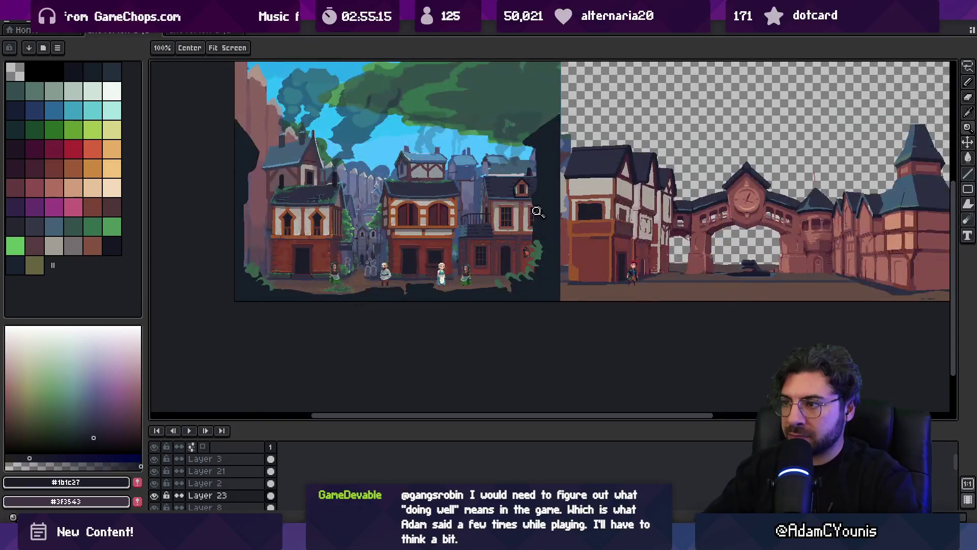
pyautogui.moveTo(553, 194); pyautogui.dragTo(522, 192)
pyautogui.scroll(5, 522, 192)
pyautogui.keyDown('alt'); pyautogui.click(516, 171); pyautogui.keyUp('alt')
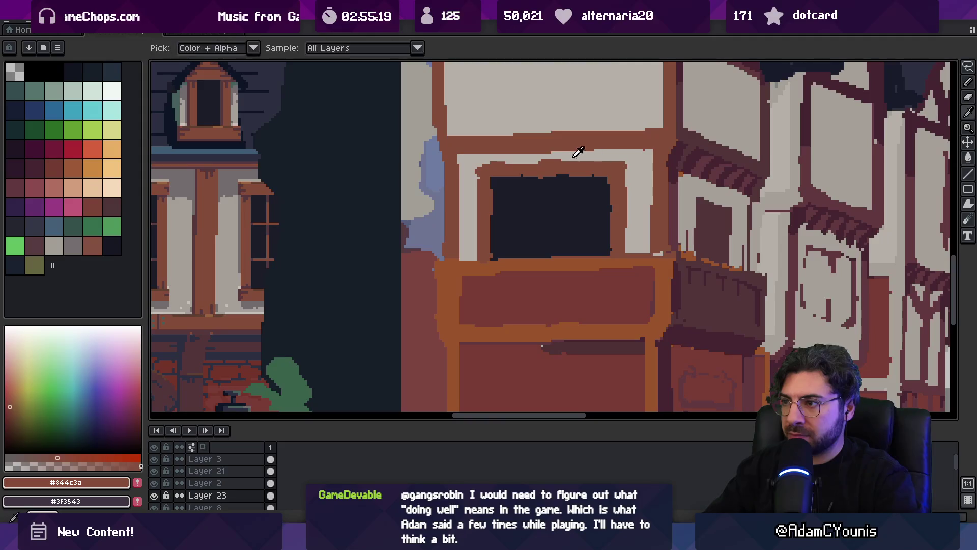
# - Touch up the upper window frame with brown pixels against the light grey wall
pyautogui.keyDown('alt'); pyautogui.click(478, 158); pyautogui.keyUp('alt')
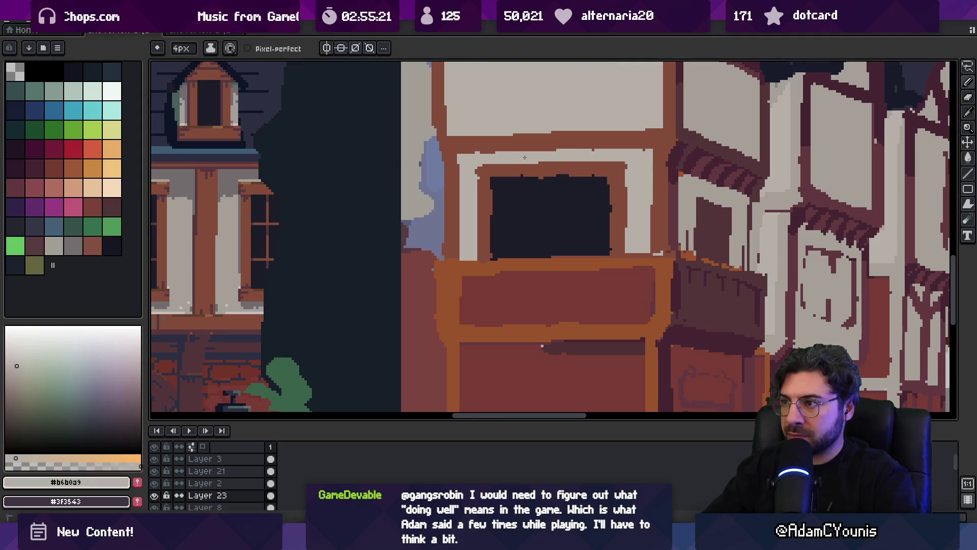
pyautogui.keyDown('alt'); pyautogui.click(590, 165); pyautogui.keyUp('alt')
pyautogui.moveTo(543, 152); pyautogui.dragTo(546, 164)
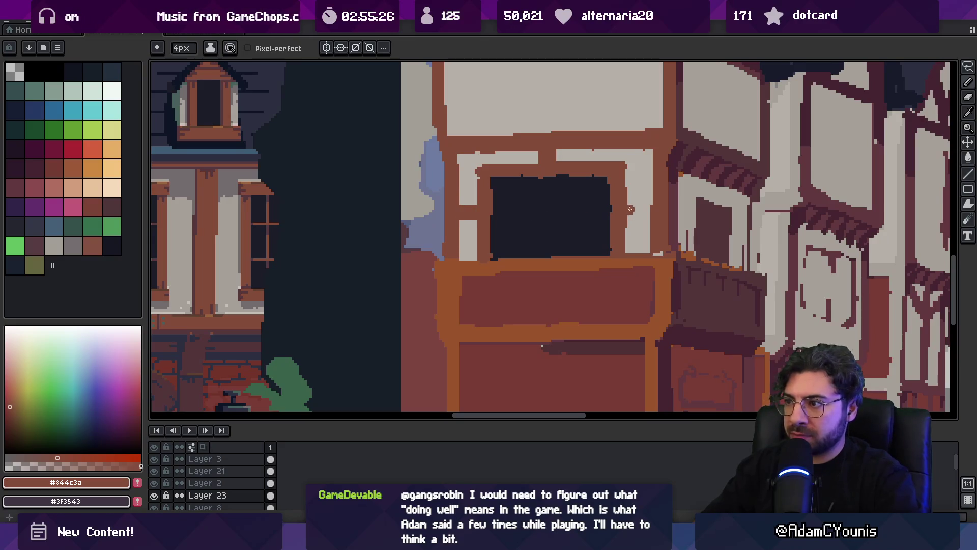
# - Select the front timbered house and move it down about 20 pixels
pyautogui.press('z')
pyautogui.scroll(-5, 610, 183)
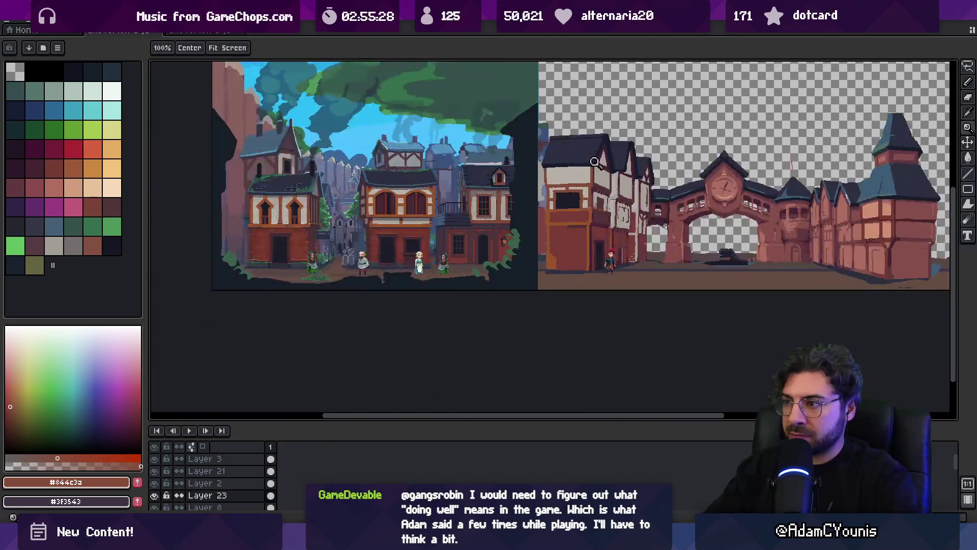
pyautogui.click(595, 199)
pyautogui.click(578, 203)
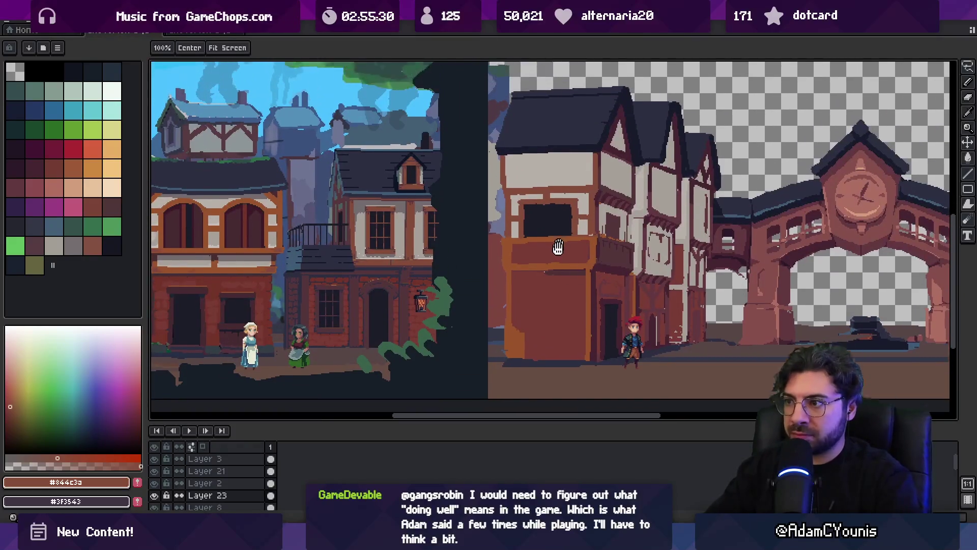
pyautogui.click(549, 283)
pyautogui.scroll(-3, 533, 283)
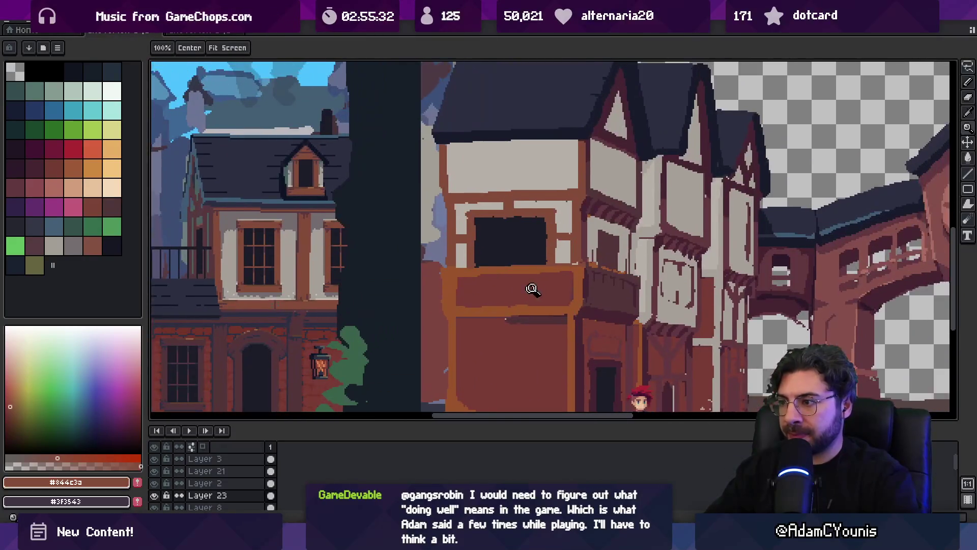
pyautogui.scroll(1, 492, 283)
pyautogui.press('m')
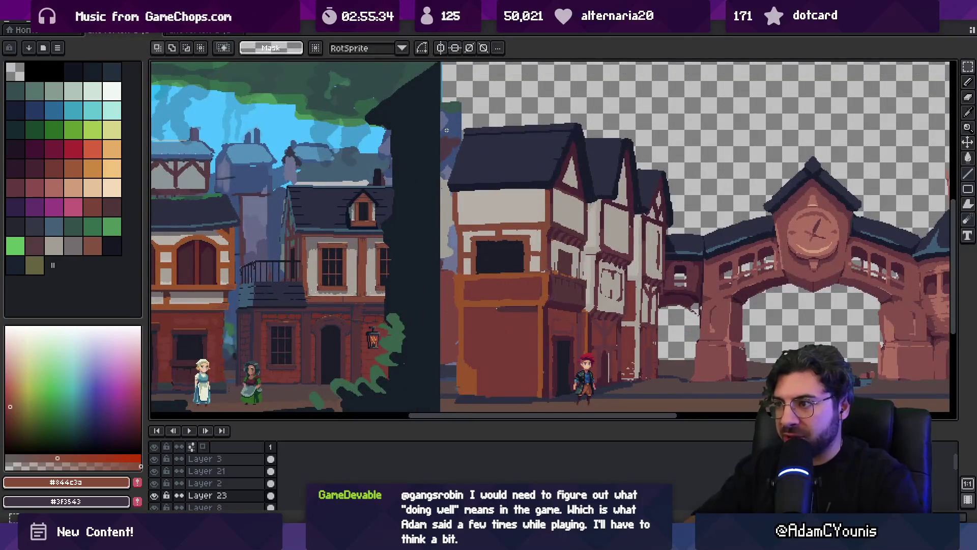
pyautogui.moveTo(455, 111)
pyautogui.mouseDown()
pyautogui.moveTo(547, 262)
pyautogui.moveTo(587, 308)
pyautogui.mouseUp()
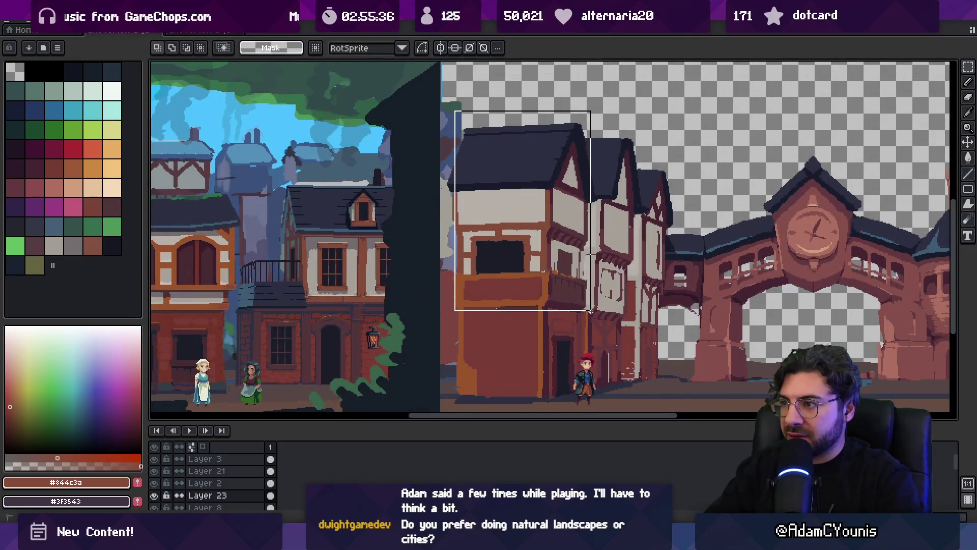
pyautogui.moveTo(560, 271); pyautogui.dragTo(551, 276)
pyautogui.press('Return')
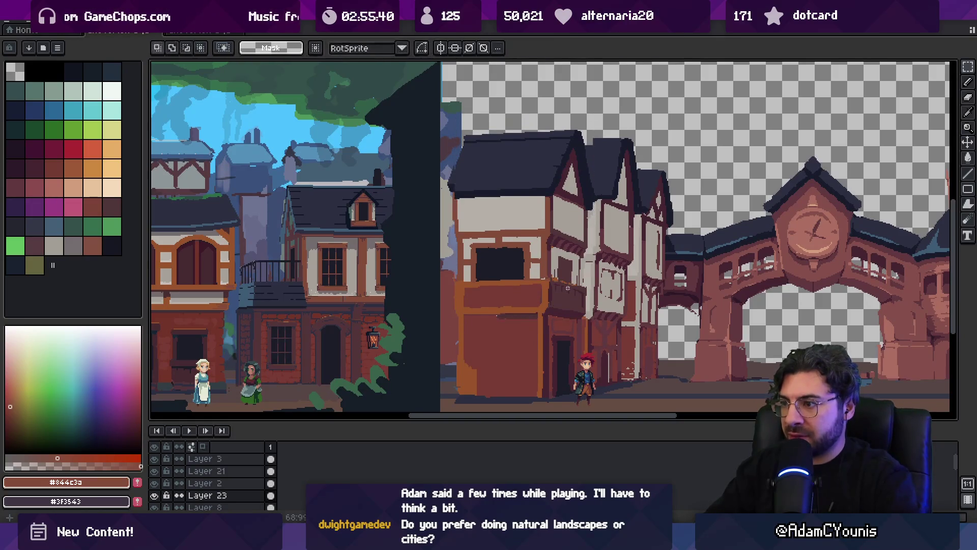
# - Pick the reddish-brown wall colour and a darker plum, zoomed in on the front house's timber details
pyautogui.press('b')
pyautogui.scroll(3, 555, 280)
pyautogui.keyDown('alt'); pyautogui.click(560, 305); pyautogui.keyUp('alt')
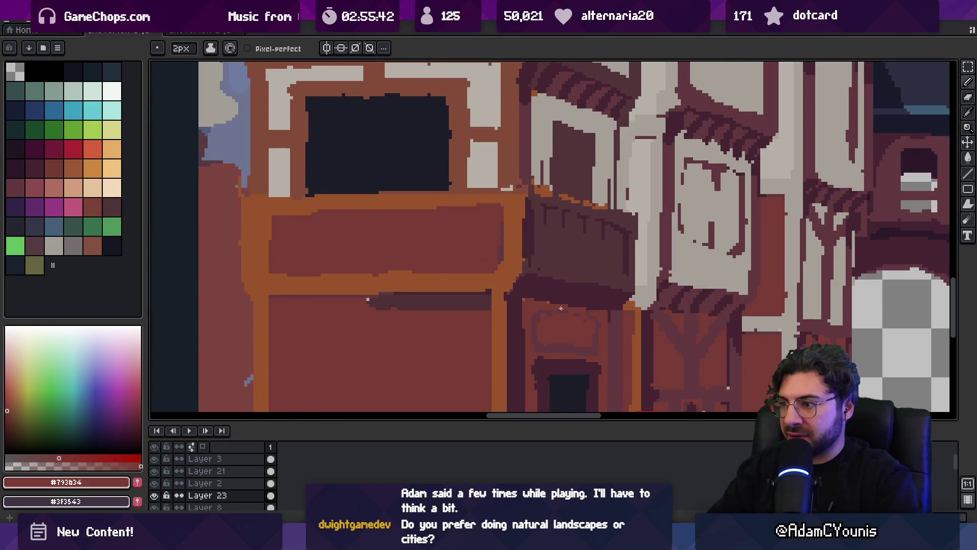
pyautogui.keyDown('alt'); pyautogui.click(600, 287); pyautogui.keyUp('alt')
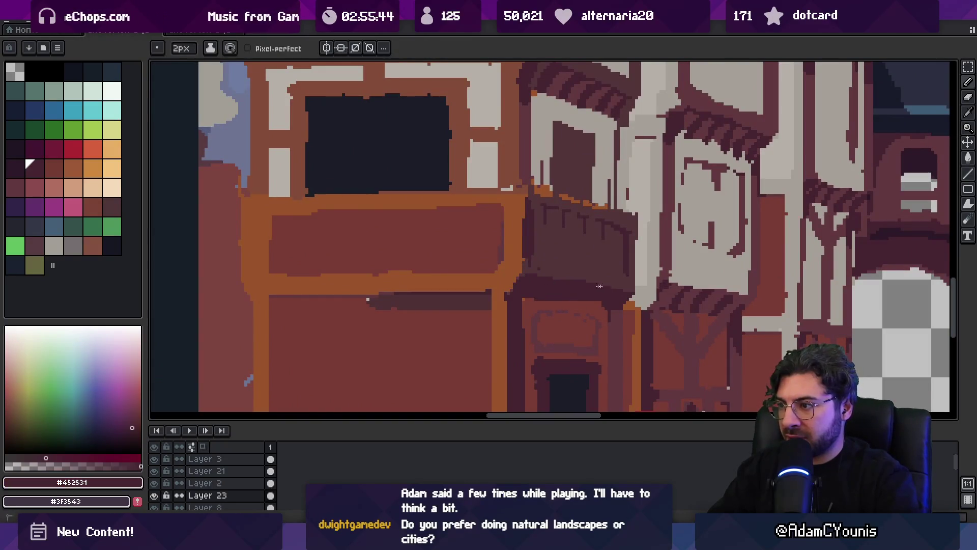
pyautogui.press('alt')
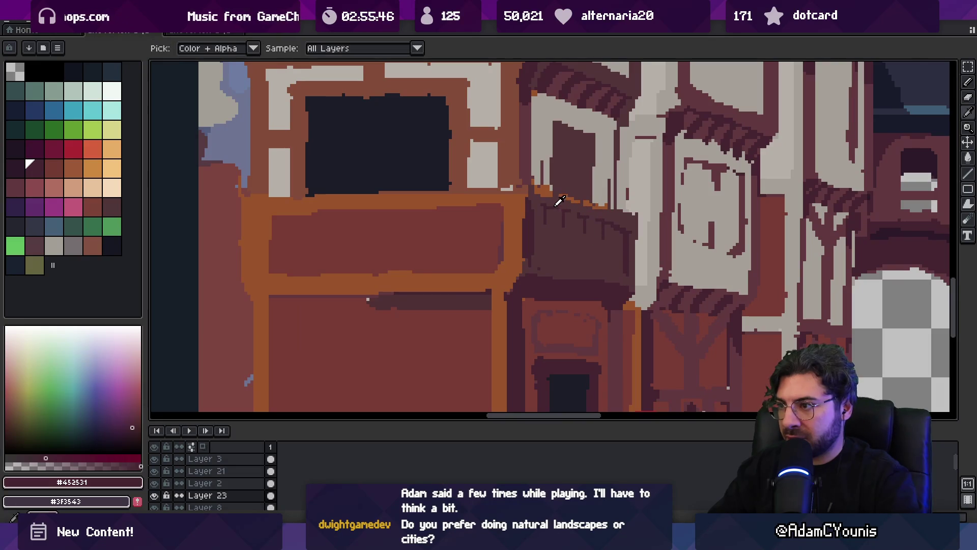
pyautogui.press('m')
pyautogui.press('z')
pyautogui.scroll(-5, 562, 229)
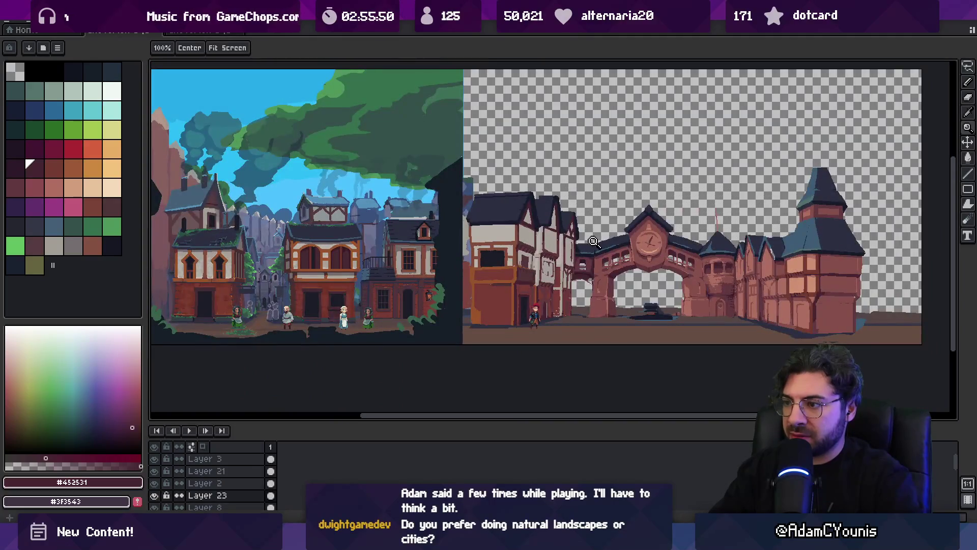
pyautogui.scroll(5, 552, 282)
pyautogui.keyDown('alt'); pyautogui.click(550, 289); pyautogui.keyUp('alt')
# - Sample the dark red beam and light grey wall colours from the front house
pyautogui.press('b')
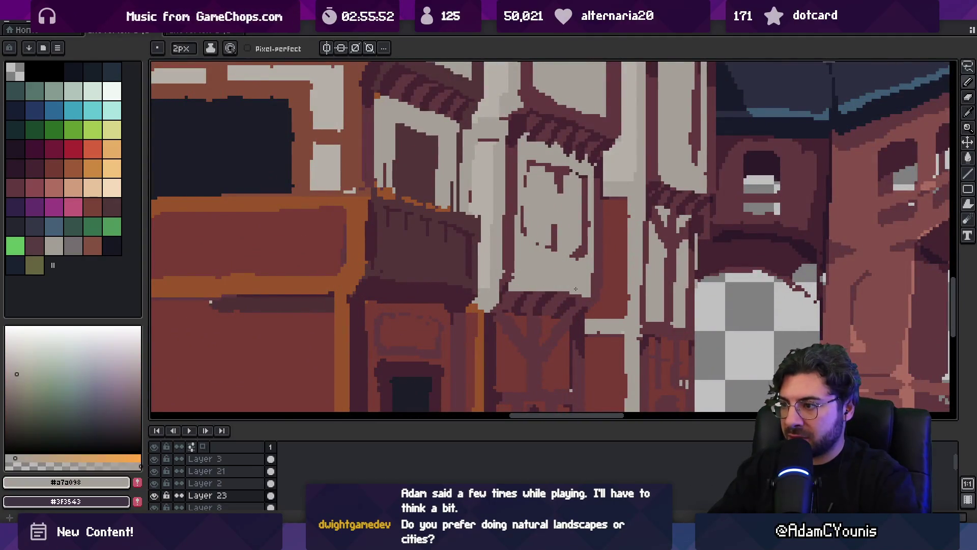
pyautogui.keyDown('alt'); pyautogui.click(593, 286); pyautogui.keyUp('alt')
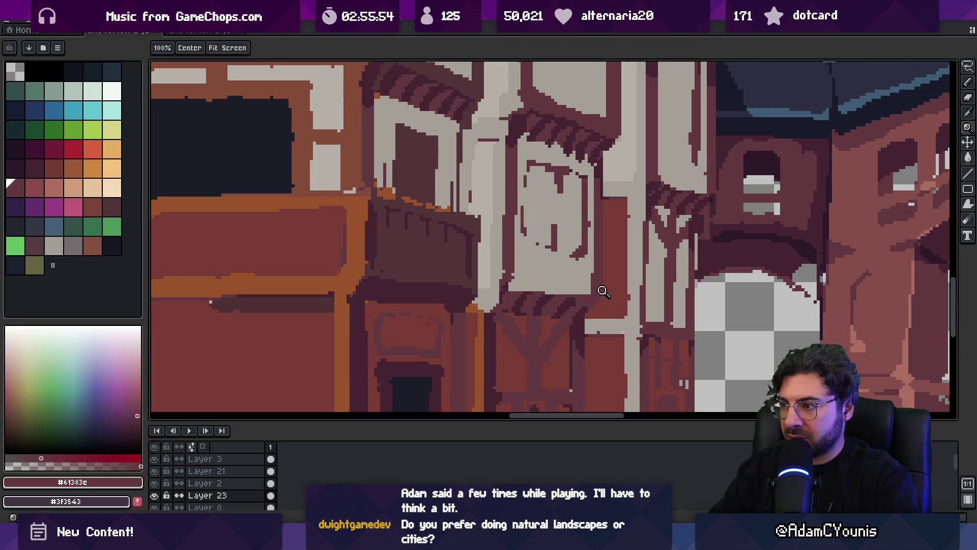
pyautogui.scroll(-2, 571, 271)
pyautogui.scroll(-1, 571, 270)
pyautogui.scroll(4, 580, 232)
pyautogui.press('b')
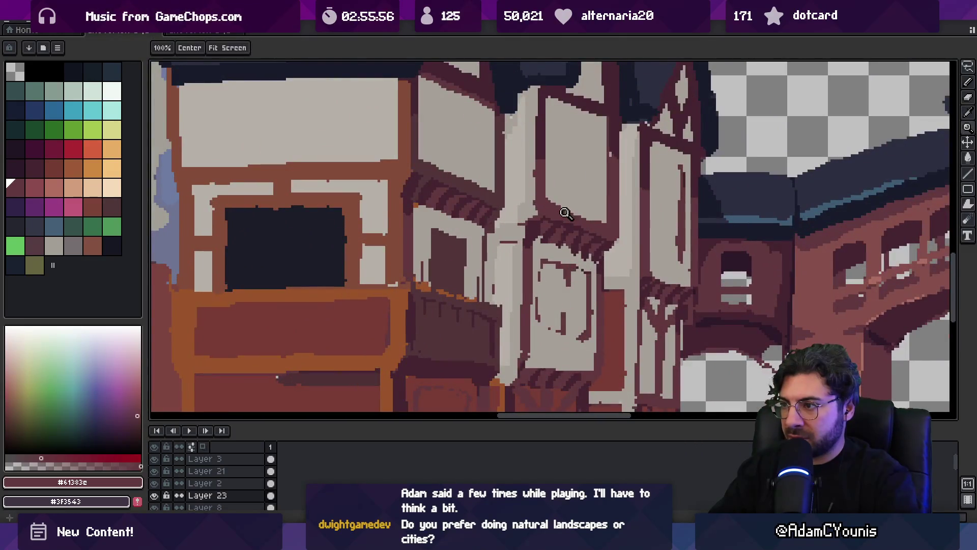
pyautogui.keyDown('alt'); pyautogui.click(435, 176); pyautogui.keyUp('alt')
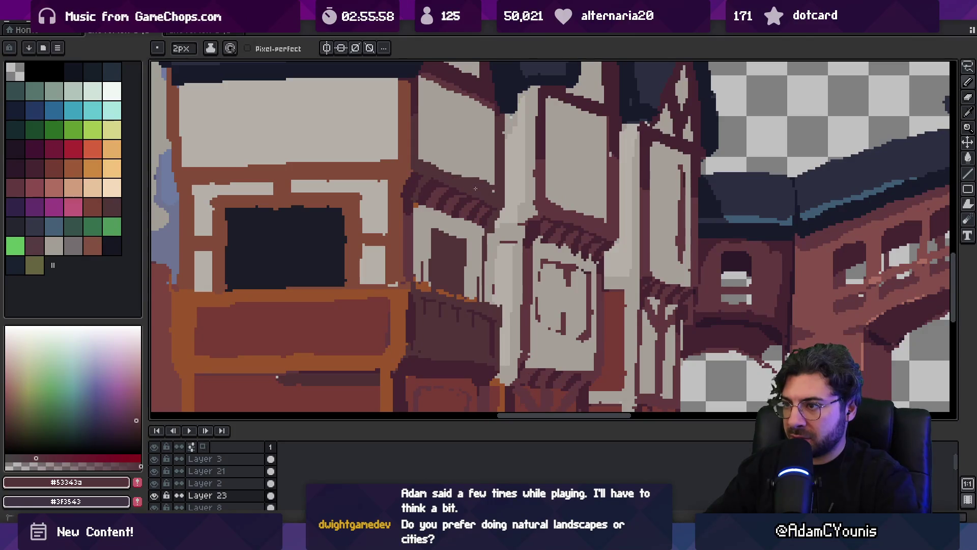
pyautogui.keyDown('alt'); pyautogui.click(443, 153); pyautogui.keyUp('alt')
pyautogui.press('space')
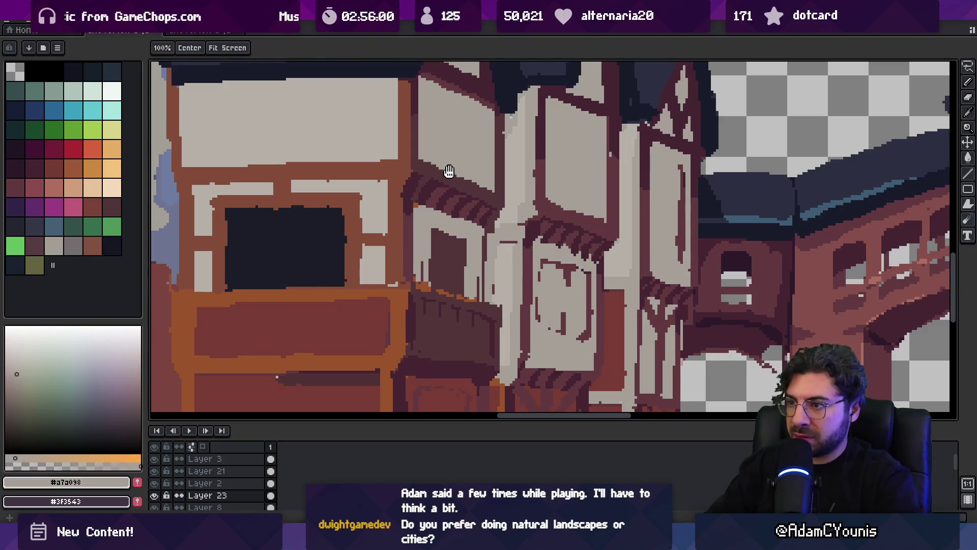
pyautogui.scroll(-1, 449, 172)
pyautogui.scroll(-1, 420, 226)
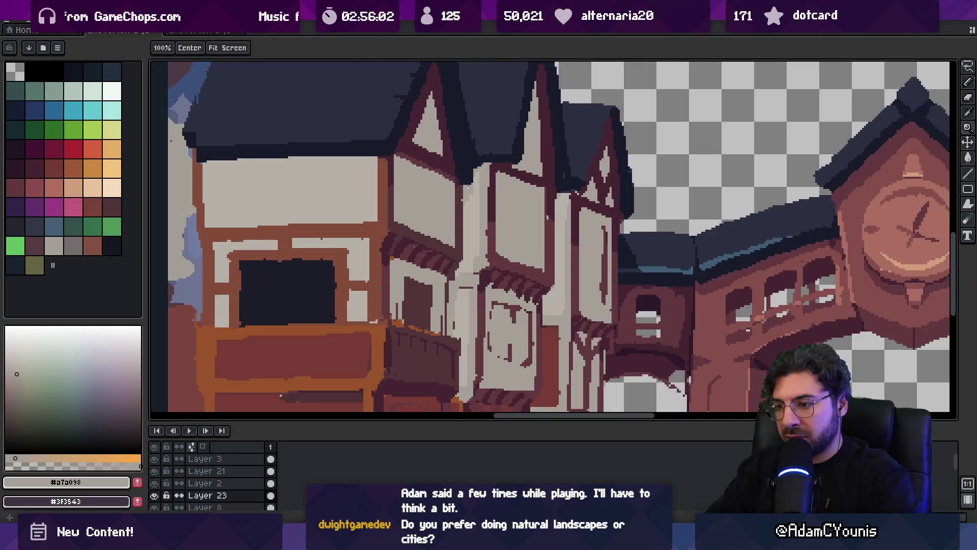
# - Lasso the balcony house section and tilt it slightly
pyautogui.press('m')
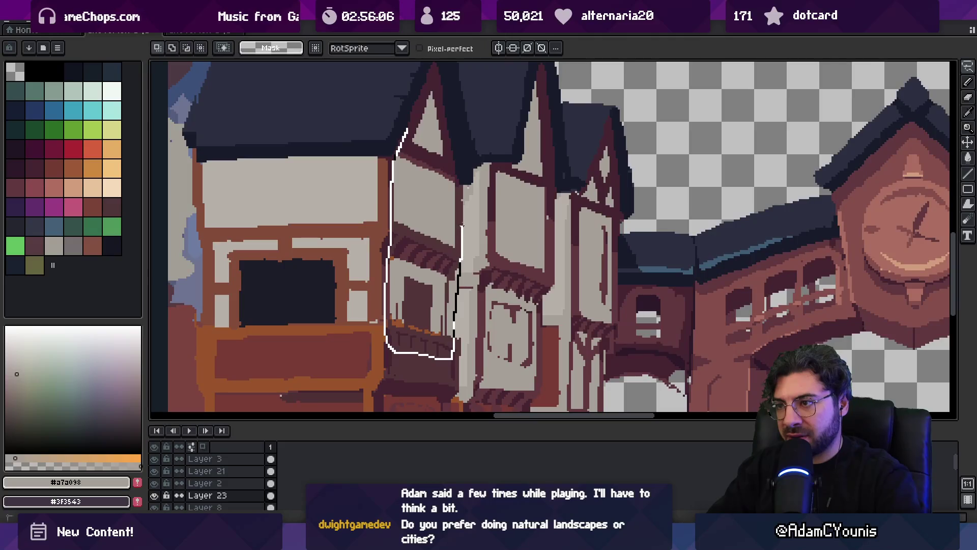
pyautogui.moveTo(469, 224)
pyautogui.mouseDown()
pyautogui.moveTo(481, 249)
pyautogui.moveTo(472, 242)
pyautogui.moveTo(463, 256)
pyautogui.mouseUp()
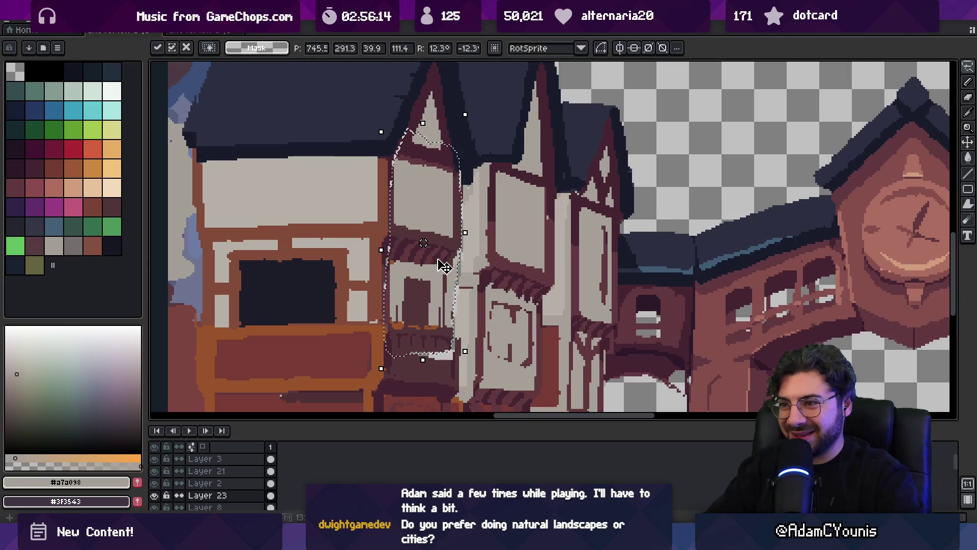
pyautogui.press('Return')
# - Touch up the lower beams with dark red-brown, shadow and light grey pixels
pyautogui.press('b')
pyautogui.scroll(-3, 439, 265)
pyautogui.scroll(4, 432, 315)
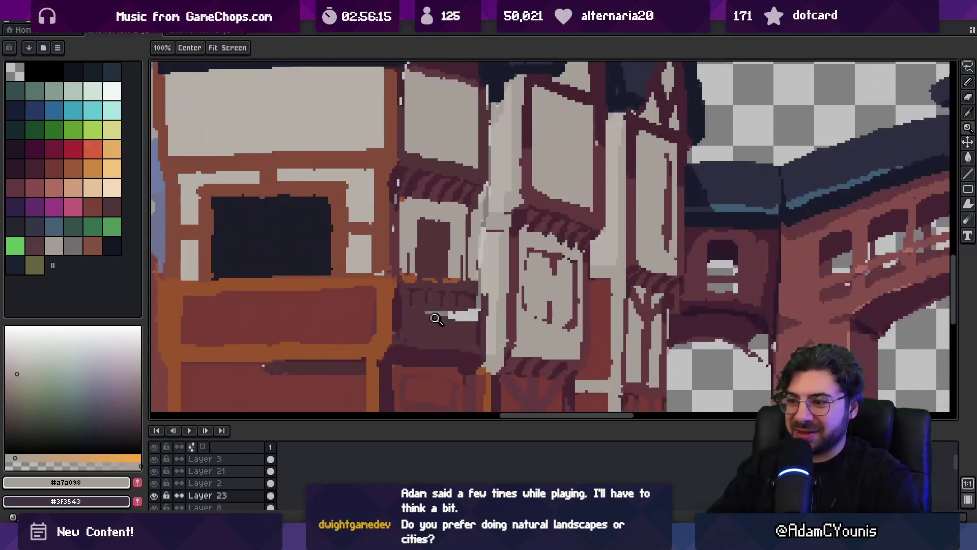
pyautogui.keyDown('alt'); pyautogui.click(424, 316); pyautogui.keyUp('alt')
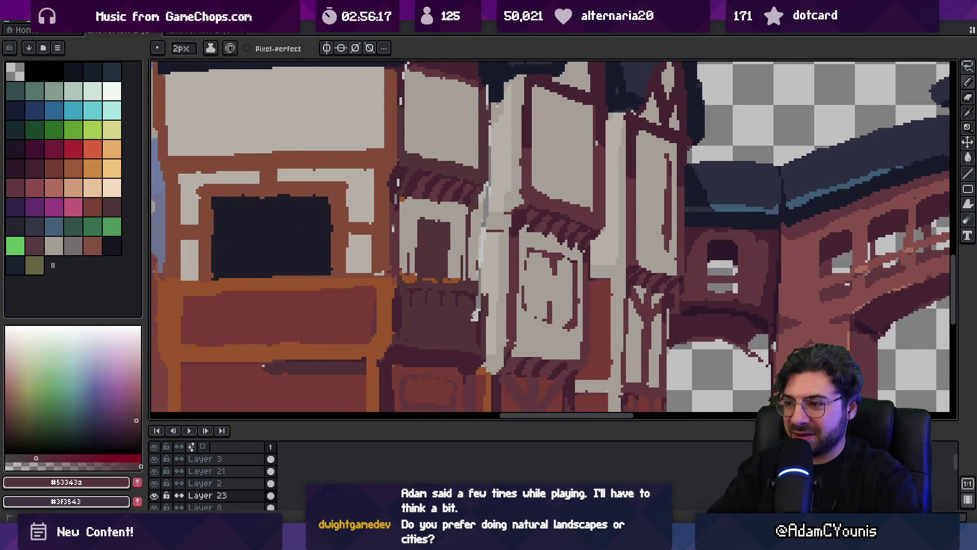
pyautogui.keyDown('alt'); pyautogui.click(479, 304); pyautogui.keyUp('alt')
pyautogui.keyDown('alt'); pyautogui.click(482, 303); pyautogui.keyUp('alt')
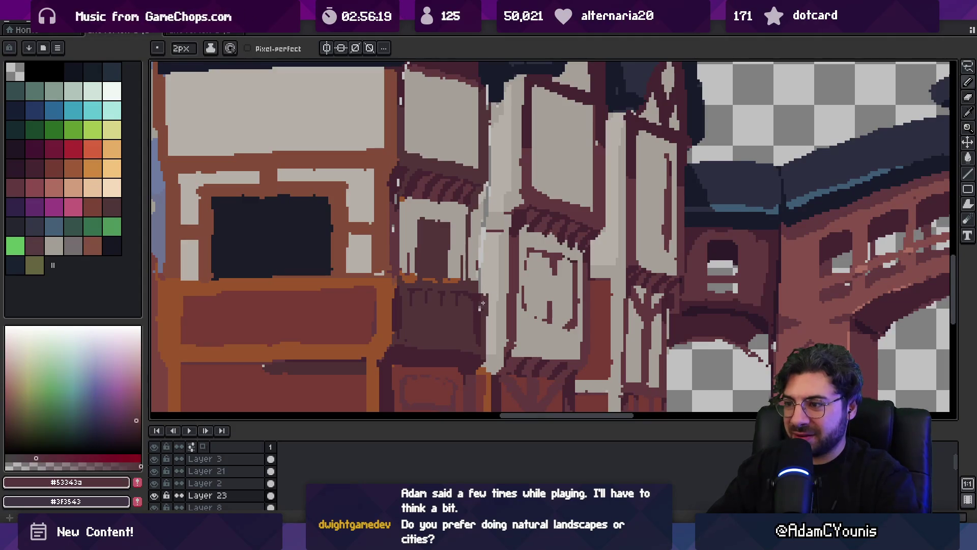
pyautogui.keyDown('alt'); pyautogui.click(481, 275); pyautogui.keyUp('alt')
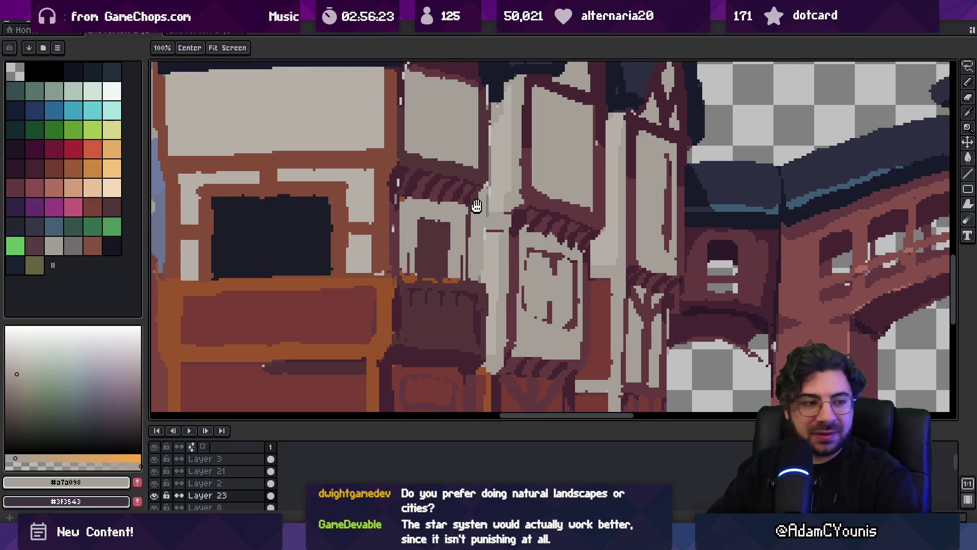
# - Touch up the upper beams and wall edges with dark, brown and shadow beam colours
pyautogui.scroll(2, 481, 219)
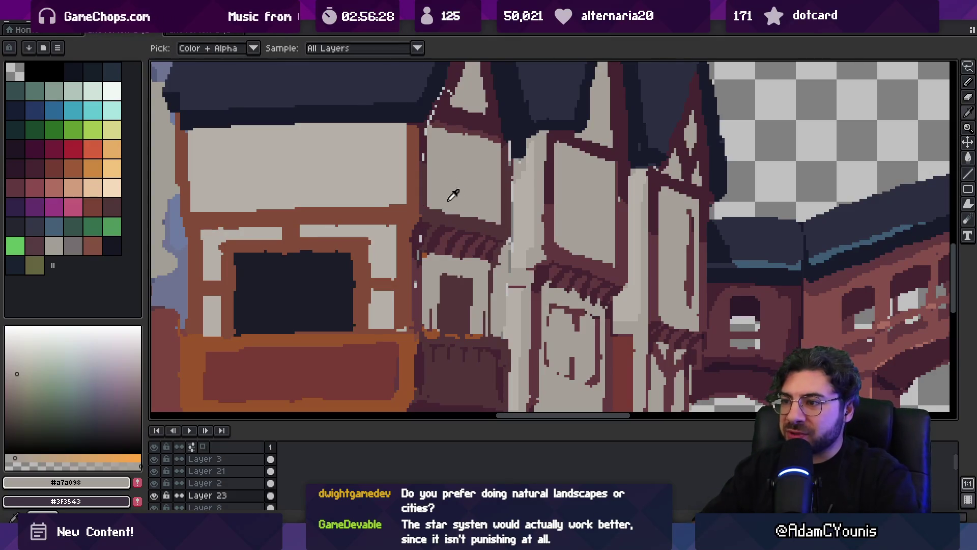
pyautogui.keyDown('alt'); pyautogui.click(476, 225); pyautogui.keyUp('alt')
pyautogui.keyDown('alt'); pyautogui.click(460, 199); pyautogui.keyUp('alt')
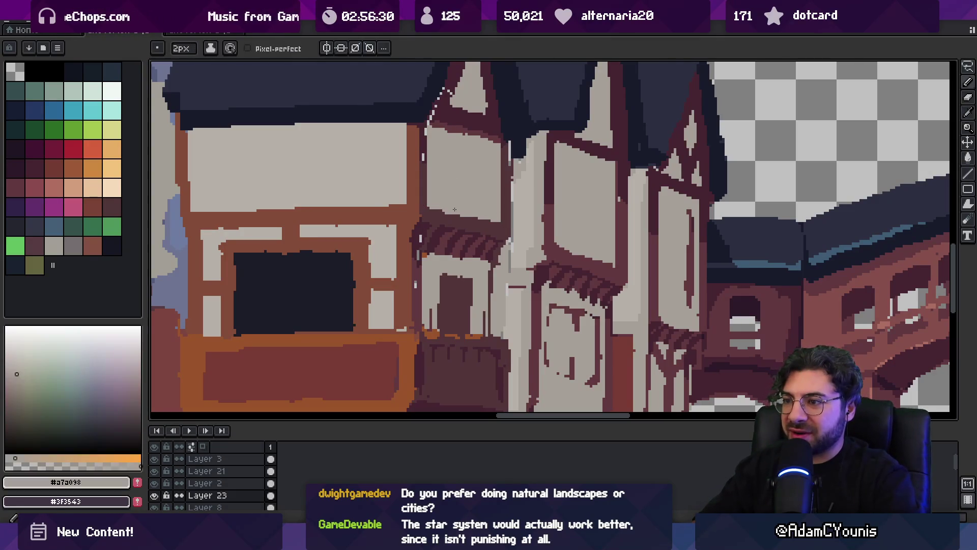
pyautogui.keyDown('alt'); pyautogui.click(457, 217); pyautogui.keyUp('alt')
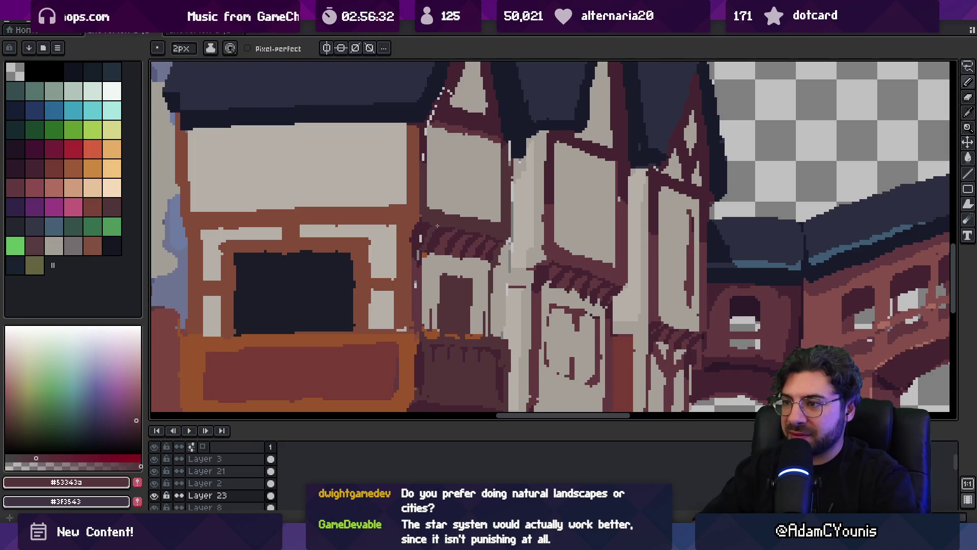
pyautogui.keyDown('alt'); pyautogui.click(415, 224); pyautogui.keyUp('alt')
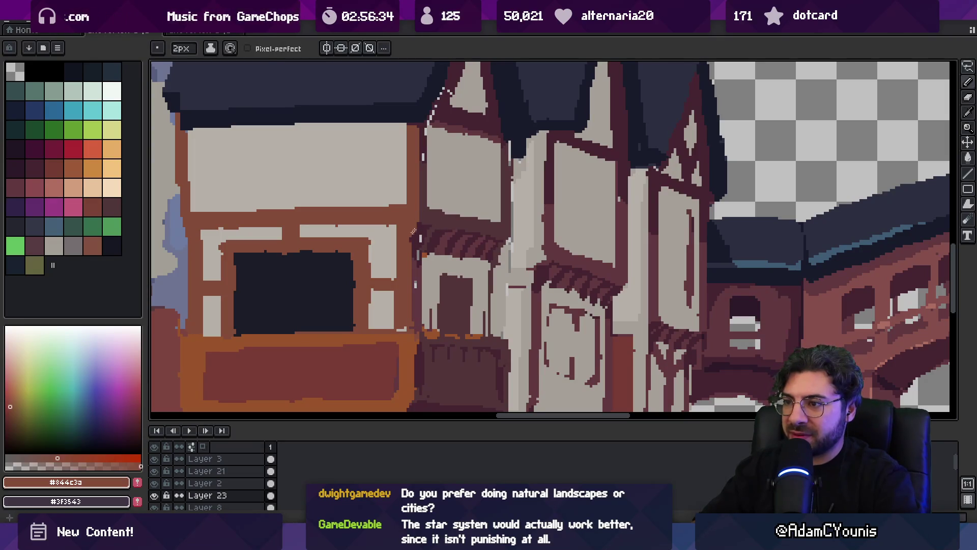
pyautogui.keyDown('alt'); pyautogui.click(416, 224); pyautogui.keyUp('alt')
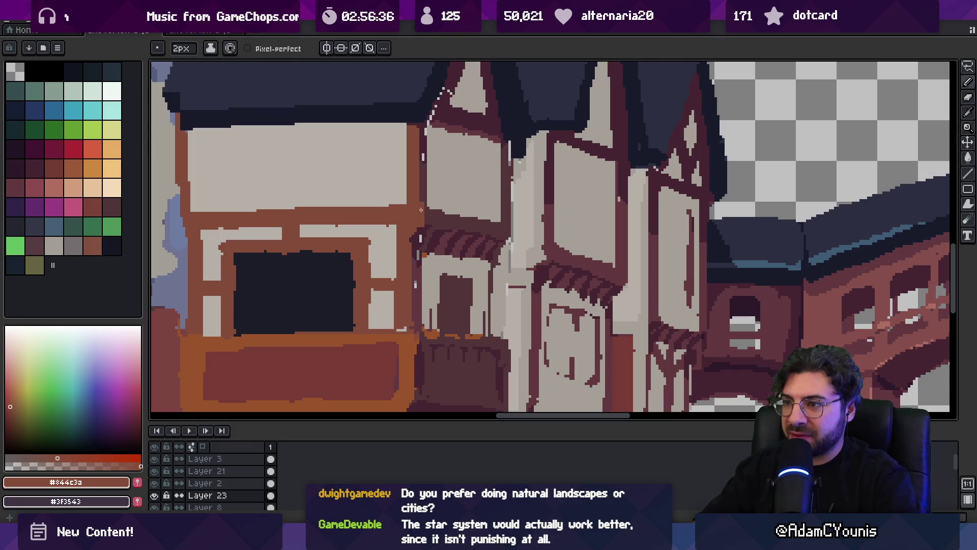
pyautogui.keyDown('alt'); pyautogui.click(420, 211); pyautogui.keyUp('alt')
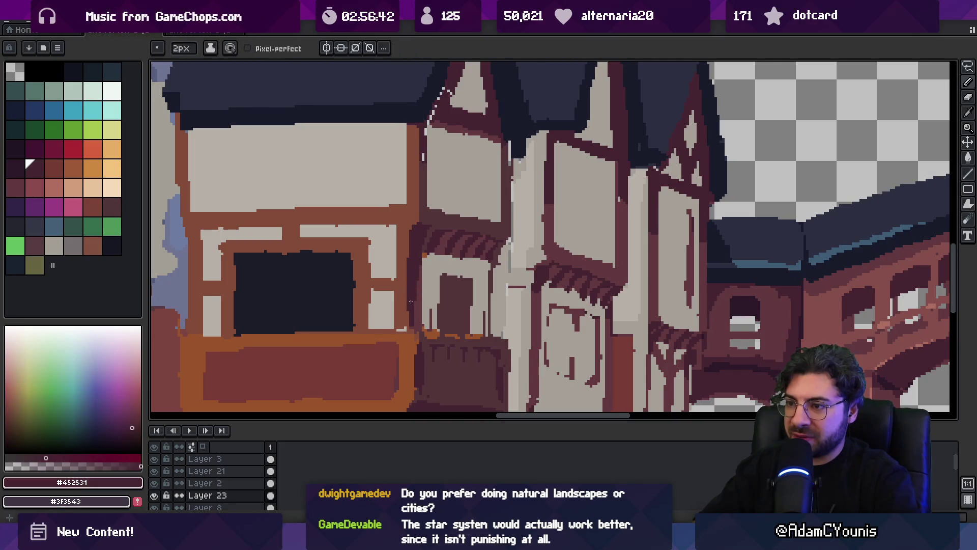
pyautogui.keyDown('alt'); pyautogui.click(398, 251); pyautogui.keyUp('alt')
pyautogui.press('z')
pyautogui.scroll(-5, 400, 255)
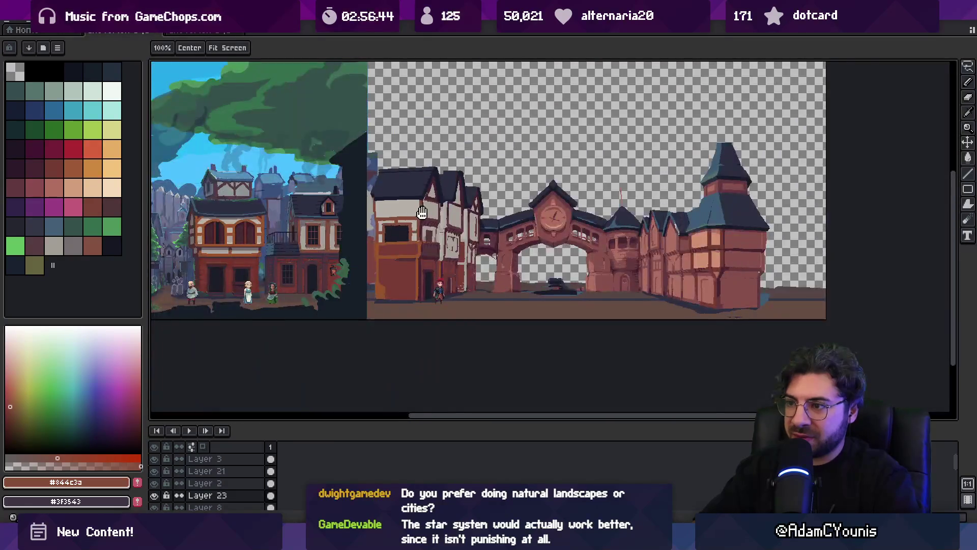
# - Draw a dark red-brown vertical line down the house wall
pyautogui.scroll(5, 455, 233)
pyautogui.scroll(1, 455, 233)
pyautogui.keyDown('alt'); pyautogui.click(473, 224); pyautogui.keyUp('alt')
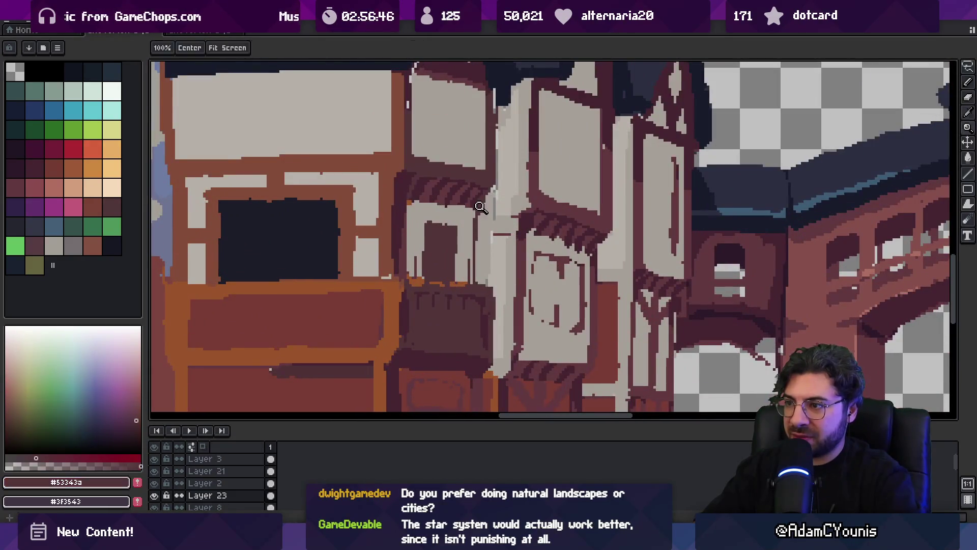
pyautogui.press('b')
pyautogui.moveTo(481, 216); pyautogui.dragTo(479, 274)
pyautogui.keyDown('alt'); pyautogui.click(470, 246); pyautogui.keyUp('alt')
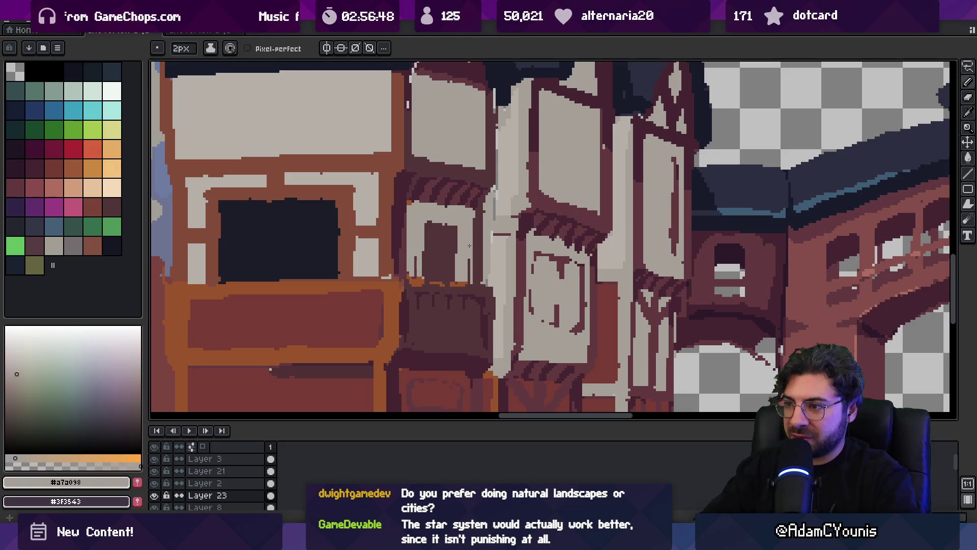
# - Compare the whole scene with the reference, sampling shadow and wall colours near the roof
pyautogui.press('z')
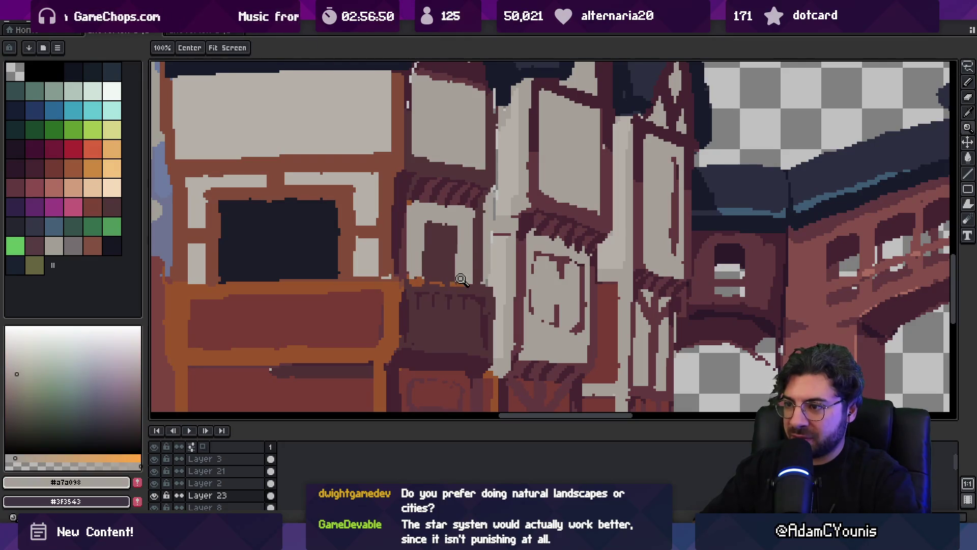
pyautogui.scroll(-3, 414, 275)
pyautogui.moveTo(414, 275); pyautogui.dragTo(781, 247)
pyautogui.scroll(-4, 781, 248)
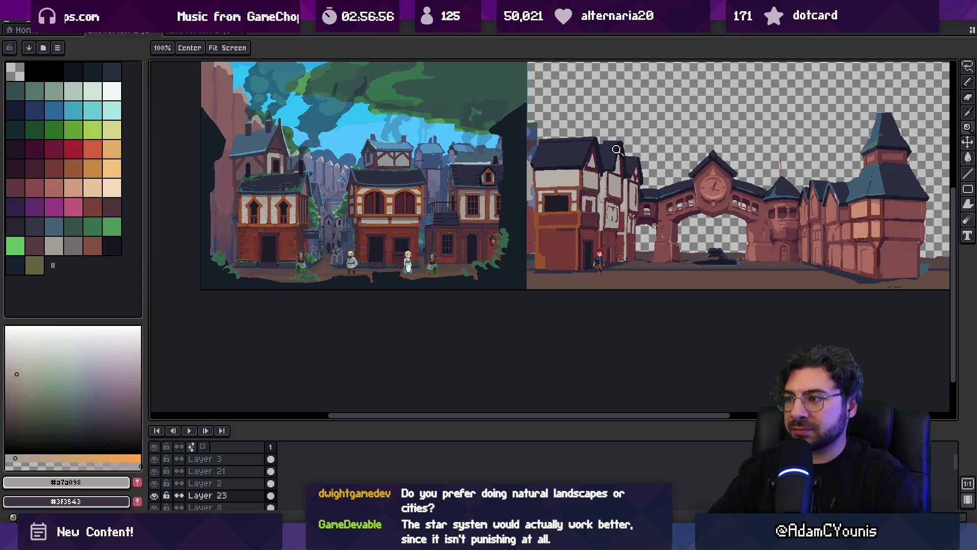
pyautogui.scroll(5, 608, 147)
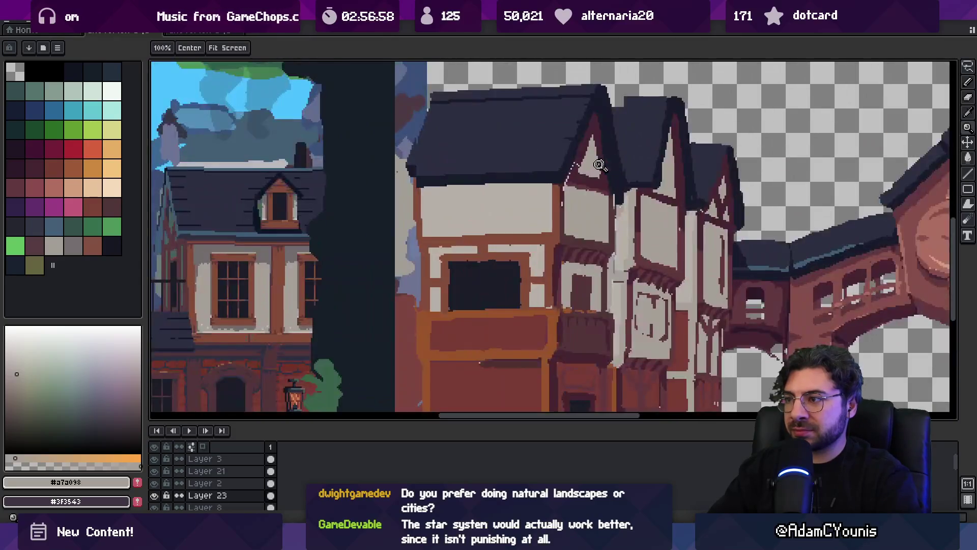
pyautogui.press('b')
pyautogui.keyDown('alt'); pyautogui.click(574, 155); pyautogui.keyUp('alt')
pyautogui.keyDown('alt'); pyautogui.click(580, 154); pyautogui.keyUp('alt')
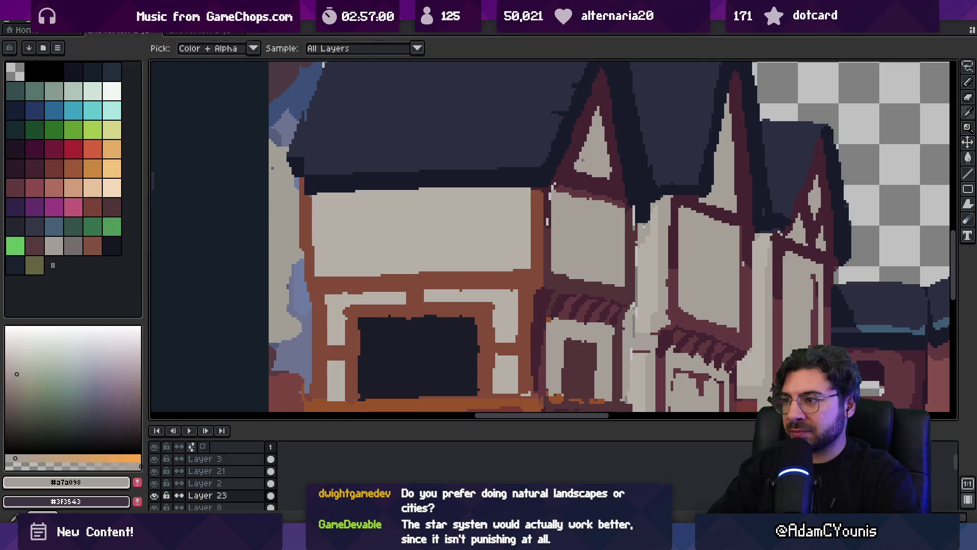
pyautogui.scroll(-5, 596, 112)
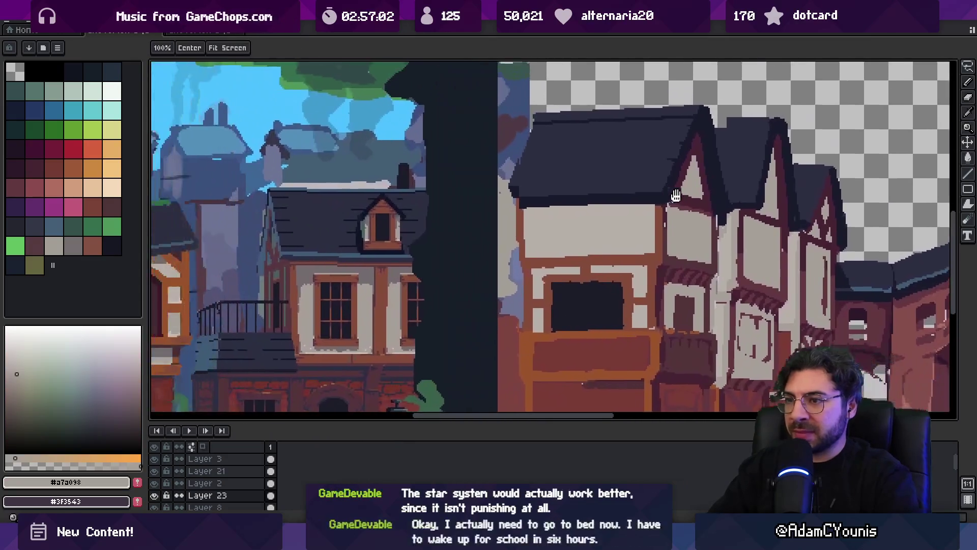
pyautogui.moveTo(565, 183); pyautogui.dragTo(798, 183)
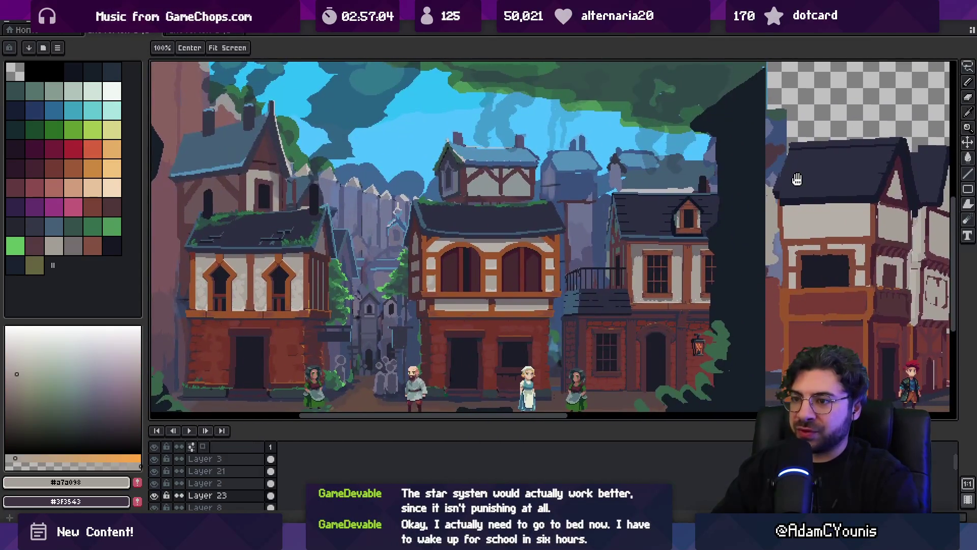
pyautogui.scroll(3, 510, 198)
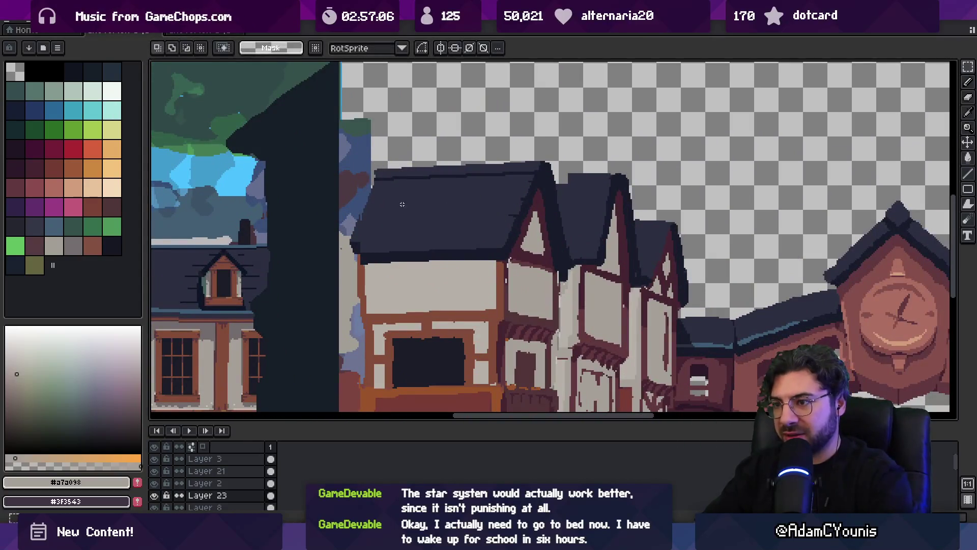
# - Try selecting the front roof, then sample dark timber colours from the house
pyautogui.keyDown('alt'); pyautogui.click(360, 235); pyautogui.keyUp('alt')
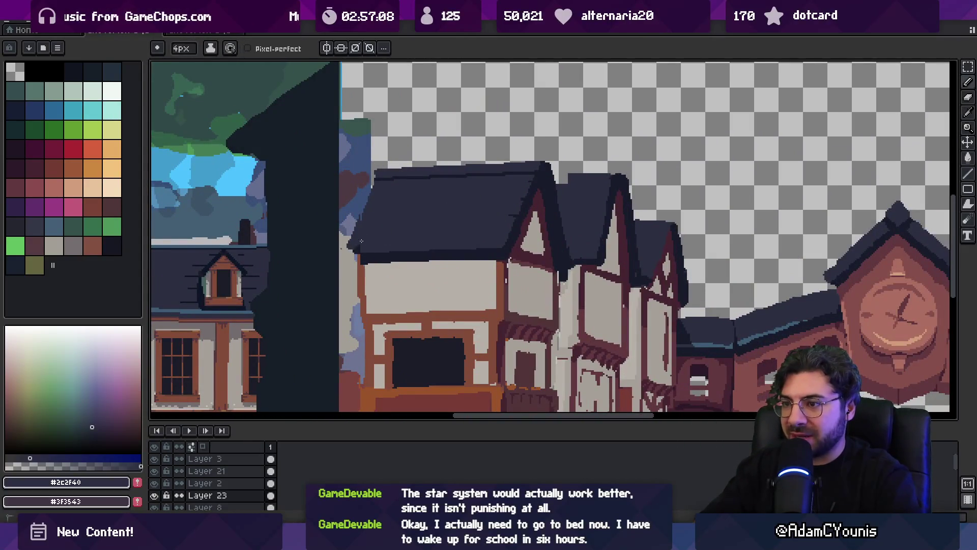
pyautogui.press('m')
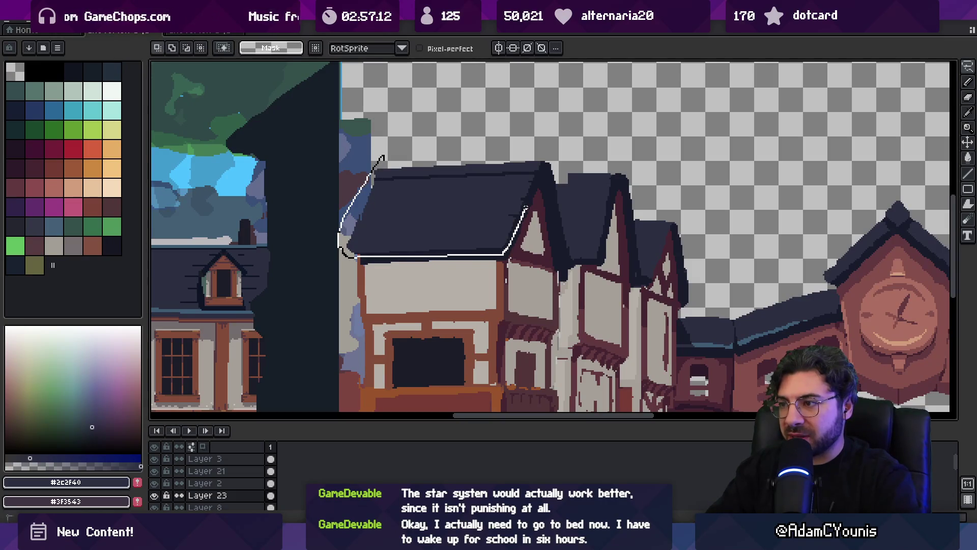
pyautogui.moveTo(542, 163); pyautogui.dragTo(543, 162)
pyautogui.click(466, 200)
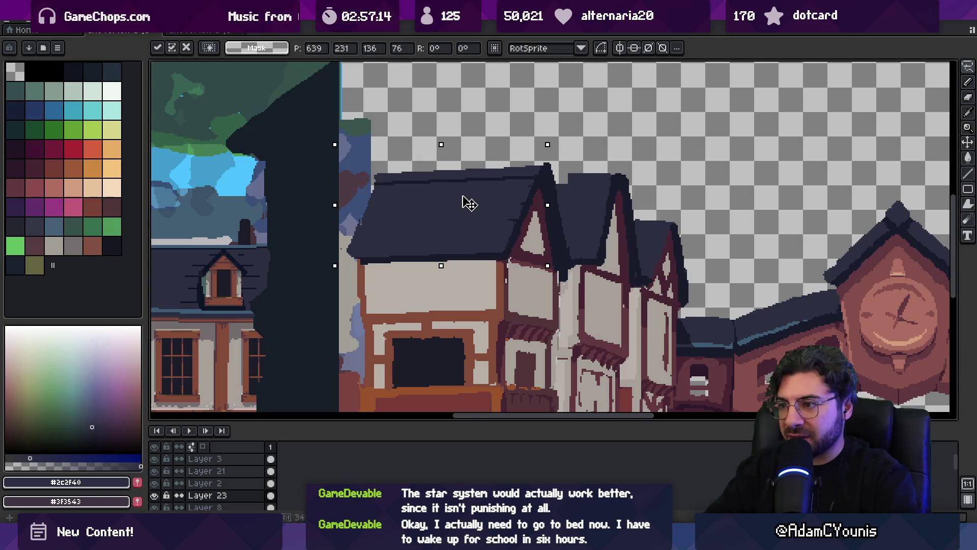
pyautogui.press('b')
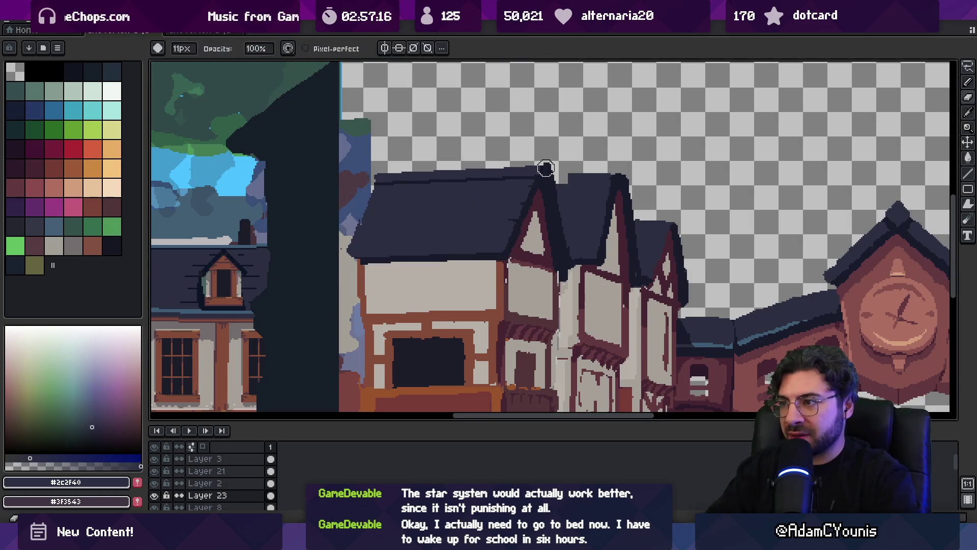
pyautogui.press('m')
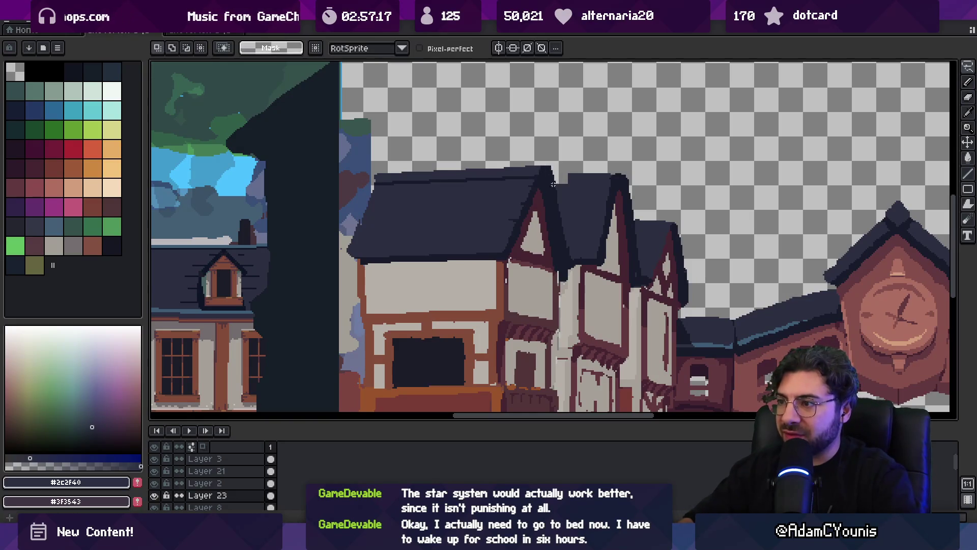
pyautogui.moveTo(490, 219)
pyautogui.mouseDown()
pyautogui.moveTo(504, 224)
pyautogui.moveTo(505, 213)
pyautogui.mouseUp()
pyautogui.press('i')
pyautogui.click(523, 285)
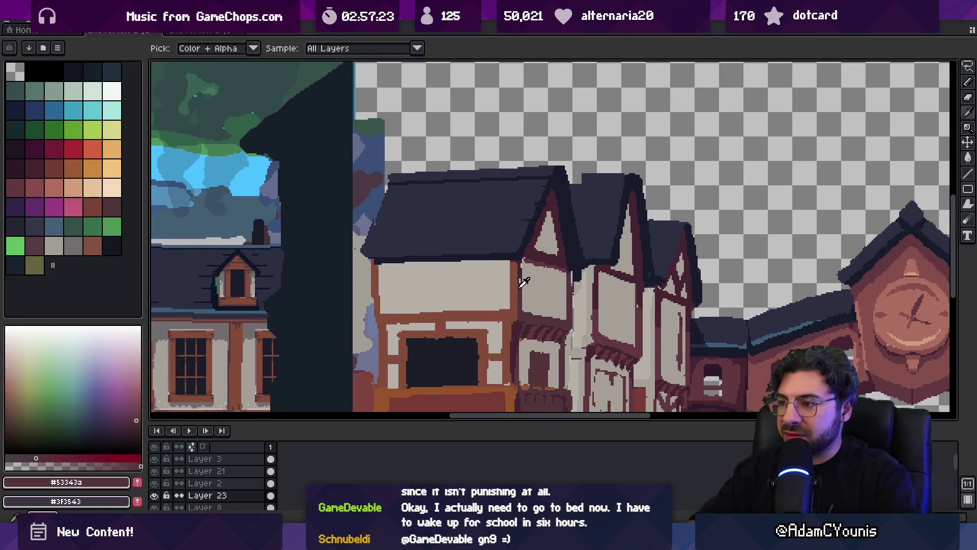
pyautogui.press('b')
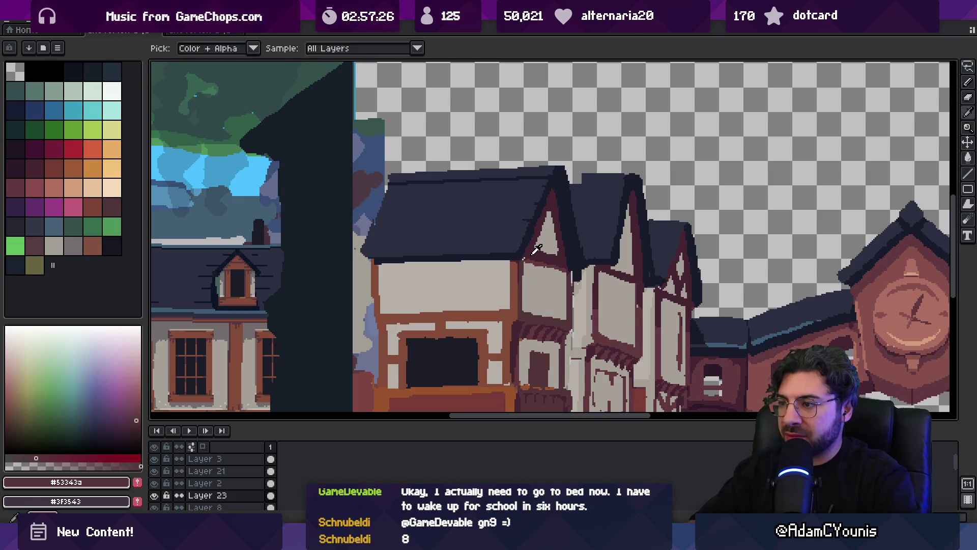
pyautogui.keyDown('alt'); pyautogui.click(523, 260); pyautogui.keyUp('alt')
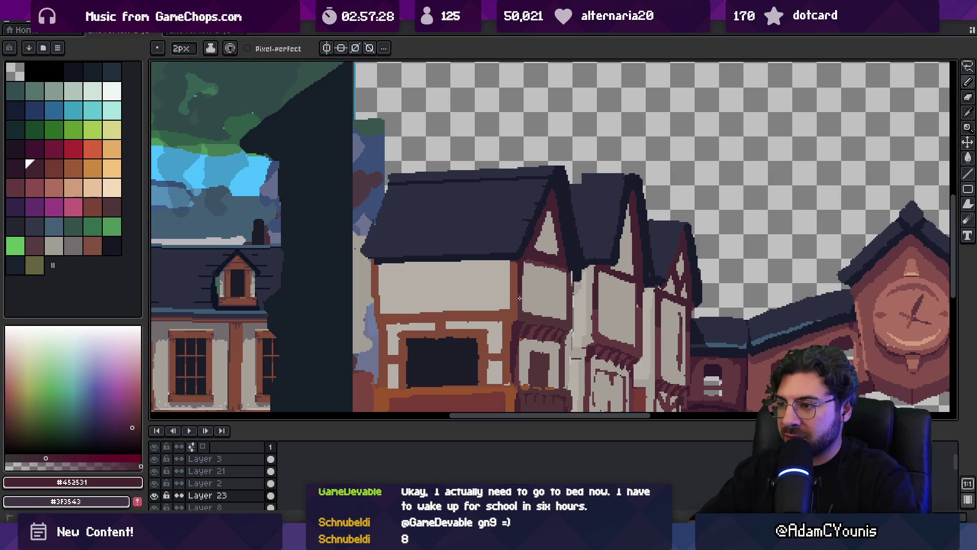
pyautogui.press('z')
pyautogui.scroll(-3, 522, 285)
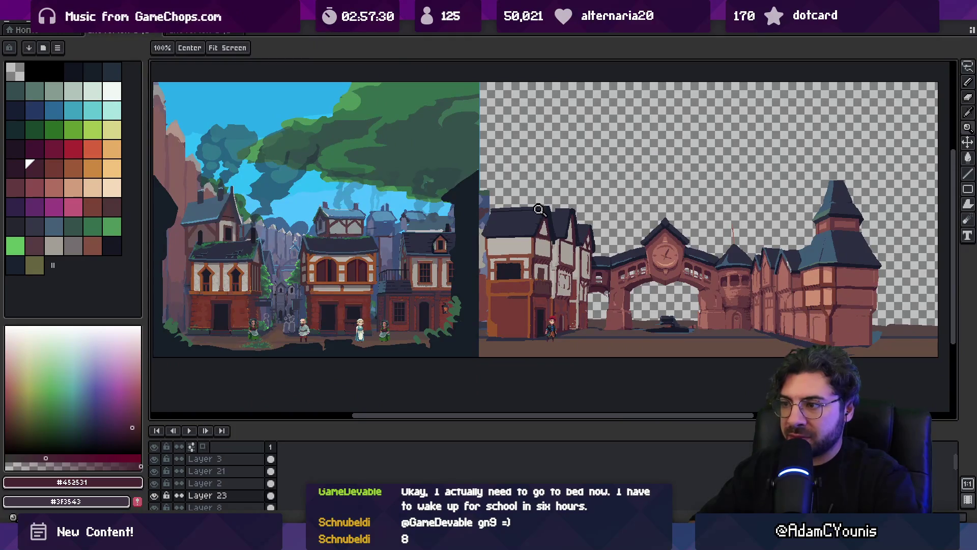
pyautogui.scroll(3, 553, 199)
# - Lasso the roof and move it down about 25 pixels onto the walls
pyautogui.press('m')
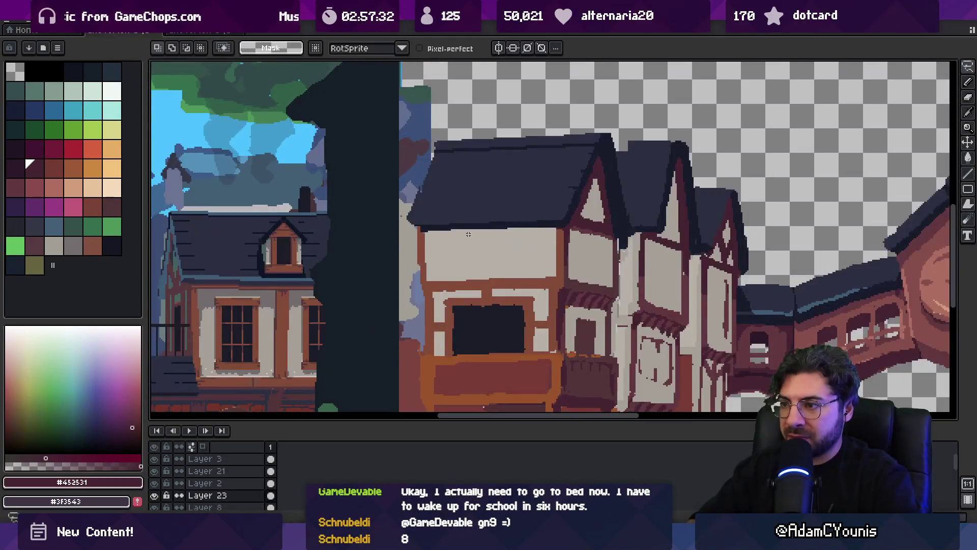
pyautogui.moveTo(494, 246); pyautogui.dragTo(619, 254)
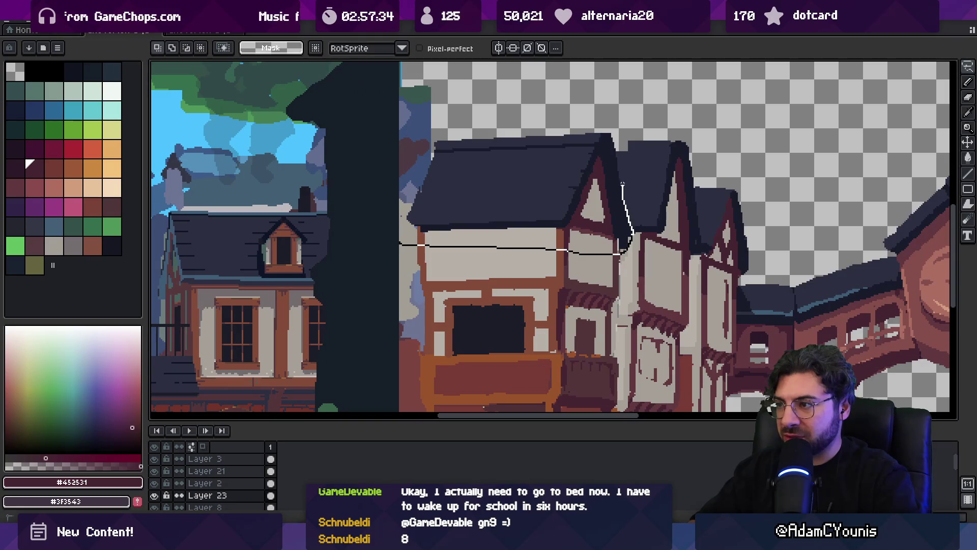
pyautogui.moveTo(614, 136); pyautogui.dragTo(433, 122)
pyautogui.moveTo(499, 194); pyautogui.dragTo(499, 214)
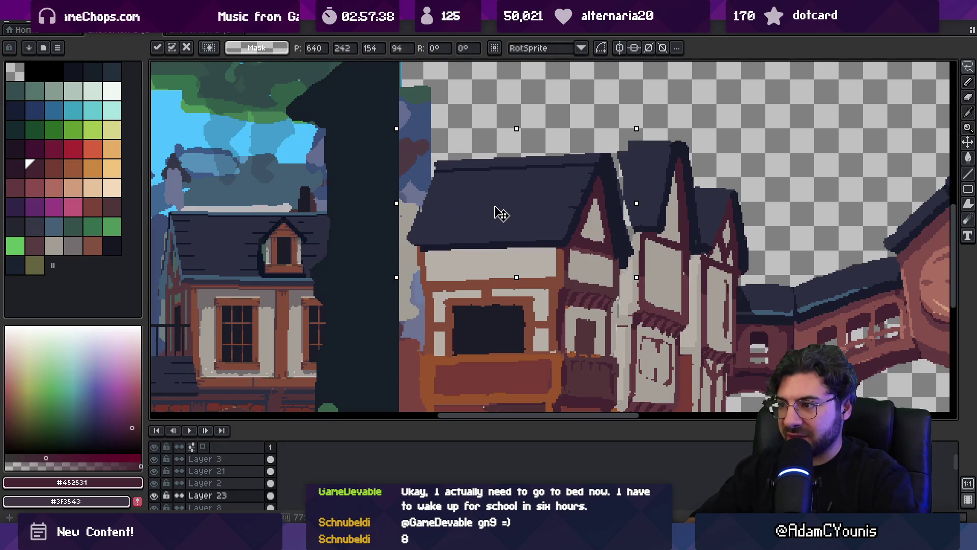
pyautogui.hotkey('ctrl', 'd')
pyautogui.press('z')
pyautogui.scroll(-5, 526, 200)
pyautogui.scroll(2, 560, 185)
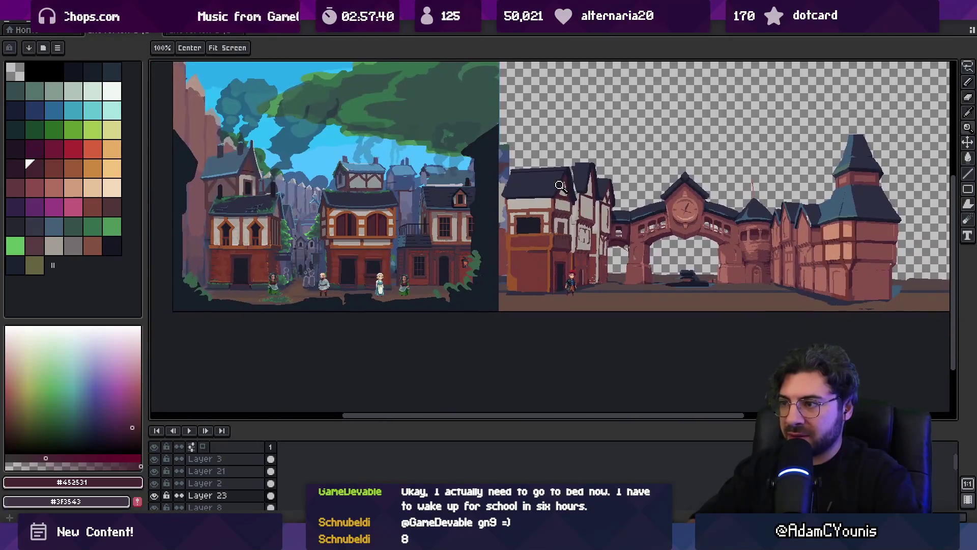
pyautogui.moveTo(577, 212); pyautogui.dragTo(526, 206)
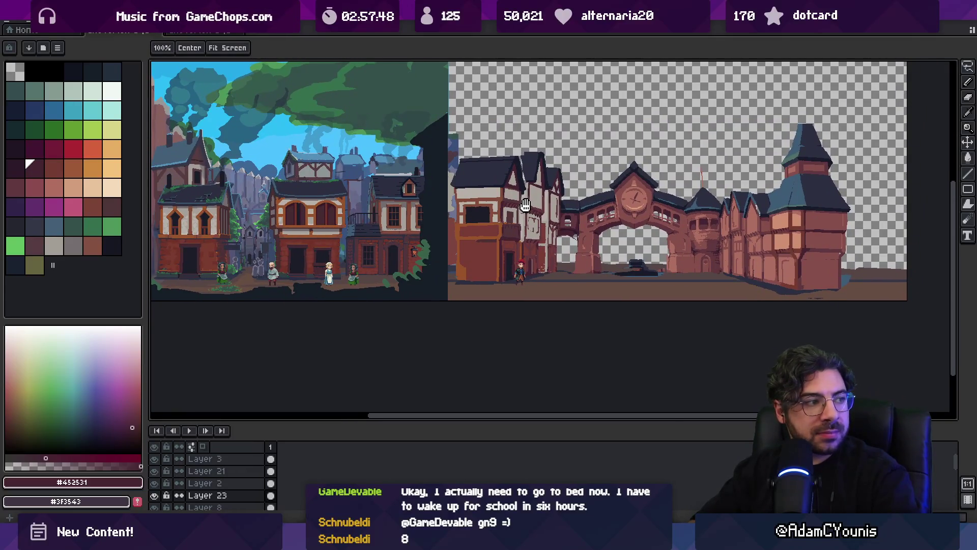
pyautogui.scroll(1, 519, 168)
pyautogui.scroll(1, 524, 163)
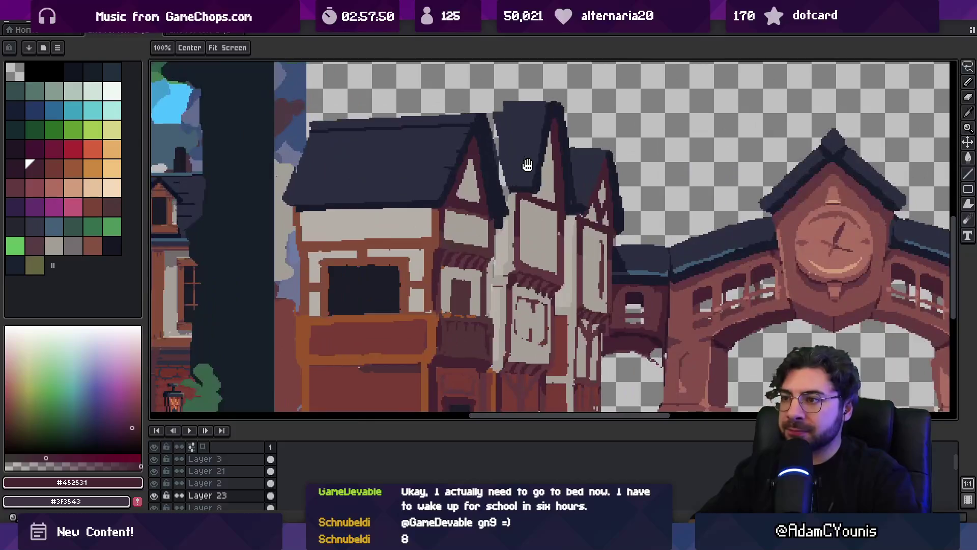
pyautogui.moveTo(527, 164)
pyautogui.mouseDown()
pyautogui.moveTo(436, 99)
pyautogui.moveTo(475, 248)
pyautogui.mouseUp()
pyautogui.scroll(-3, 457, 264)
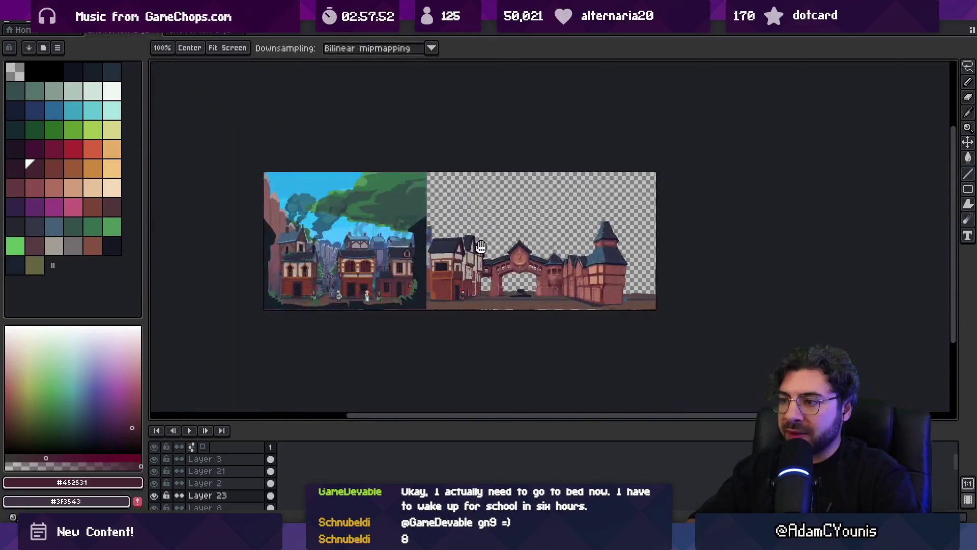
pyautogui.scroll(1, 463, 229)
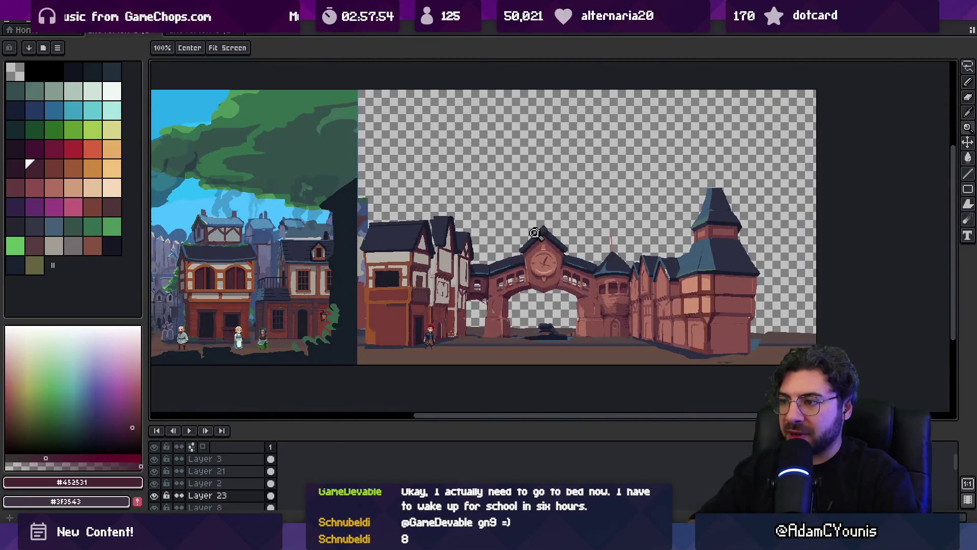
pyautogui.scroll(2, 529, 230)
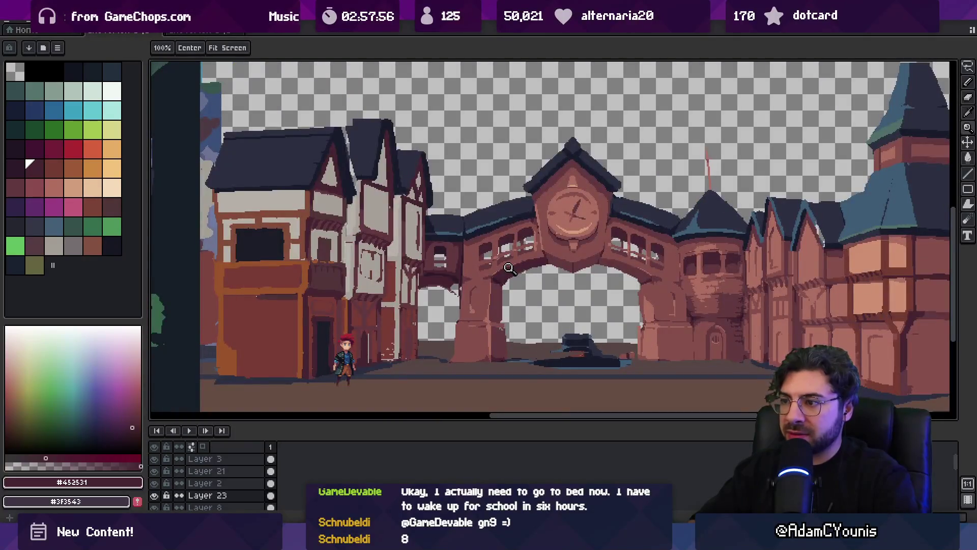
pyautogui.moveTo(511, 260); pyautogui.dragTo(487, 270)
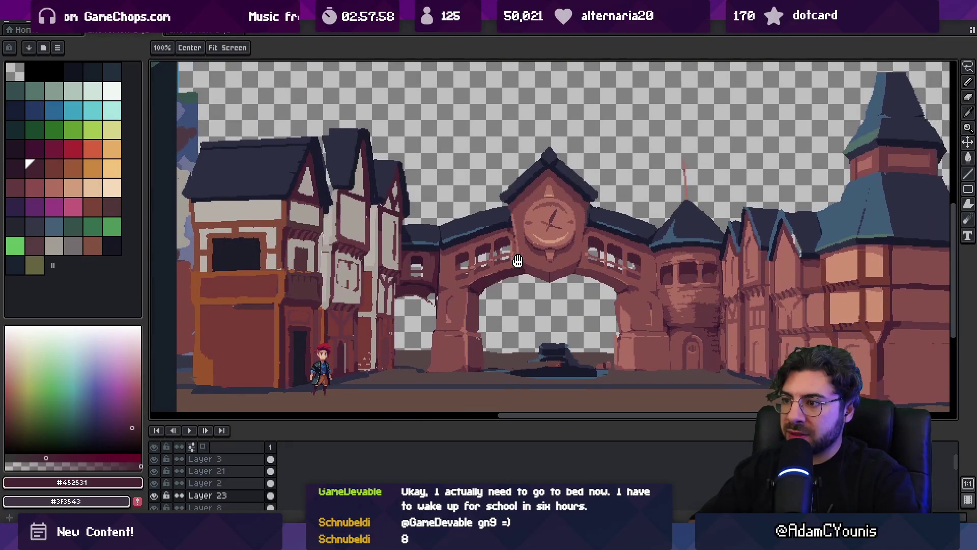
# - Select the clock arch area and lift its top about 65 pixels, redoing a first move
pyautogui.press('m')
pyautogui.press('m')
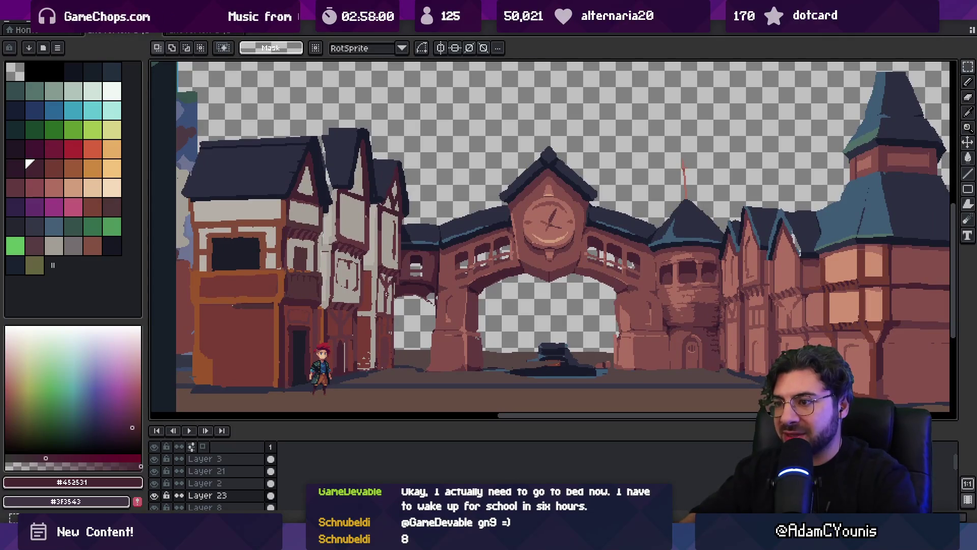
pyautogui.moveTo(377, 310)
pyautogui.mouseDown()
pyautogui.moveTo(665, 207)
pyautogui.moveTo(725, 115)
pyautogui.mouseUp()
pyautogui.moveTo(563, 247)
pyautogui.mouseDown()
pyautogui.moveTo(562, 220)
pyautogui.moveTo(567, 230)
pyautogui.mouseUp()
pyautogui.hotkey('ctrl', 'z')
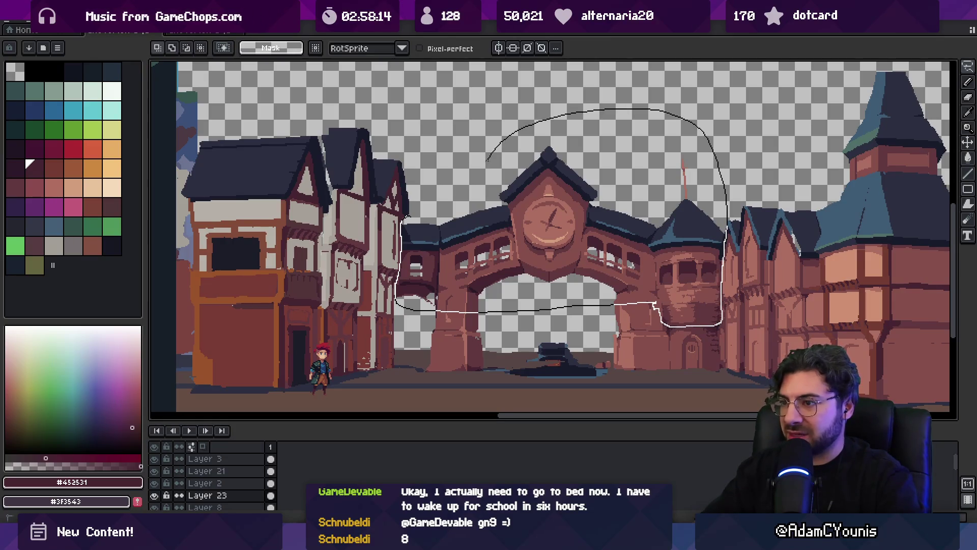
pyautogui.moveTo(530, 227)
pyautogui.mouseDown()
pyautogui.moveTo(534, 191)
pyautogui.moveTo(534, 201)
pyautogui.mouseUp()
# - Paint over the left pillar's gap with the sampled dark pillar colour
pyautogui.press('z')
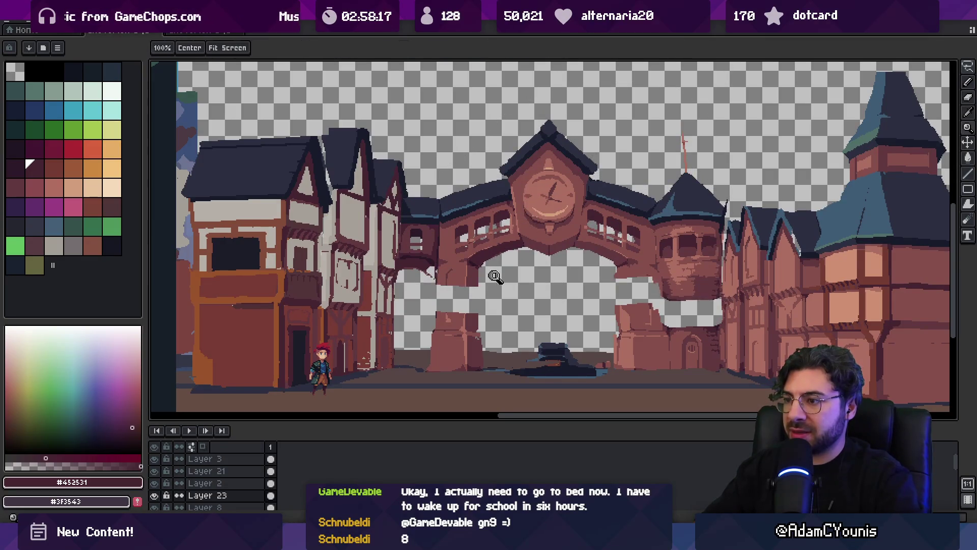
pyautogui.scroll(-3, 491, 277)
pyautogui.scroll(1, 503, 288)
pyautogui.scroll(2, 508, 275)
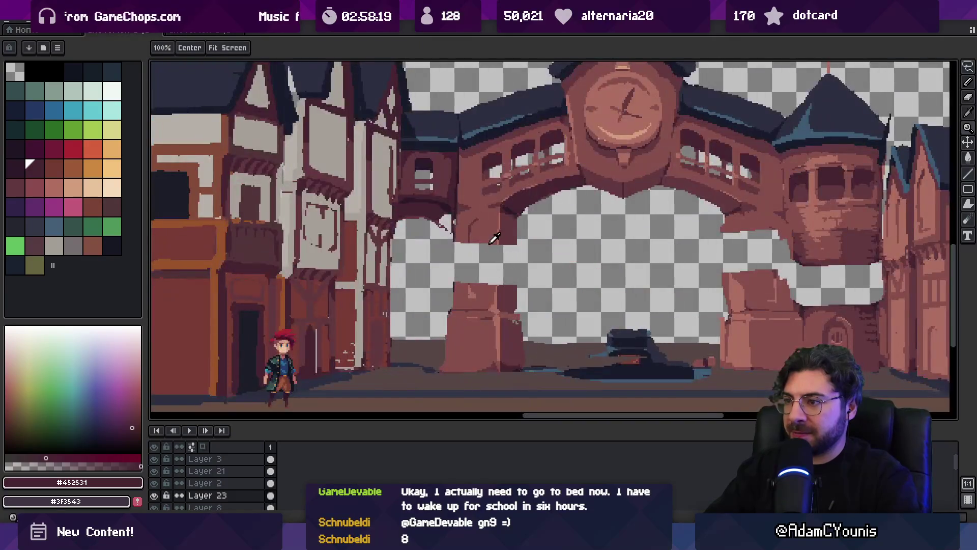
pyautogui.press('b')
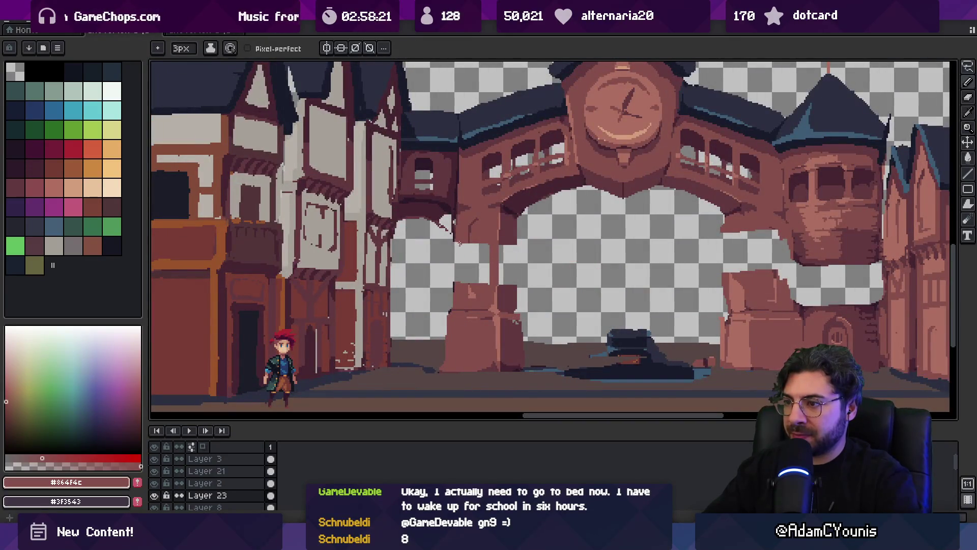
pyautogui.keyDown('alt'); pyautogui.click(510, 236); pyautogui.keyUp('alt')
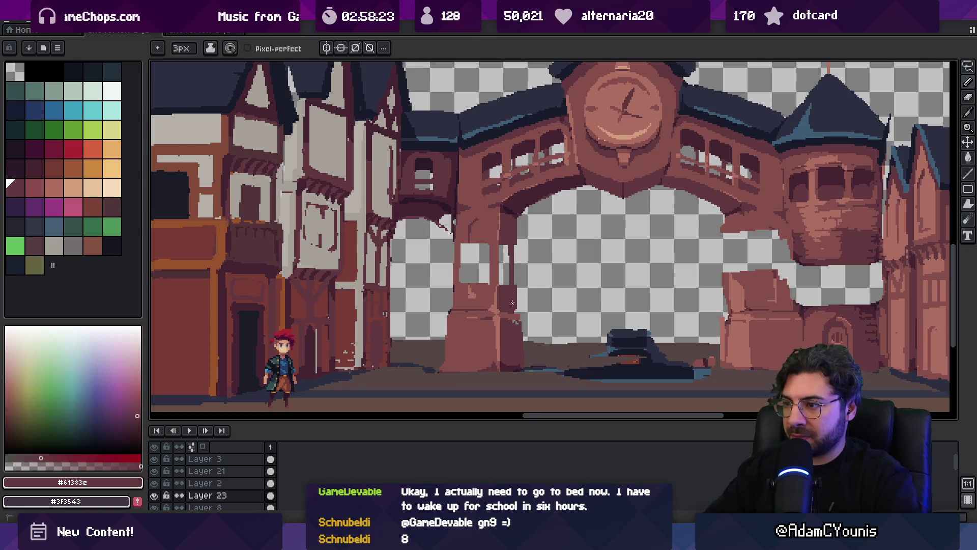
pyautogui.keyDown('alt'); pyautogui.click(475, 238); pyautogui.keyUp('alt')
pyautogui.moveTo(465, 247); pyautogui.dragTo(484, 282)
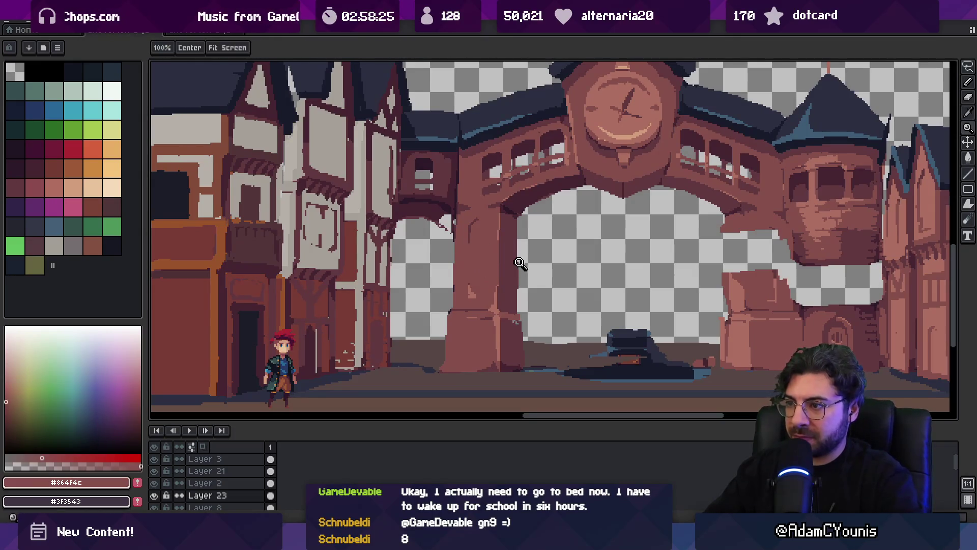
# - Flood-fill the right pillar's gap with dark brown, then refill it with lighter brown
pyautogui.press('alt')
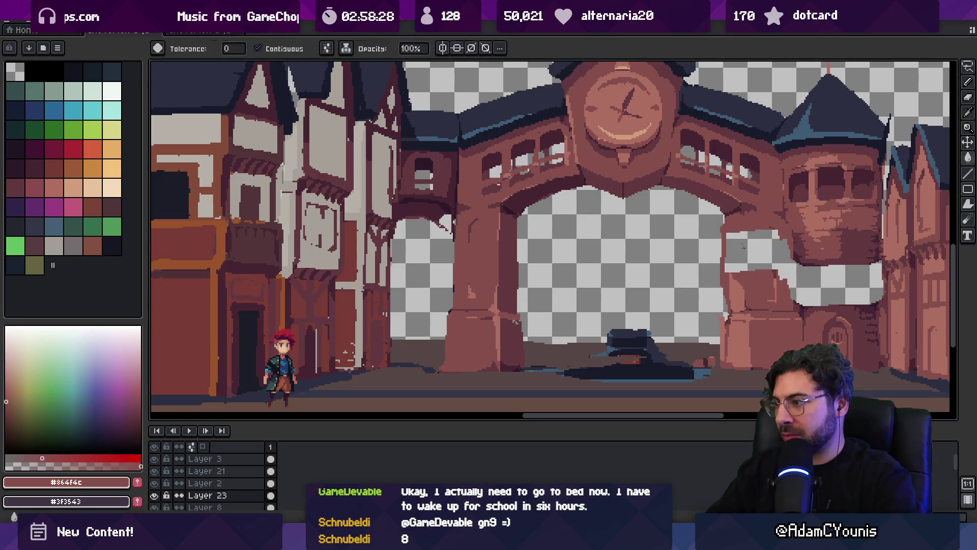
pyautogui.press('g')
pyautogui.click(790, 254)
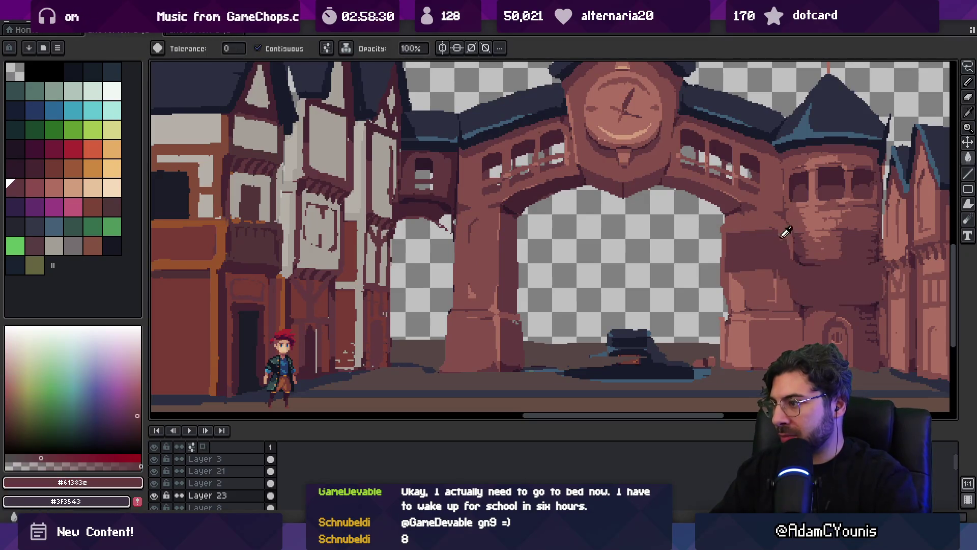
pyautogui.press('b')
pyautogui.press('g')
pyautogui.click(758, 254)
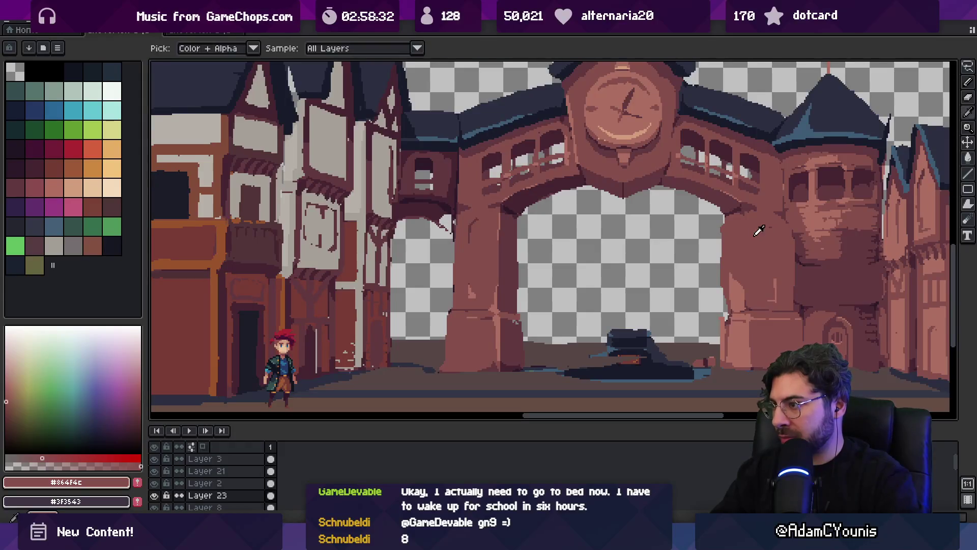
pyautogui.press('v')
pyautogui.press('e')
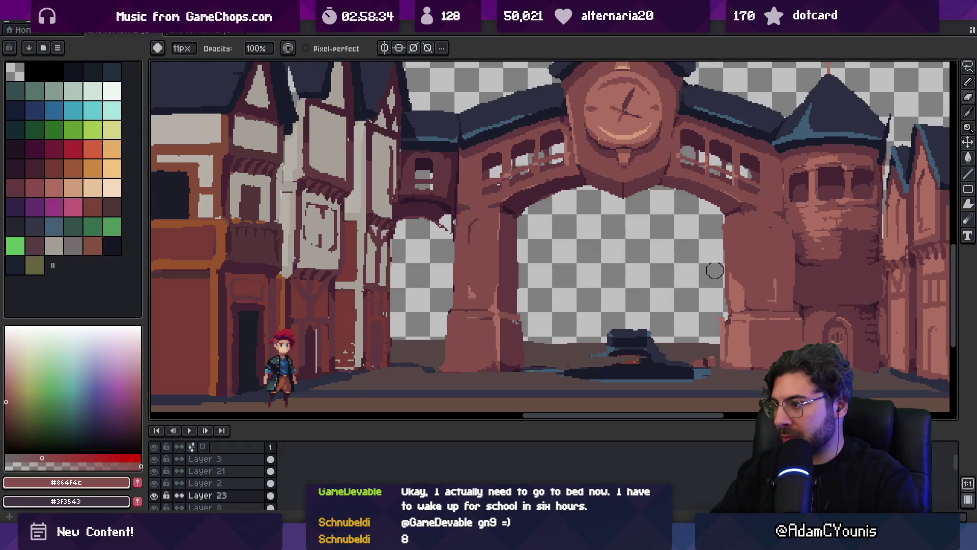
pyautogui.press('z')
pyautogui.scroll(-3, 704, 260)
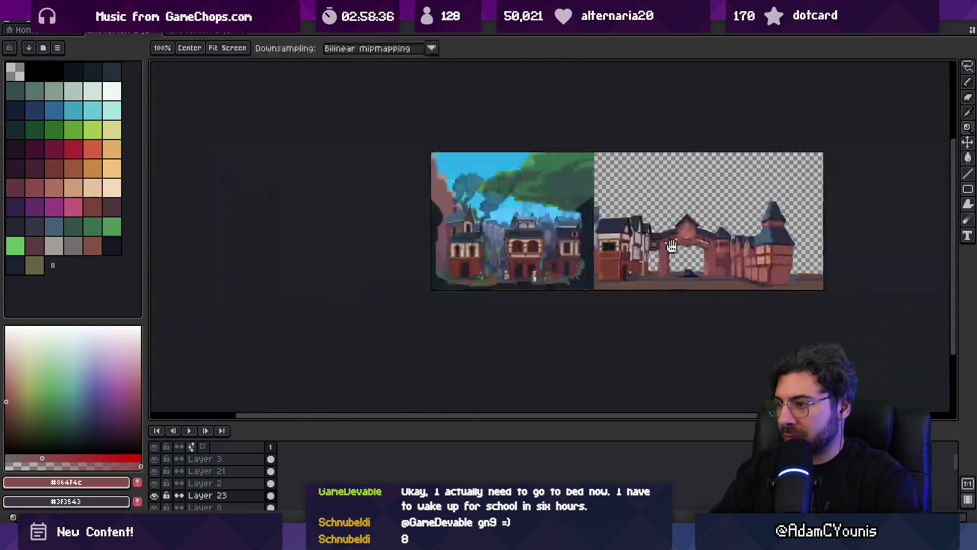
# - Sample the arch pillar's brown and try a lighter reddish-brown
pyautogui.scroll(1, 689, 243)
pyautogui.scroll(1, 671, 288)
pyautogui.scroll(-1, 611, 254)
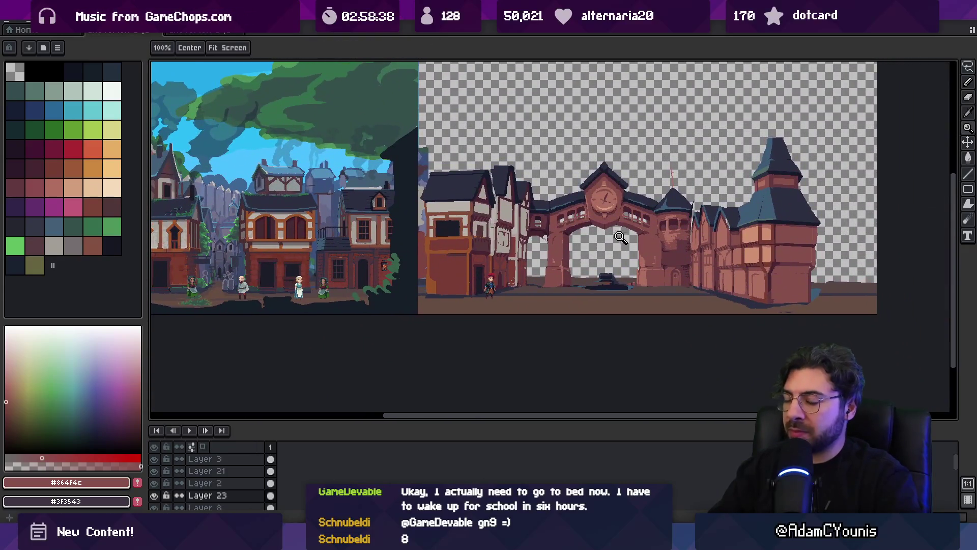
pyautogui.moveTo(540, 215); pyautogui.dragTo(514, 213)
pyautogui.scroll(4, 513, 212)
pyautogui.keyDown('alt'); pyautogui.click(528, 277); pyautogui.keyUp('alt')
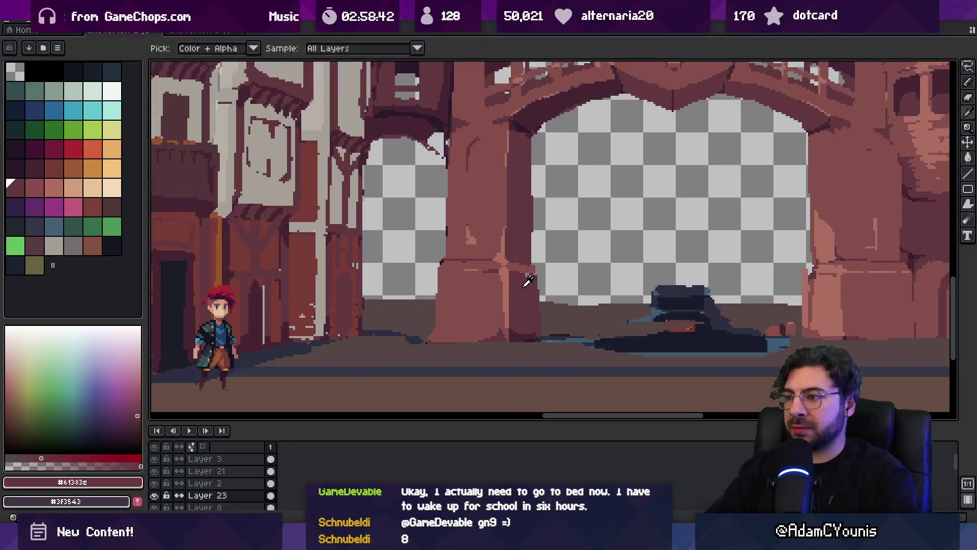
pyautogui.press('b')
pyautogui.keyDown('alt'); pyautogui.click(513, 265); pyautogui.keyUp('alt')
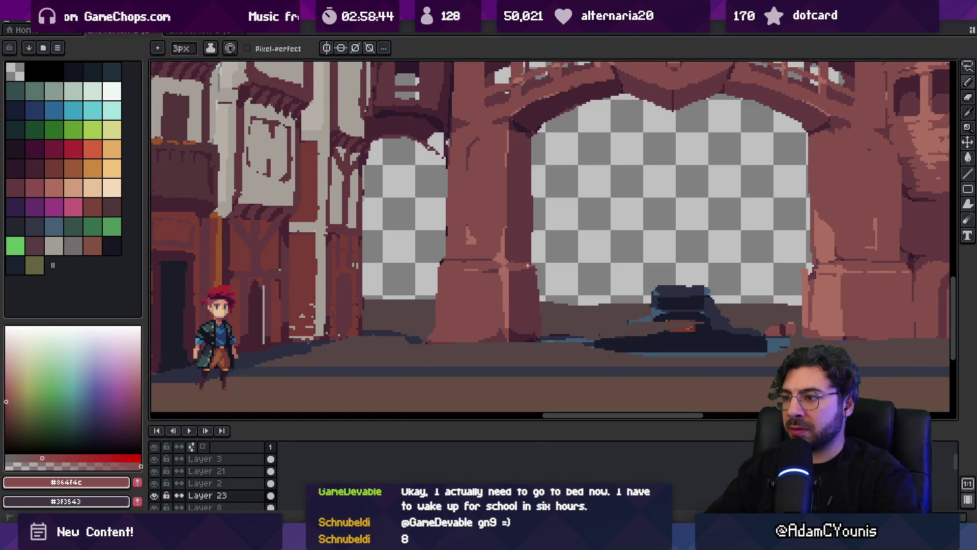
# - Try the dark outline and maroon shades, settling on the arch's muted brown #61383c
pyautogui.press('z')
pyautogui.scroll(-5, 645, 261)
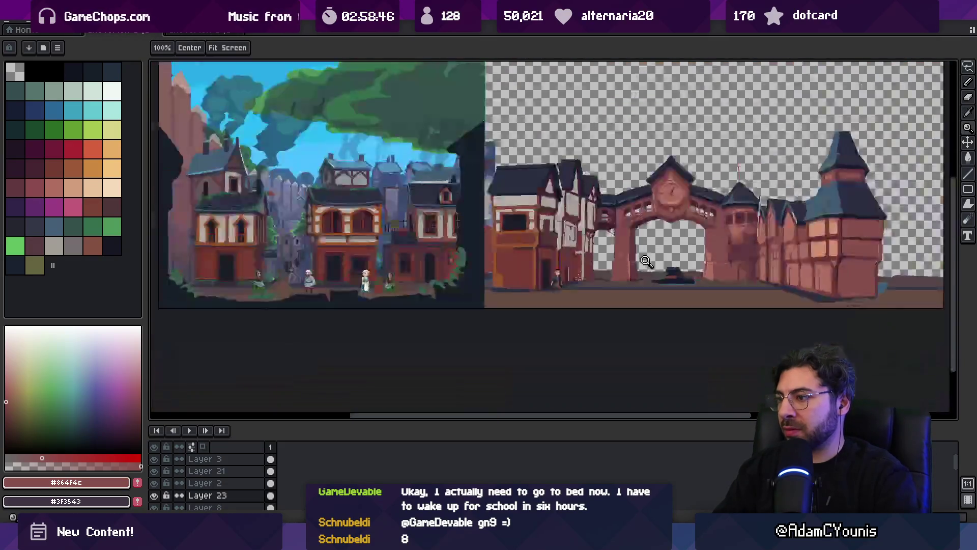
pyautogui.scroll(5, 646, 261)
pyautogui.press('i')
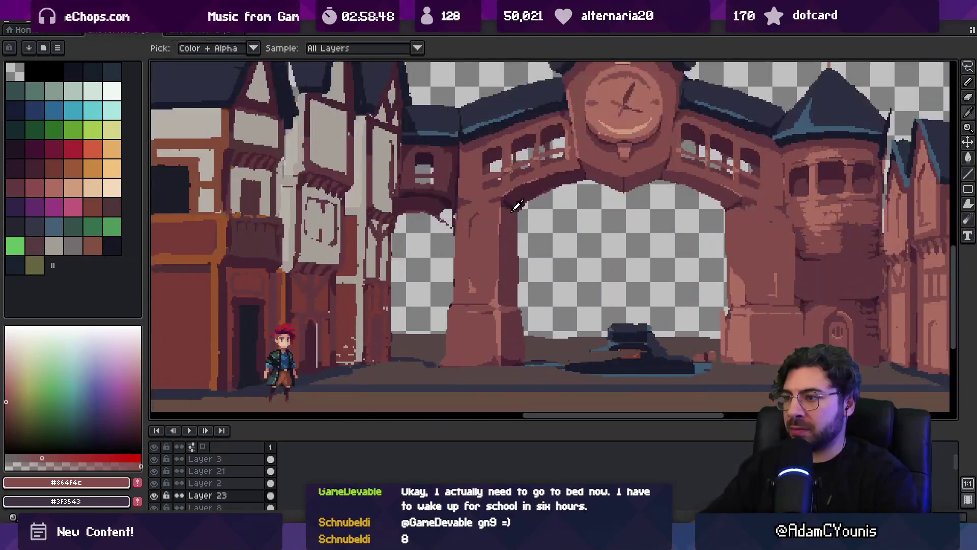
pyautogui.keyDown('alt'); pyautogui.click(514, 200); pyautogui.keyUp('alt')
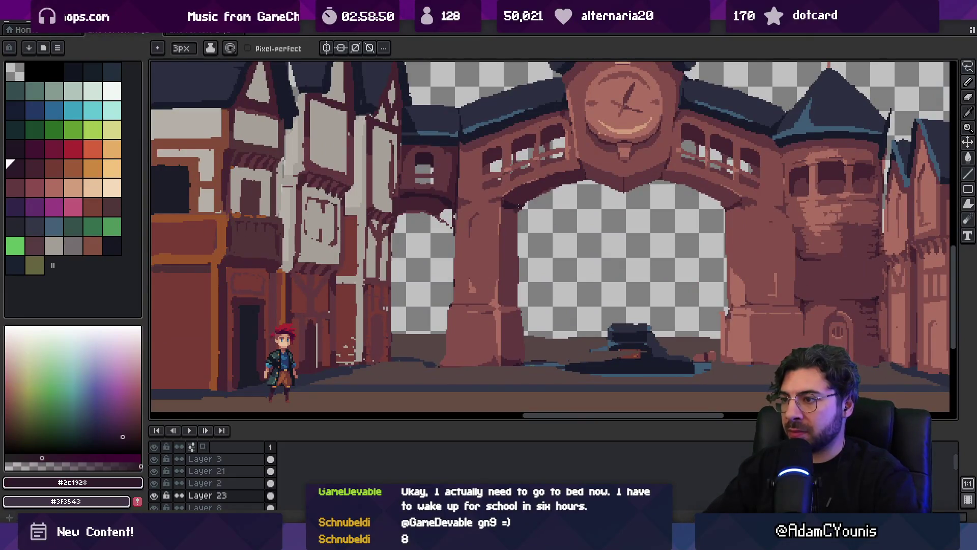
pyautogui.click(27, 161)
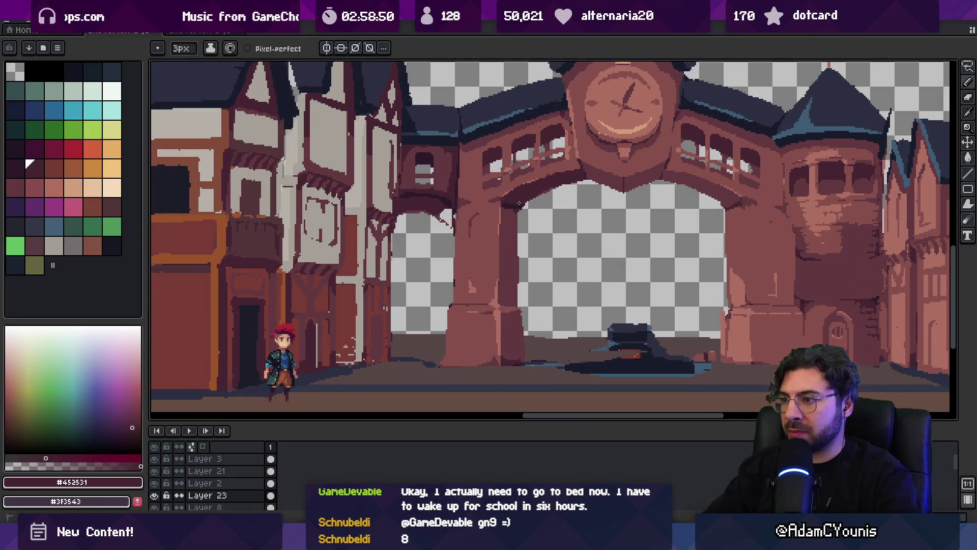
pyautogui.keyDown('alt'); pyautogui.click(742, 207); pyautogui.keyUp('alt')
pyautogui.scroll(-3, 645, 193)
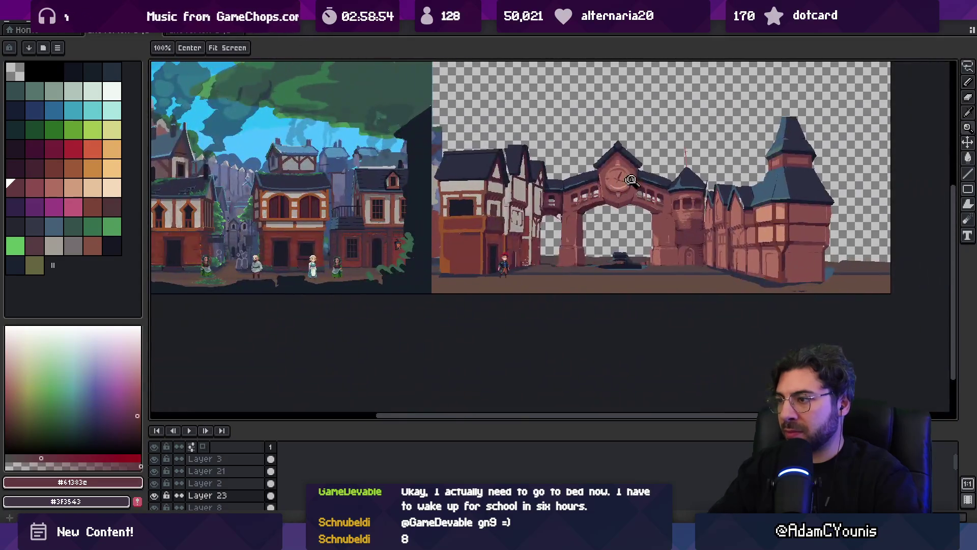
# - Zoom in and sample the clock tower's reddish-brown colour
pyautogui.scroll(2, 642, 186)
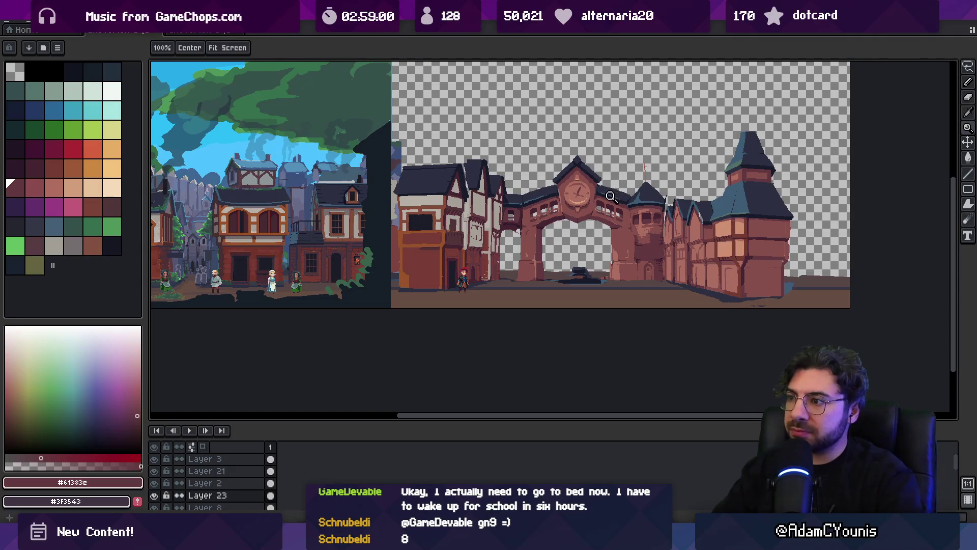
pyautogui.scroll(5, 582, 209)
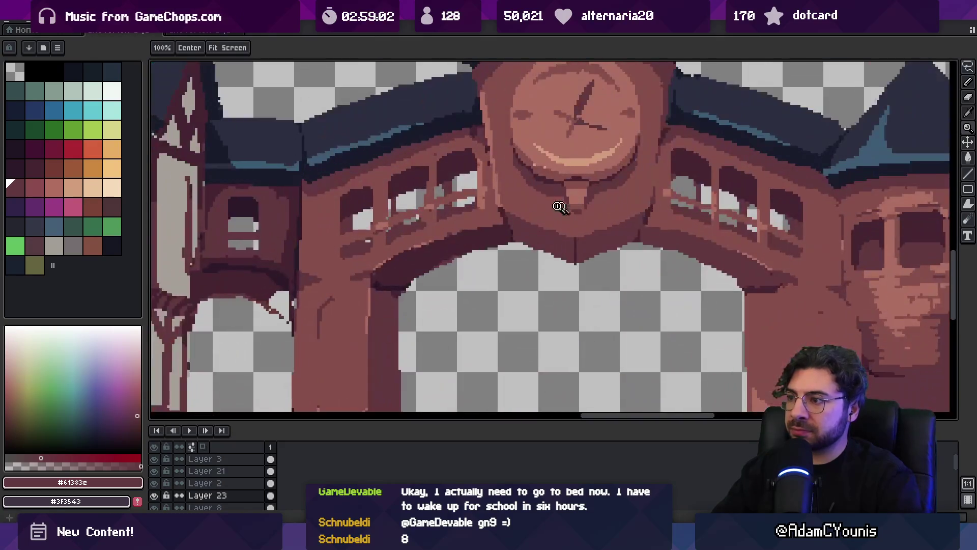
pyautogui.press('b')
pyautogui.keyDown('alt'); pyautogui.click(511, 217); pyautogui.keyUp('alt')
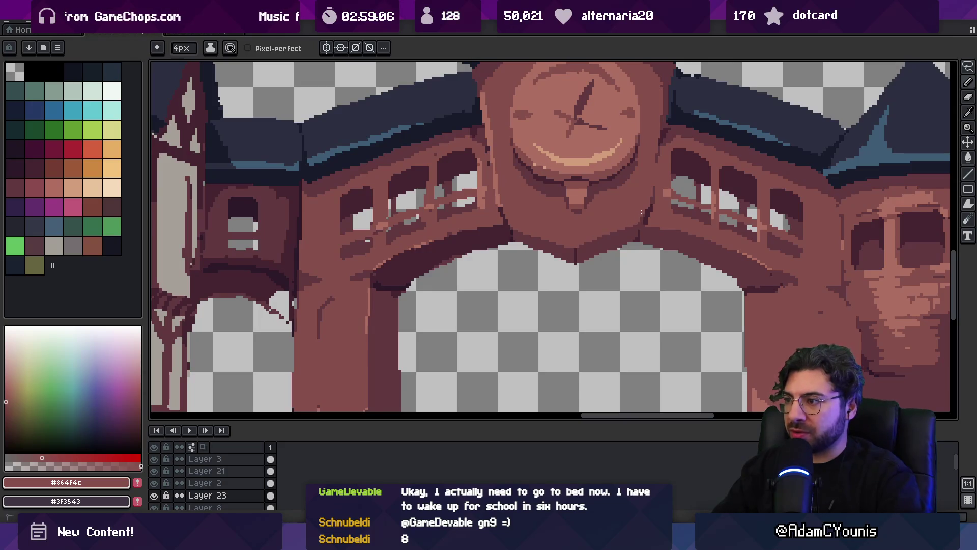
# - Lower the arch and clock tower slightly with the Move tool, then undo the move
pyautogui.press('z')
pyautogui.scroll(-5, 641, 212)
pyautogui.press('v')
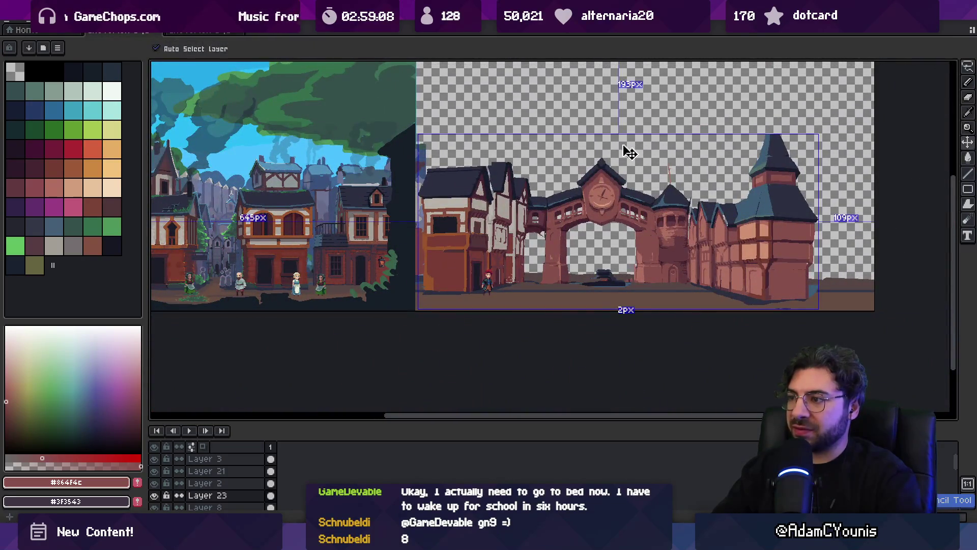
pyautogui.moveTo(626, 152); pyautogui.dragTo(627, 160)
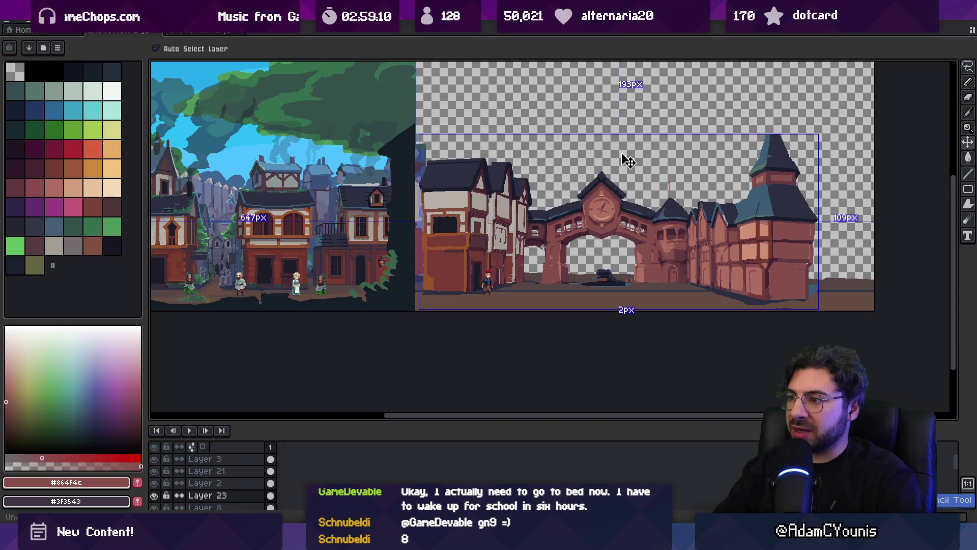
pyautogui.press('z')
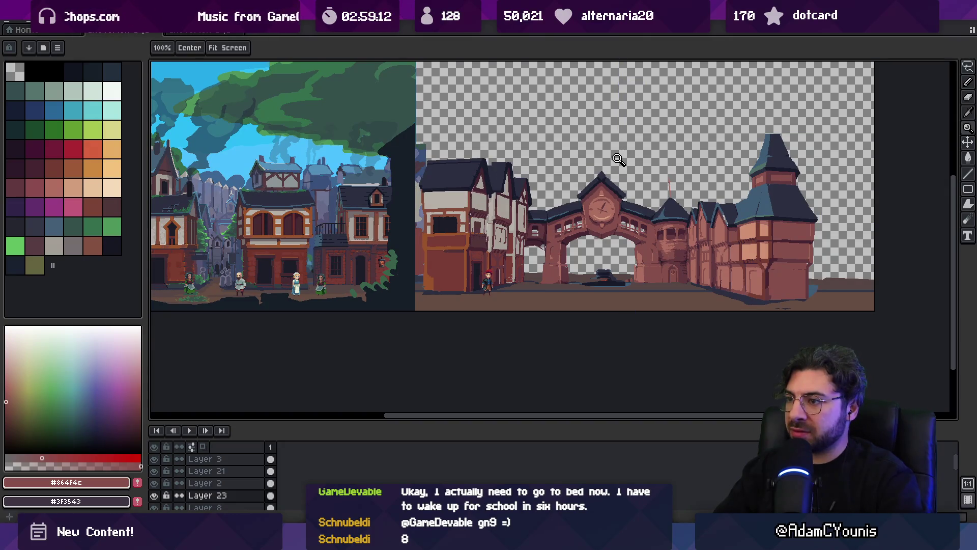
pyautogui.hotkey('ctrl', 'z')
pyautogui.hotkey('ctrl', 'z')
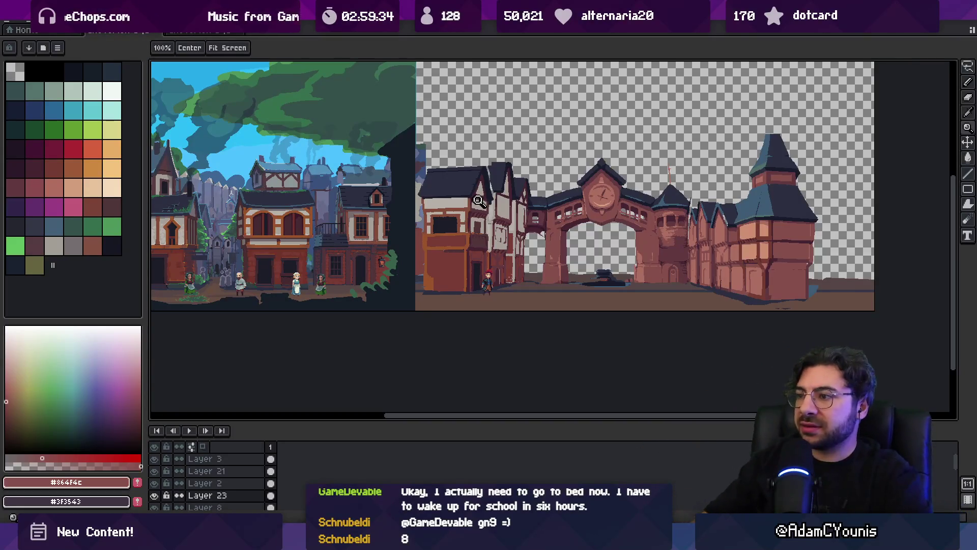
# - Centre the clock tower in view, then switch to the town-square reference document
pyautogui.scroll(-2, 473, 198)
pyautogui.scroll(2, 473, 197)
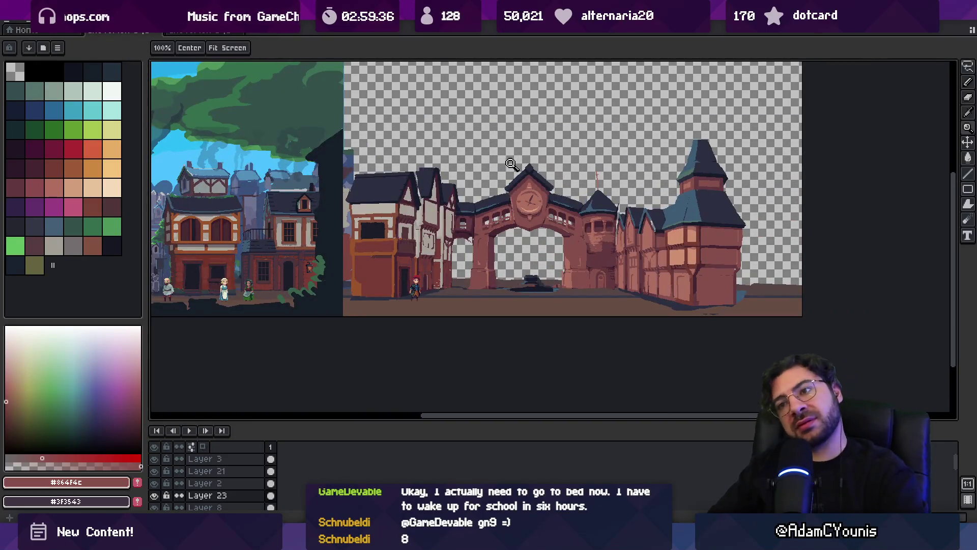
pyautogui.moveTo(472, 188)
pyautogui.mouseDown()
pyautogui.moveTo(549, 166)
pyautogui.moveTo(483, 157)
pyautogui.mouseUp()
pyautogui.scroll(2, 475, 201)
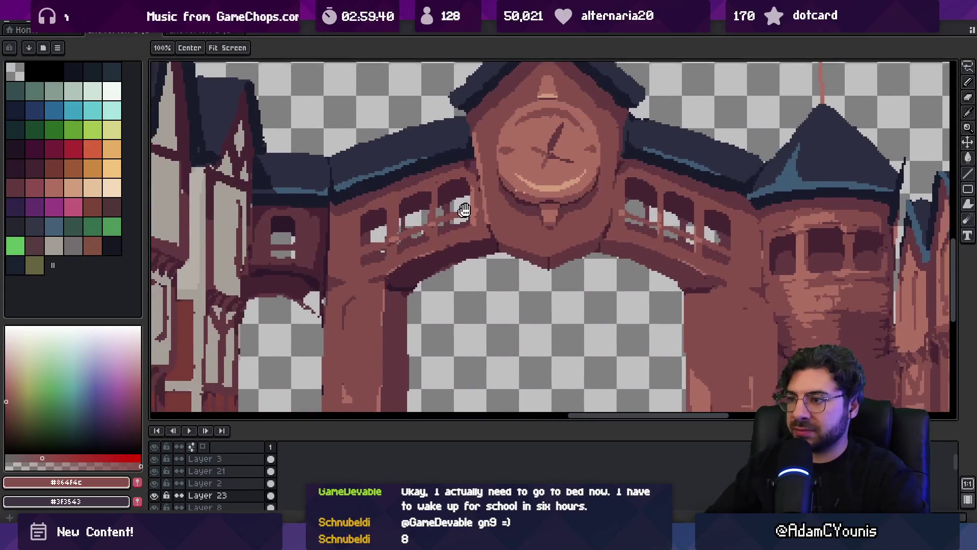
pyautogui.scroll(-1, 477, 207)
pyautogui.scroll(-2, 476, 206)
pyautogui.scroll(2, 481, 210)
pyautogui.press('v')
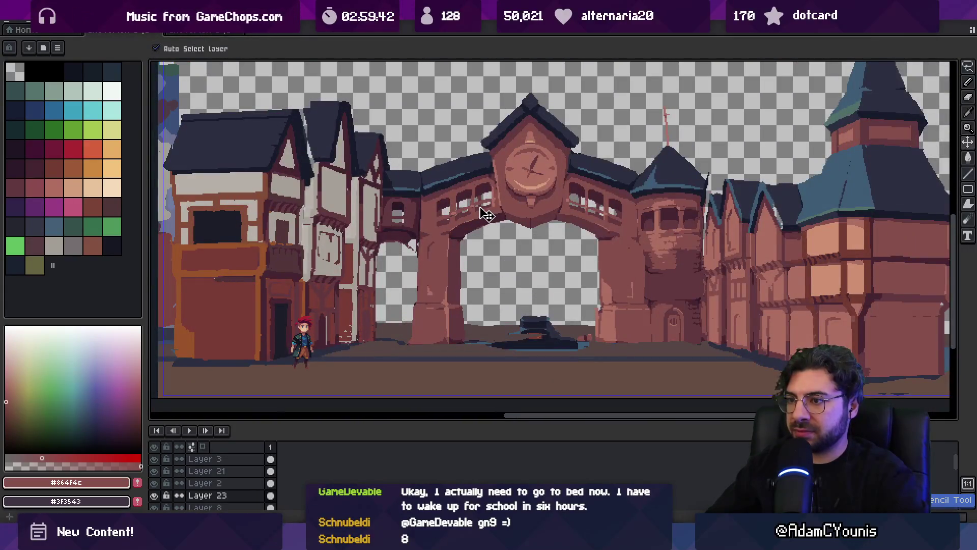
pyautogui.press('z')
pyautogui.scroll(-4, 484, 211)
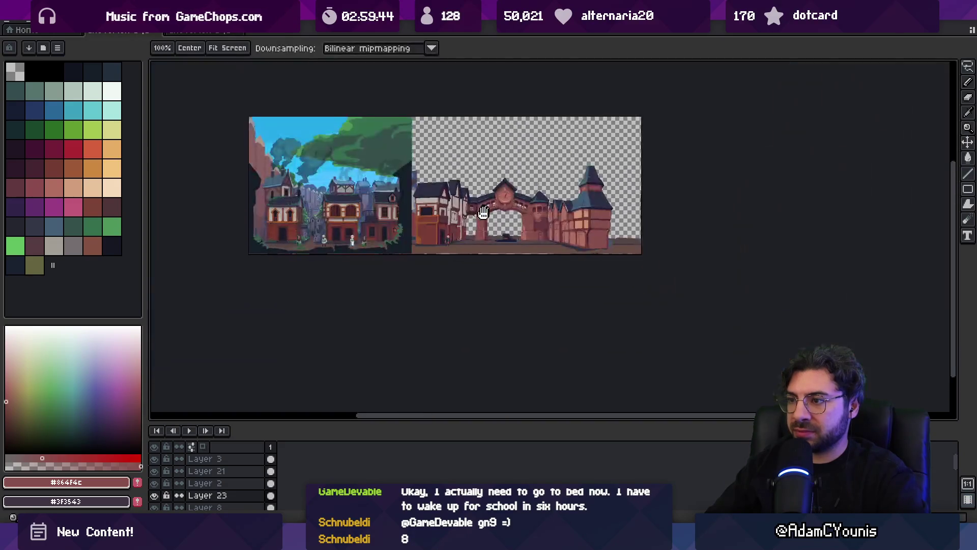
pyautogui.hotkey('ctrl', 'Tab')
# - Lasso the festive clock arch in the plaza artwork, copy it, and switch back to the working sprite
pyautogui.press('v')
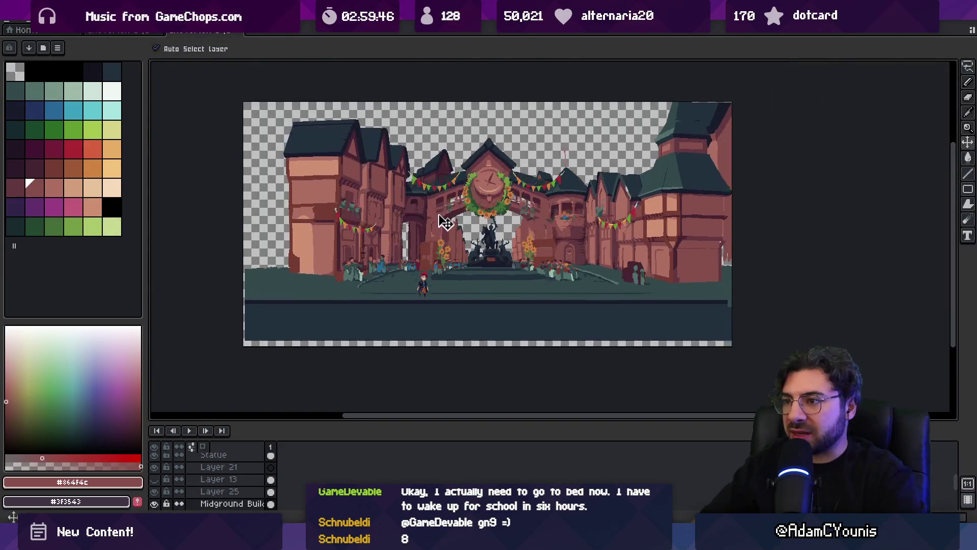
pyautogui.press('m')
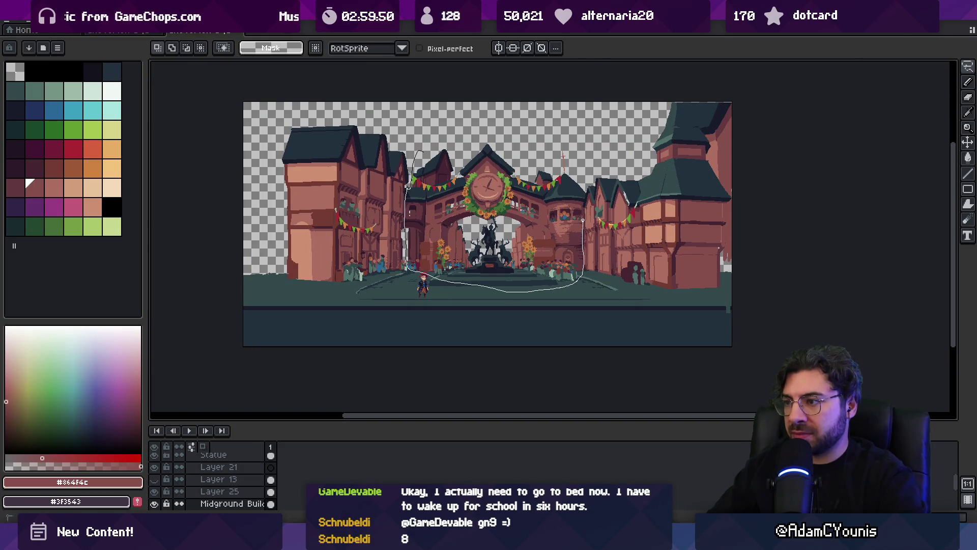
pyautogui.moveTo(580, 148); pyautogui.dragTo(560, 122)
pyautogui.hotkey('ctrl', 'c')
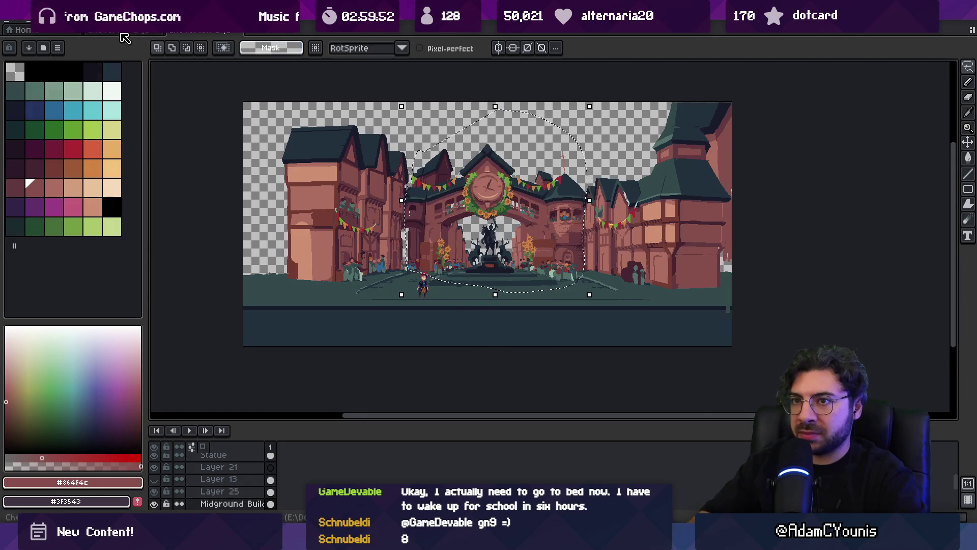
pyautogui.hotkey('ctrl', 'Tab')
# - Erase the old arch's left half, the central clock tower with its bridge, and the dark ground debris
pyautogui.press('v')
pyautogui.press('z')
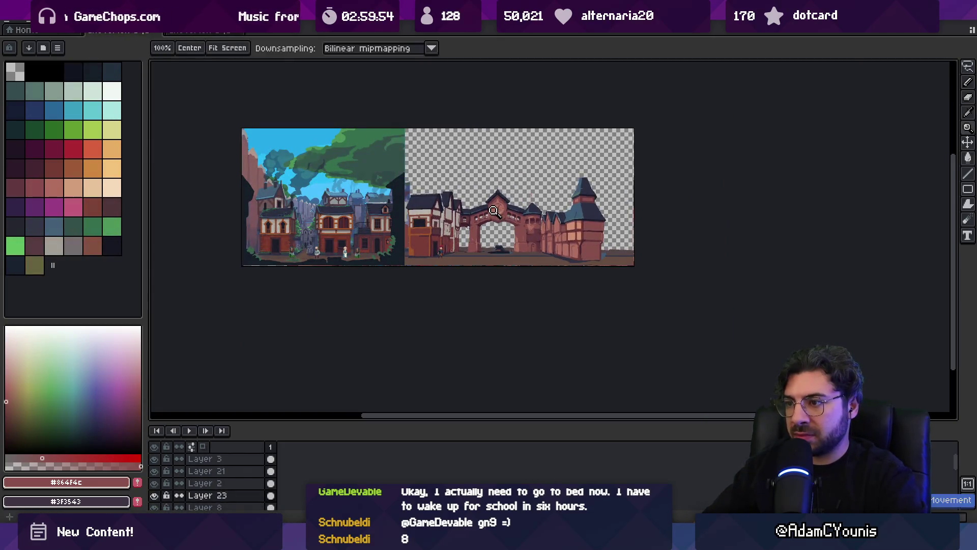
pyautogui.scroll(4, 477, 206)
pyautogui.press('b')
pyautogui.moveTo(468, 173)
pyautogui.mouseDown()
pyautogui.moveTo(384, 244)
pyautogui.moveTo(407, 326)
pyautogui.moveTo(466, 145)
pyautogui.moveTo(544, 77)
pyautogui.moveTo(485, 88)
pyautogui.mouseUp()
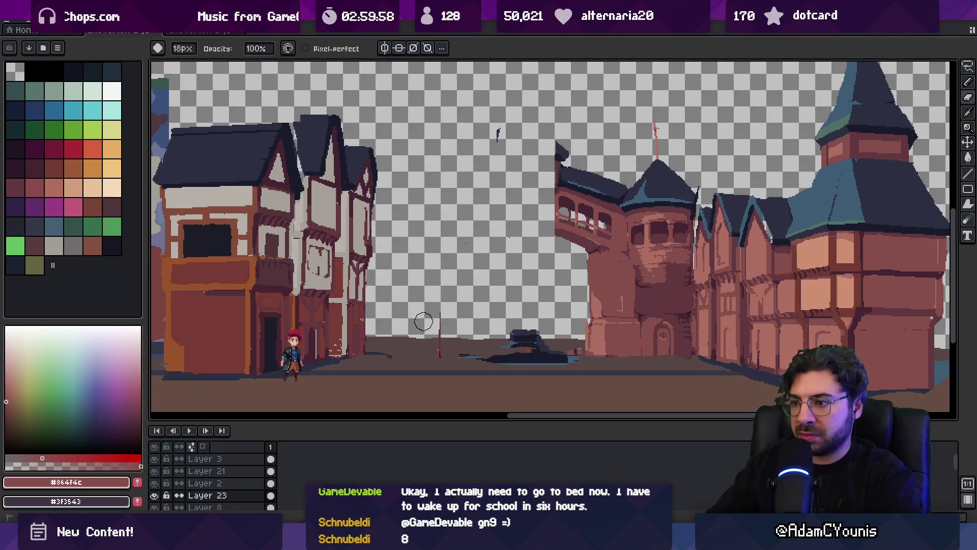
pyautogui.moveTo(537, 281)
pyautogui.mouseDown()
pyautogui.moveTo(575, 229)
pyautogui.moveTo(621, 255)
pyautogui.moveTo(681, 207)
pyautogui.moveTo(682, 271)
pyautogui.mouseUp()
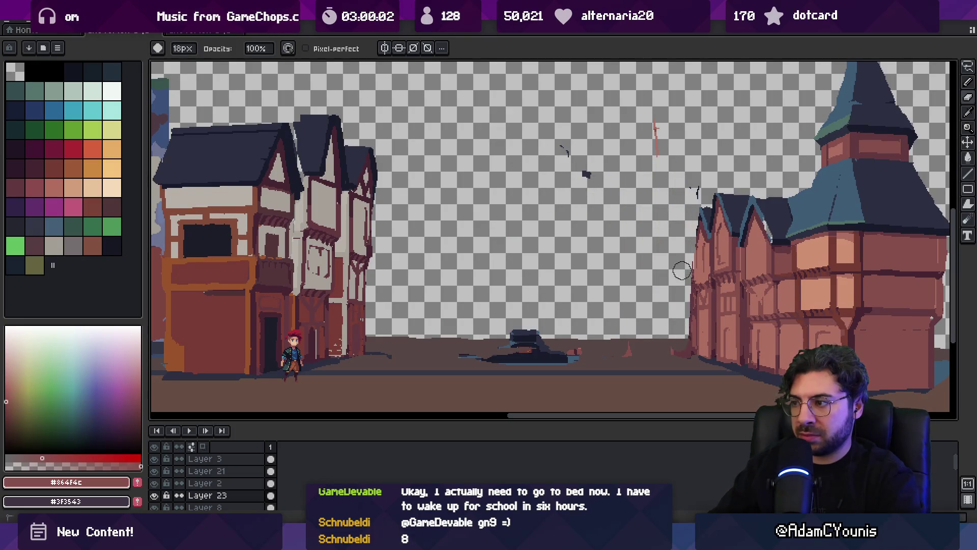
pyautogui.moveTo(611, 377)
pyautogui.mouseDown()
pyautogui.moveTo(656, 339)
pyautogui.moveTo(461, 348)
pyautogui.mouseUp()
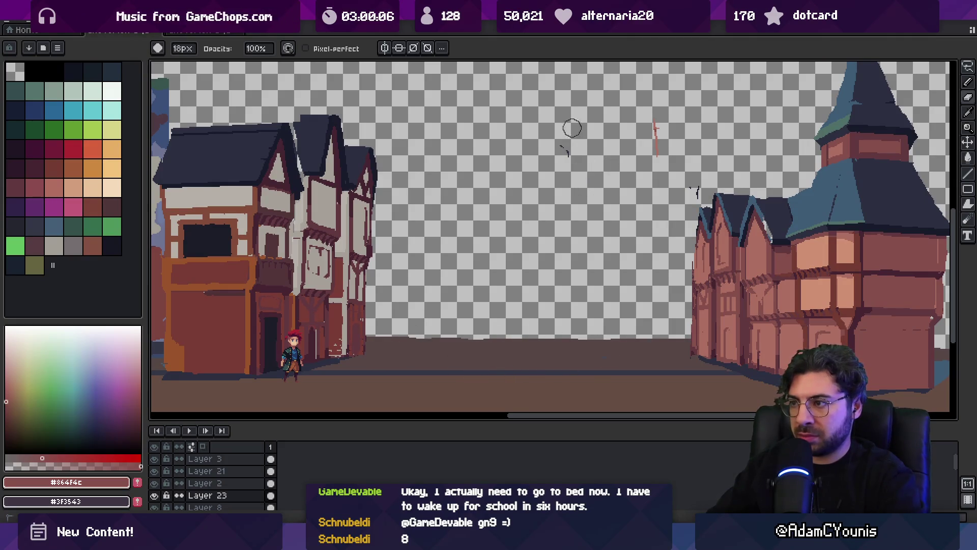
# - Paste the copied plaza arch and drag it up between the two rows of houses
pyautogui.press('z')
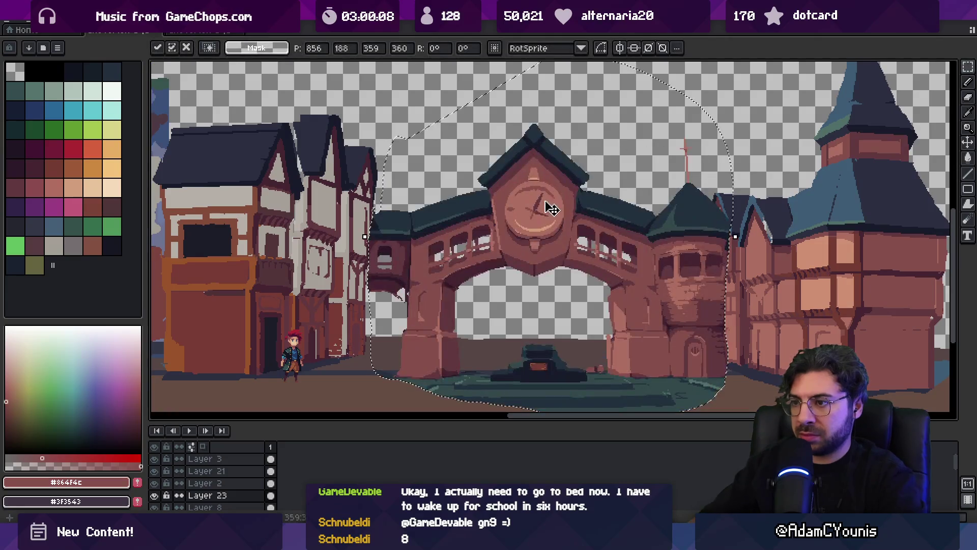
pyautogui.scroll(-2, 530, 206)
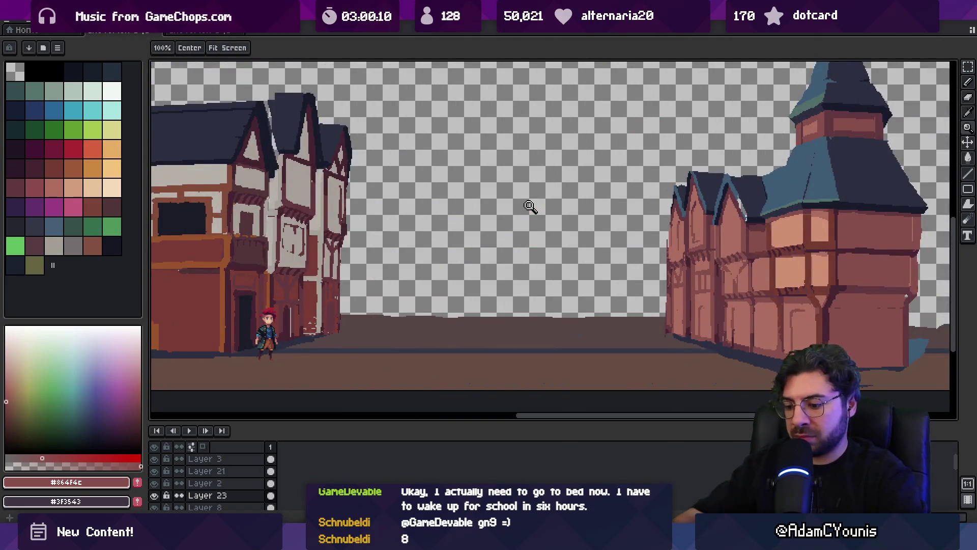
pyautogui.hotkey('ctrl', 'v')
pyautogui.moveTo(572, 177)
pyautogui.mouseDown()
pyautogui.moveTo(506, 192)
pyautogui.moveTo(497, 183)
pyautogui.mouseUp()
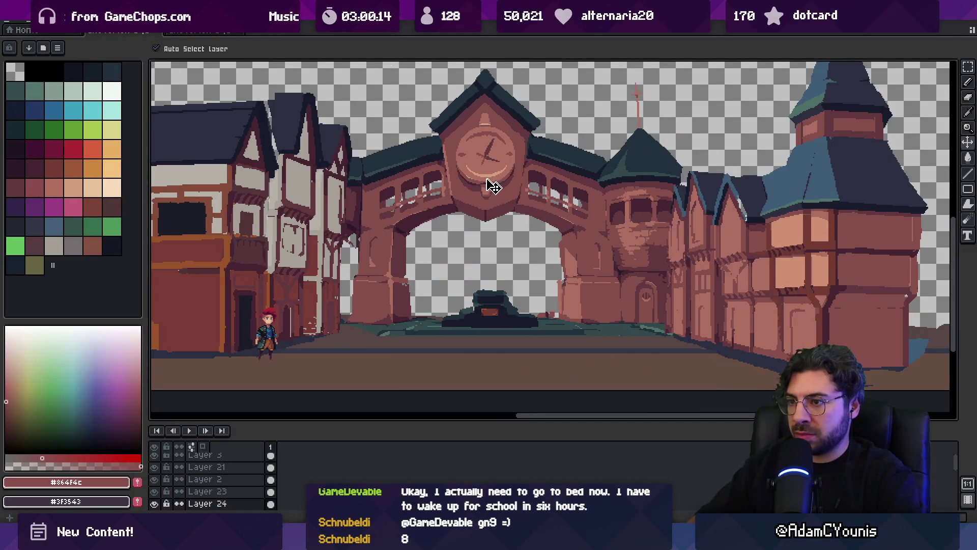
# - Nudge the arch down with the Down arrow and zoom out to see the whole canvas
pyautogui.press('Down')
pyautogui.press('Down')
pyautogui.press('Down')
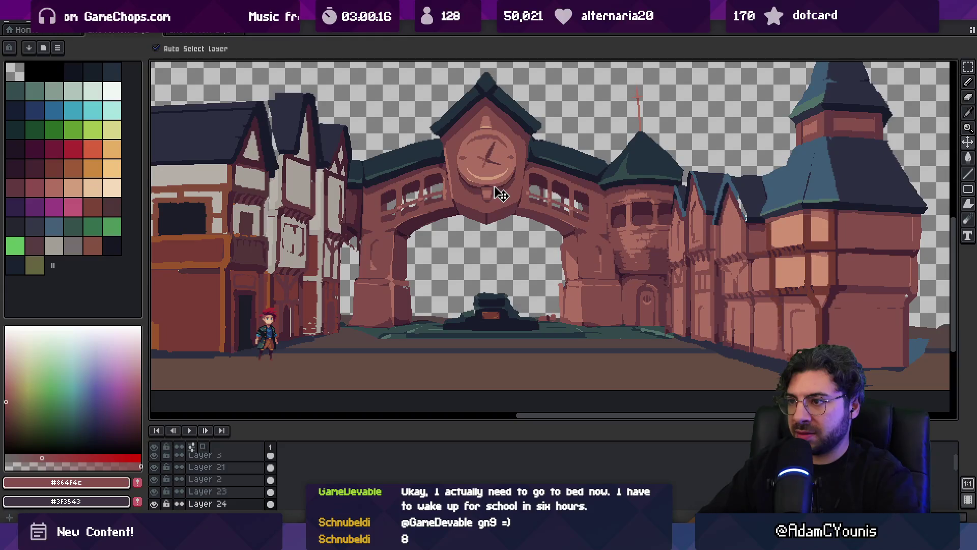
pyautogui.press('z')
pyautogui.rightClick(512, 193)
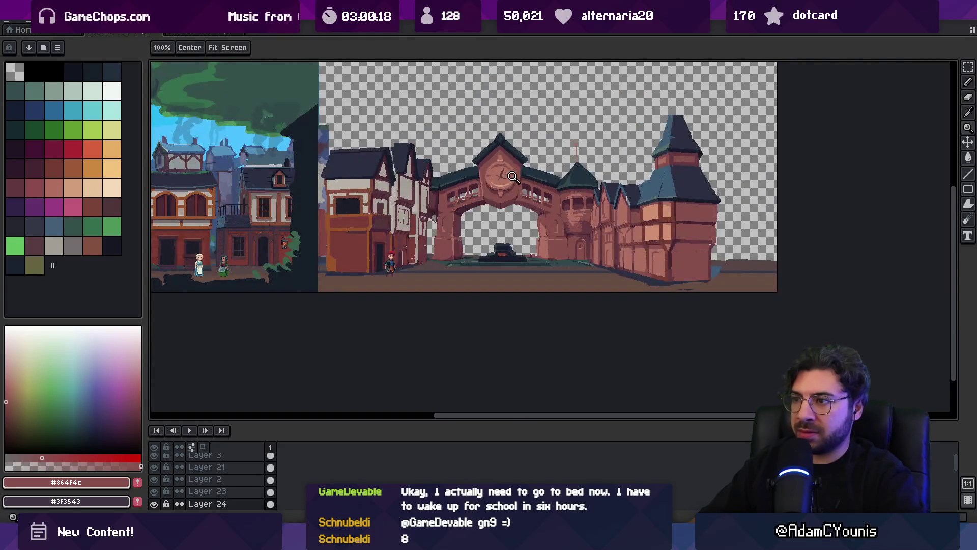
pyautogui.rightClick(505, 193)
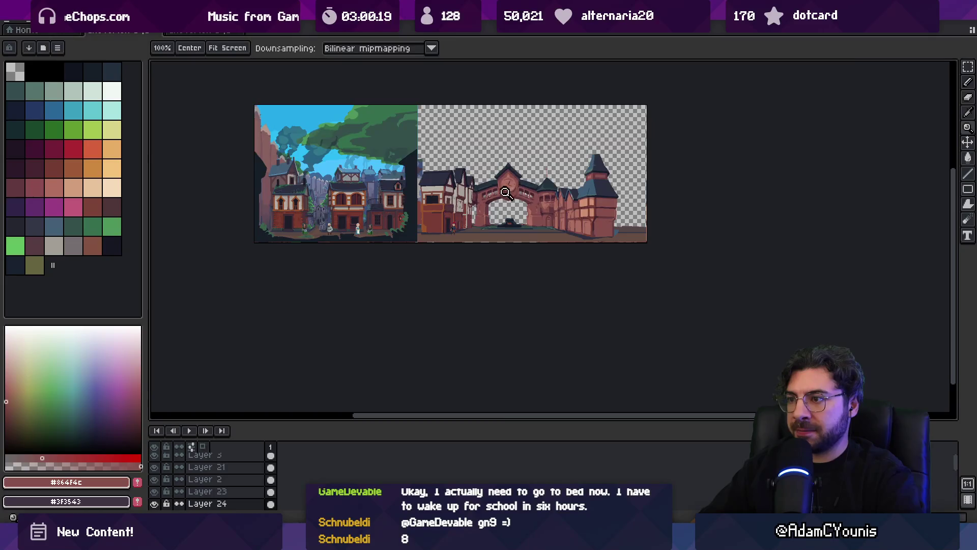
# - Eyedropper the dark reddish-brown from the clock arch's underside as the drawing colour
pyautogui.scroll(5, 506, 193)
pyautogui.press('b')
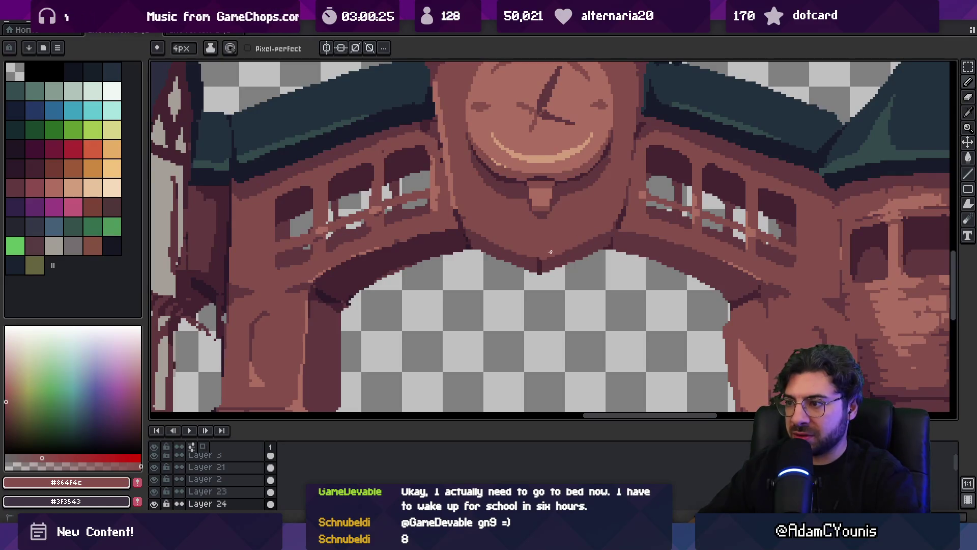
pyautogui.press('v')
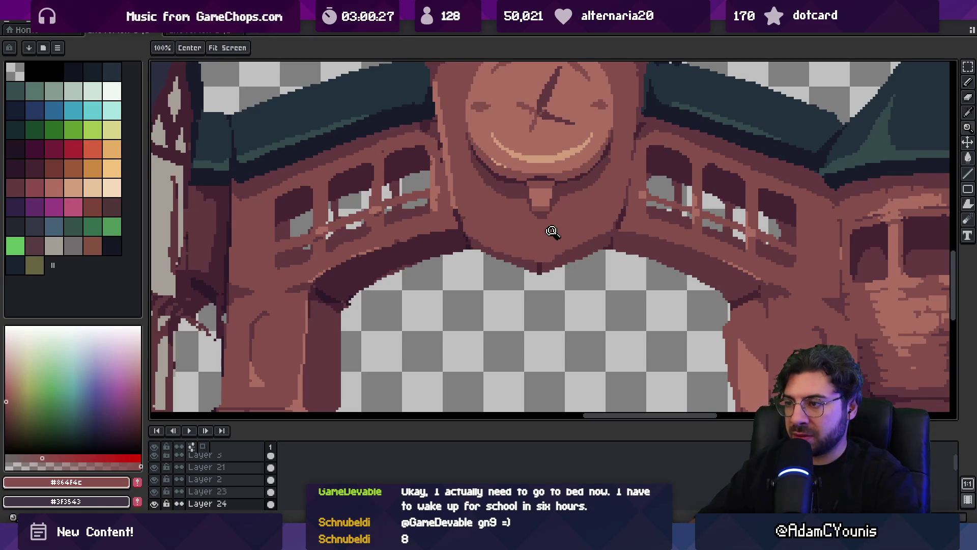
pyautogui.scroll(-4, 550, 232)
pyautogui.scroll(1, 590, 244)
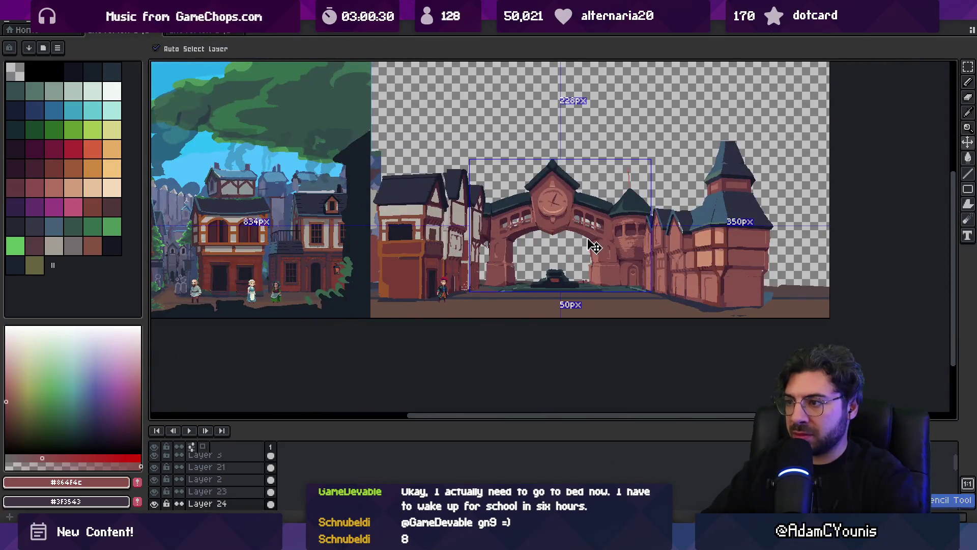
pyautogui.press('i')
pyautogui.scroll(4, 571, 218)
pyautogui.click(533, 243)
pyautogui.press('z')
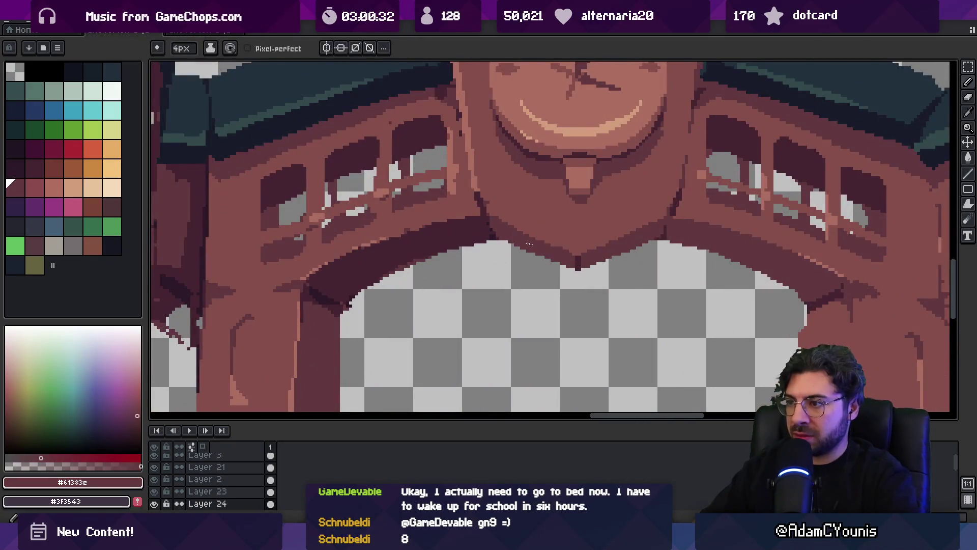
pyautogui.scroll(-4, 560, 199)
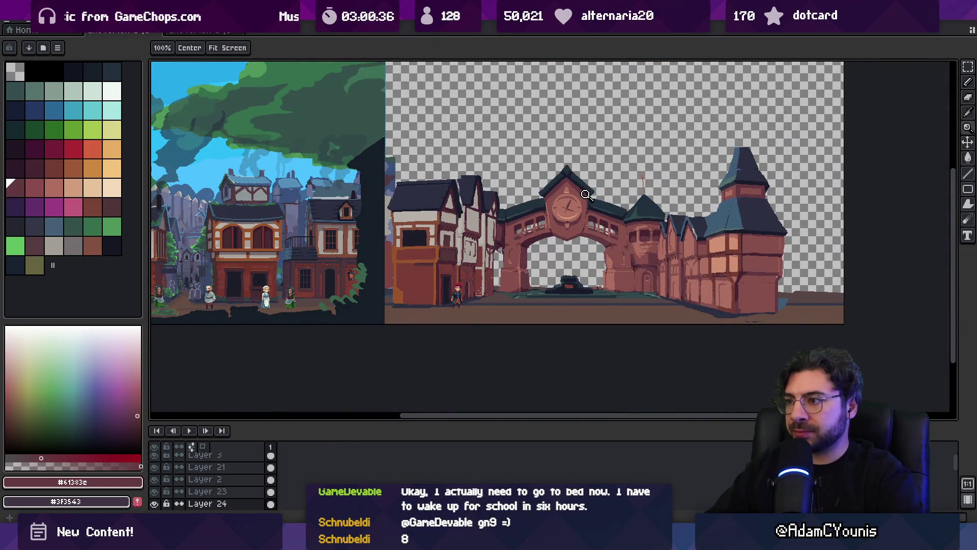
pyautogui.scroll(3, 585, 196)
# - Sample the dark navy roof colour and pan over to the arch and left houses
pyautogui.press('i')
pyautogui.click(452, 185)
pyautogui.press('g')
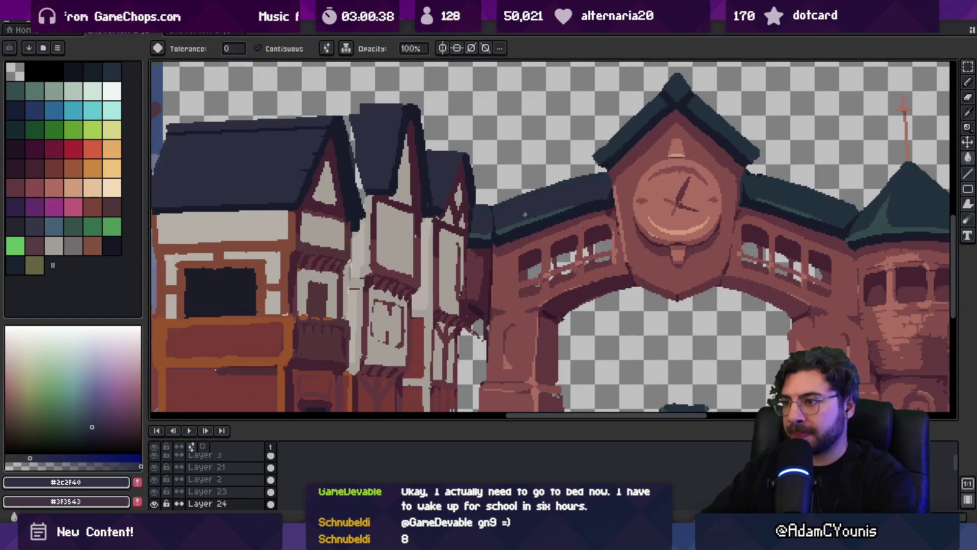
pyautogui.moveTo(611, 206); pyautogui.dragTo(476, 225)
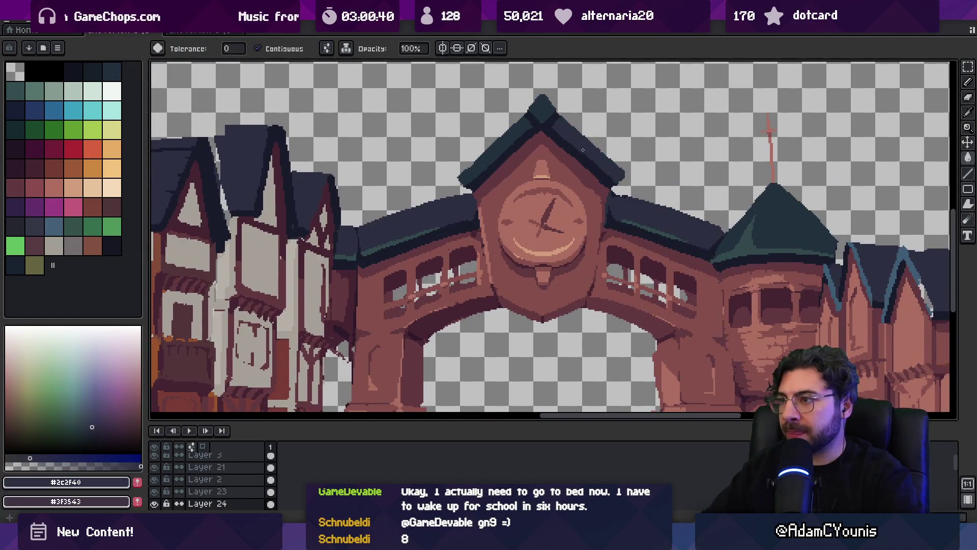
pyautogui.press('i')
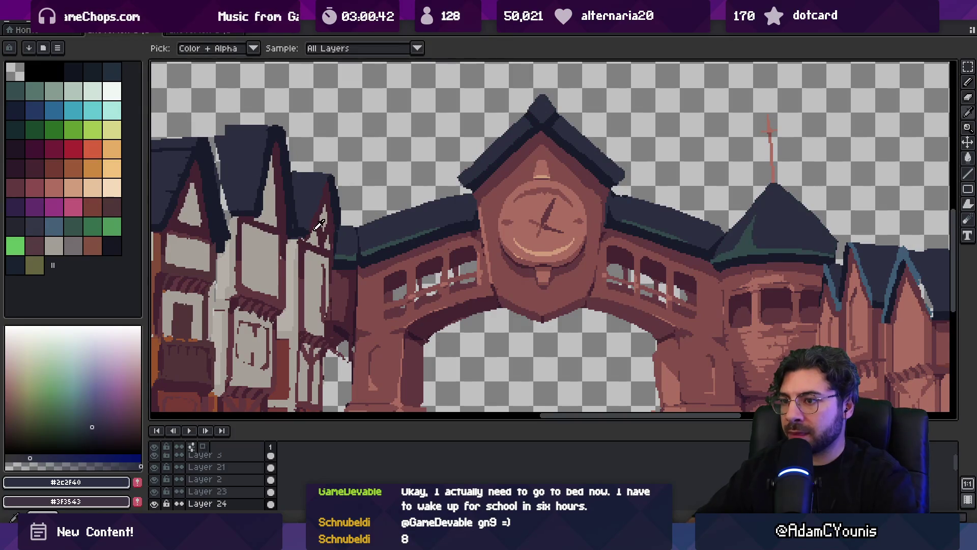
pyautogui.press('g')
pyautogui.scroll(-2, 422, 219)
pyautogui.moveTo(542, 228); pyautogui.dragTo(524, 224)
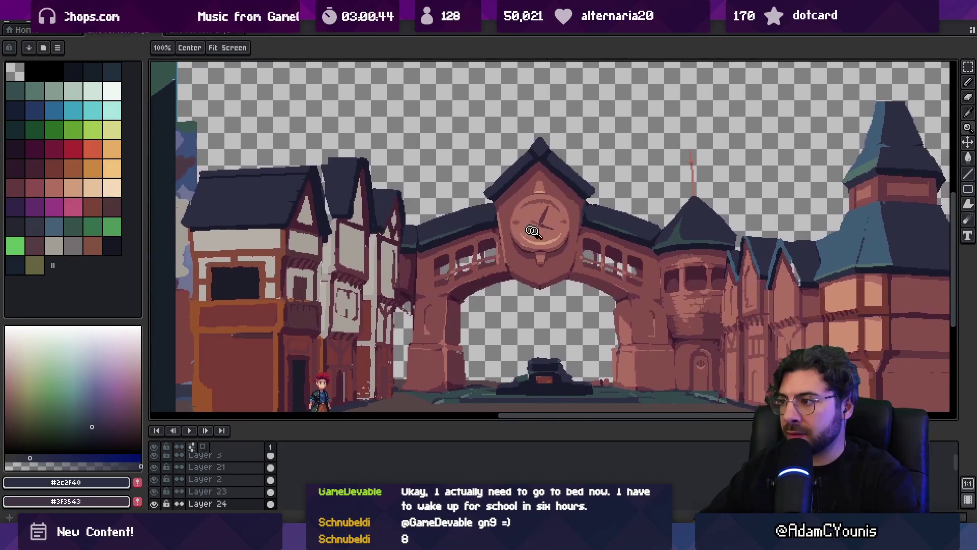
# - Fill the dark roofs and street with slate blue #3e5c76, undoing a stray fill of the empty area
pyautogui.press('i')
pyautogui.click(835, 249)
pyautogui.click(756, 245)
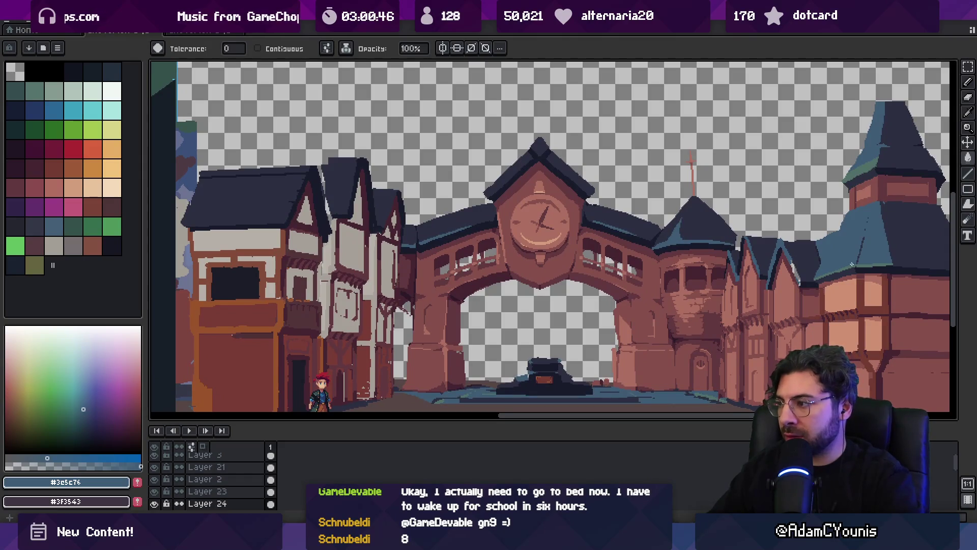
pyautogui.click(851, 263)
pyautogui.hotkey('ctrl', 'z')
# - Make Layer 24 the working layer
pyautogui.press('g')
pyautogui.scroll(-3, 811, 247)
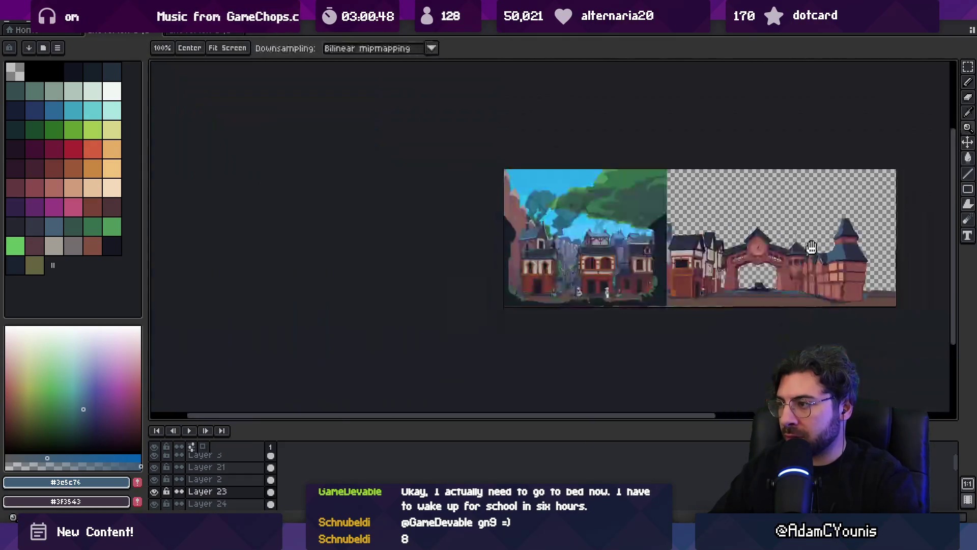
pyautogui.scroll(3, 811, 247)
pyautogui.scroll(-3, 750, 257)
pyautogui.press('v')
pyautogui.click(750, 257)
pyautogui.press('g')
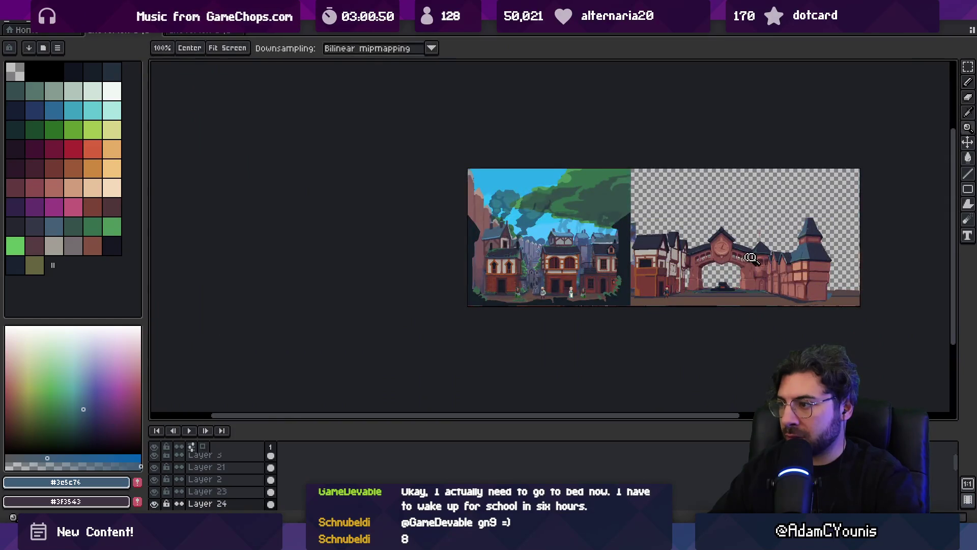
pyautogui.scroll(3, 750, 256)
# - Lasso-select the roofs at the top of the clock arch
pyautogui.press('v')
pyautogui.press('q')
pyautogui.moveTo(639, 118)
pyautogui.mouseDown()
pyautogui.moveTo(522, 122)
pyautogui.moveTo(825, 262)
pyautogui.mouseUp()
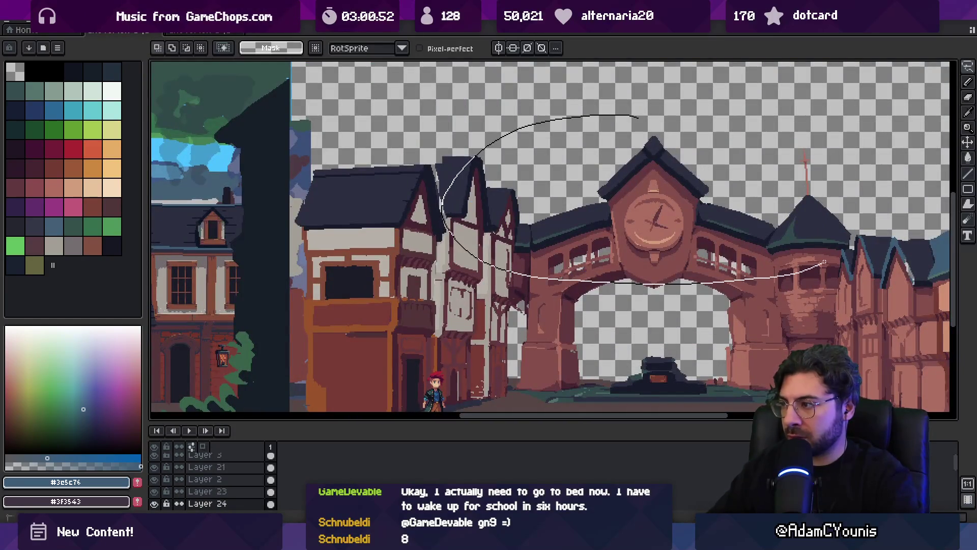
pyautogui.moveTo(864, 198); pyautogui.dragTo(631, 115)
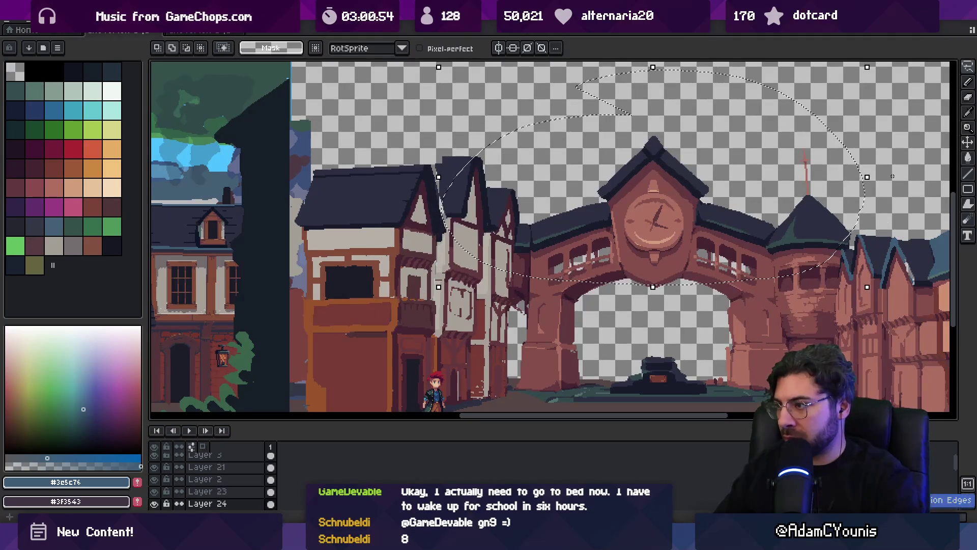
# - Fill the teal roofs inside the selection with dark navy
pyautogui.press('g')
pyautogui.keyDown('alt'); pyautogui.click(833, 222); pyautogui.keyUp('alt')
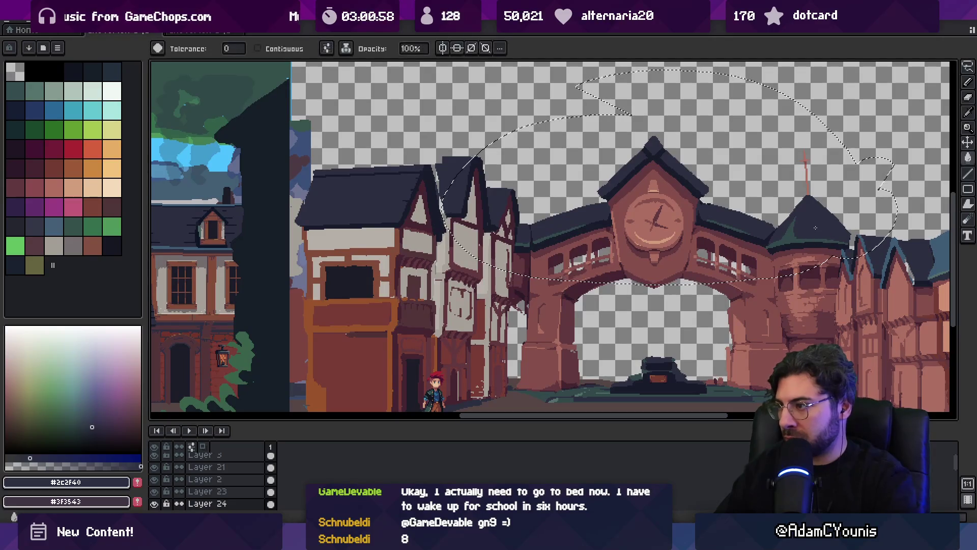
pyautogui.keyDown('alt'); pyautogui.click(809, 220); pyautogui.keyUp('alt')
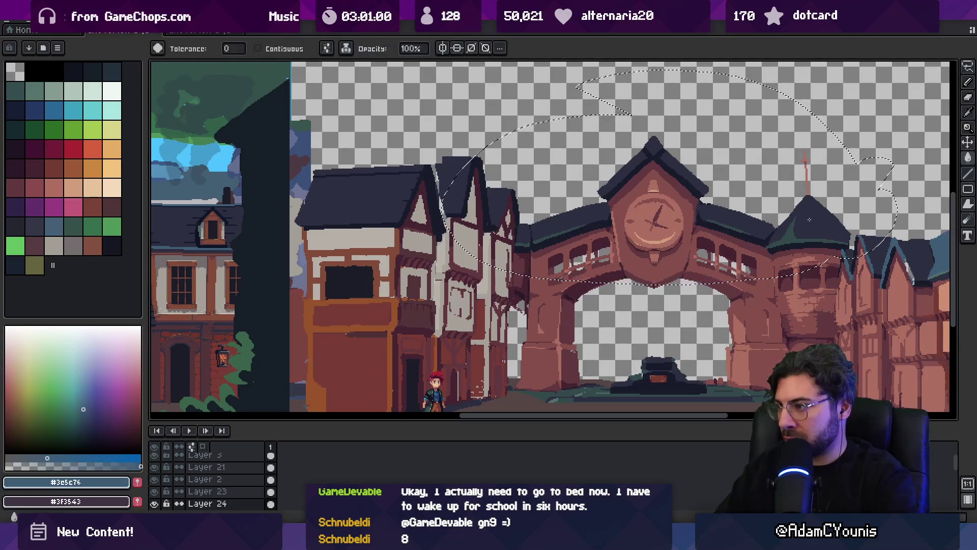
pyautogui.rightClick(786, 242)
pyautogui.press('z')
pyautogui.scroll(-3, 702, 213)
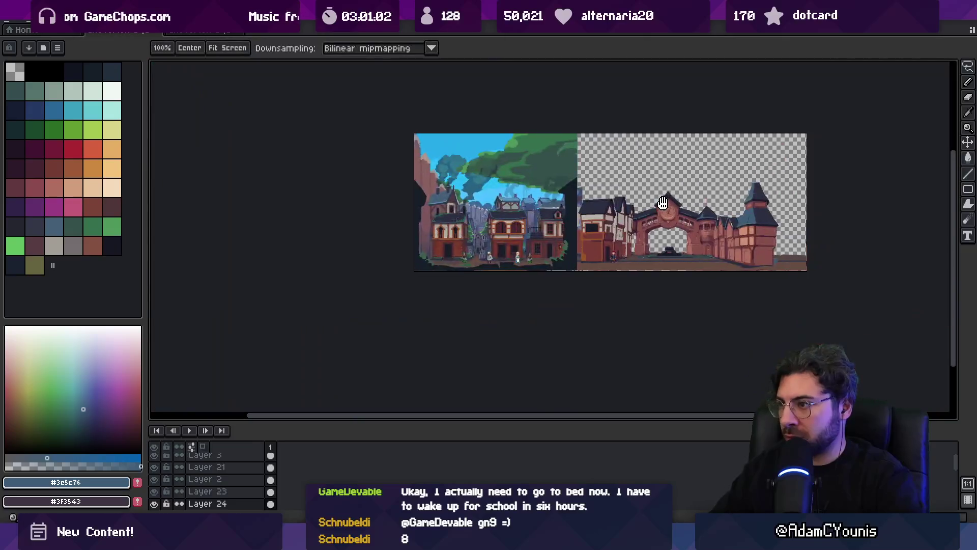
pyautogui.scroll(1, 689, 207)
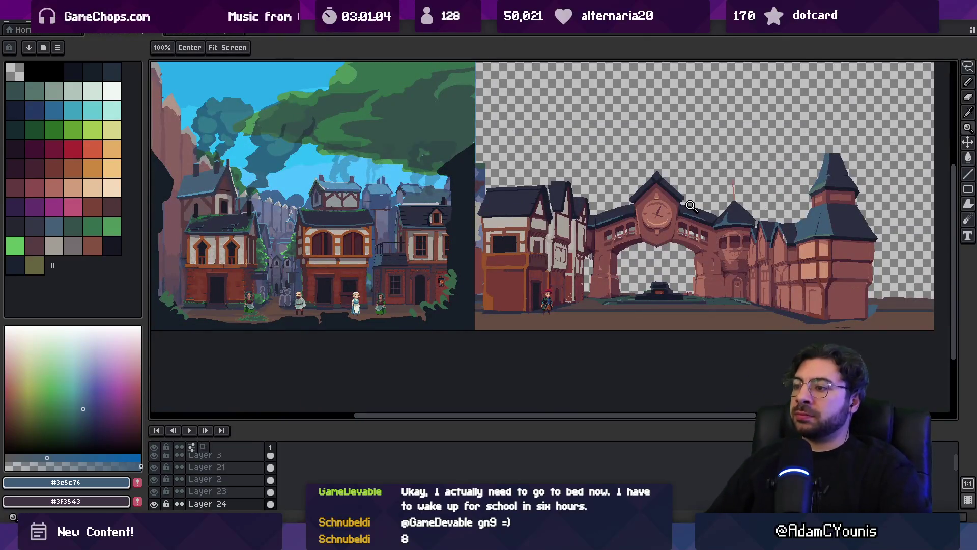
# - Zoom into the balcony on Layer 23 and paint light grey, orange-brown and dark brown pixels on its edges
pyautogui.click(531, 257)
pyautogui.click(527, 256)
pyautogui.press('b')
pyautogui.keyDown('alt'); pyautogui.click(566, 241); pyautogui.keyUp('alt')
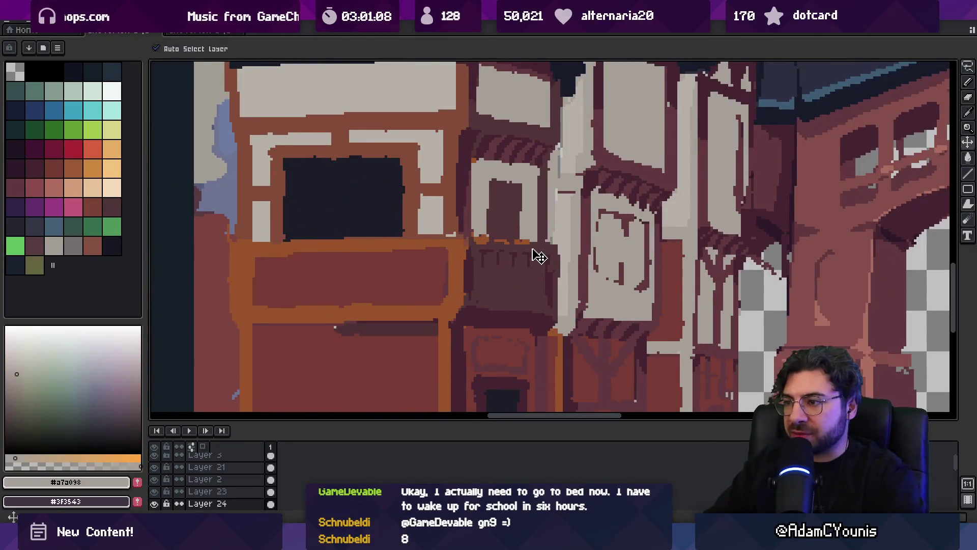
pyautogui.keyDown('ctrl'); pyautogui.click(567, 241); pyautogui.keyUp('ctrl')
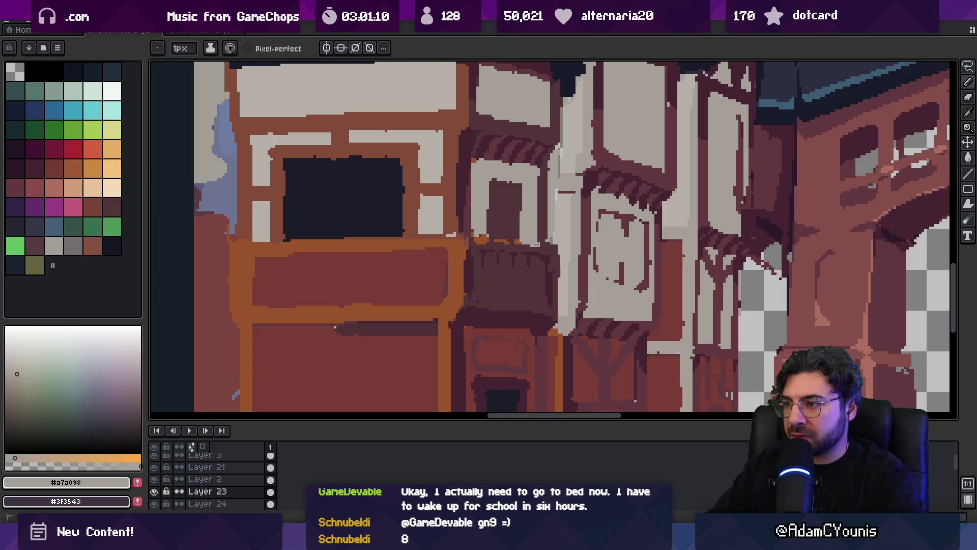
pyautogui.keyDown('alt'); pyautogui.click(475, 238); pyautogui.keyUp('alt')
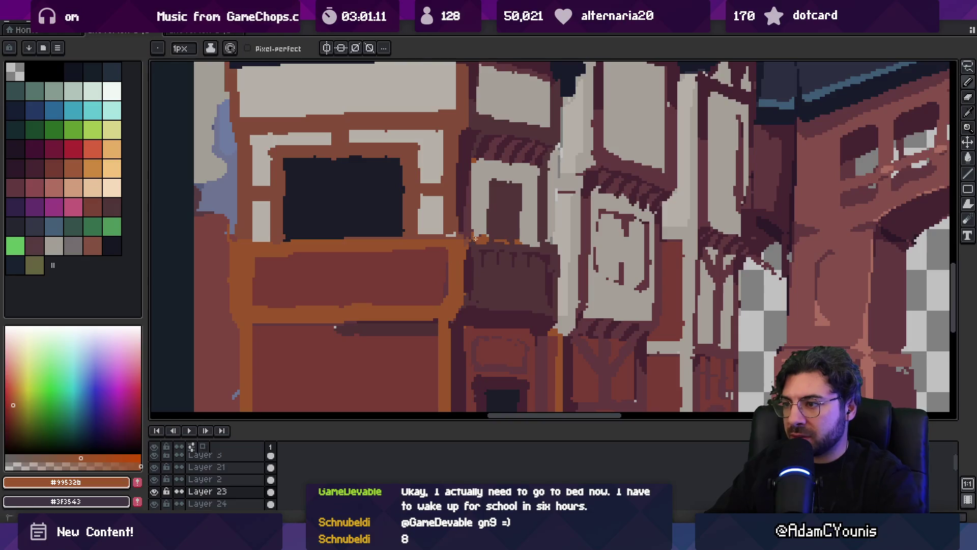
pyautogui.keyDown('alt'); pyautogui.click(545, 252); pyautogui.keyUp('alt')
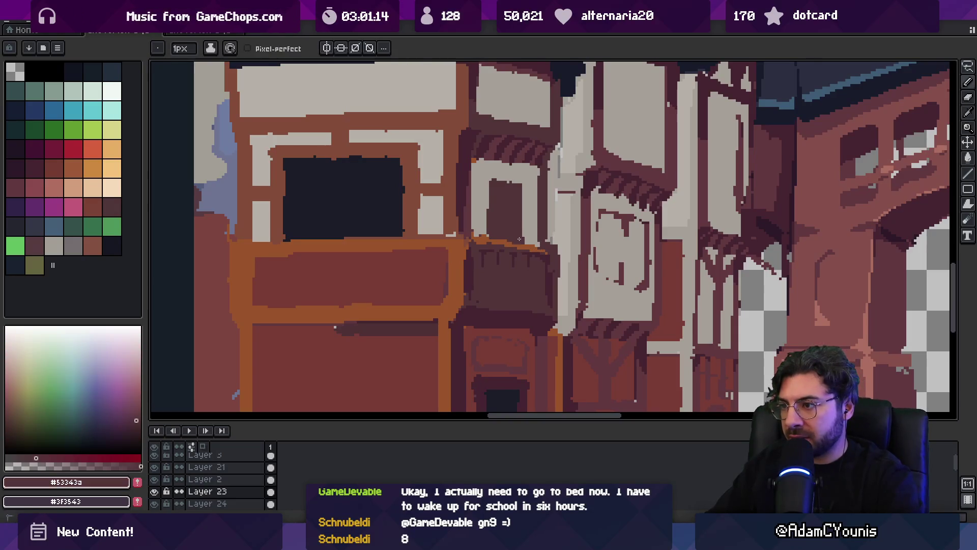
# - Adjust the brush, then touch up the balcony with alternating light grey and dark brown pixels
pyautogui.press('g')
pyautogui.press('b')
pyautogui.press('e')
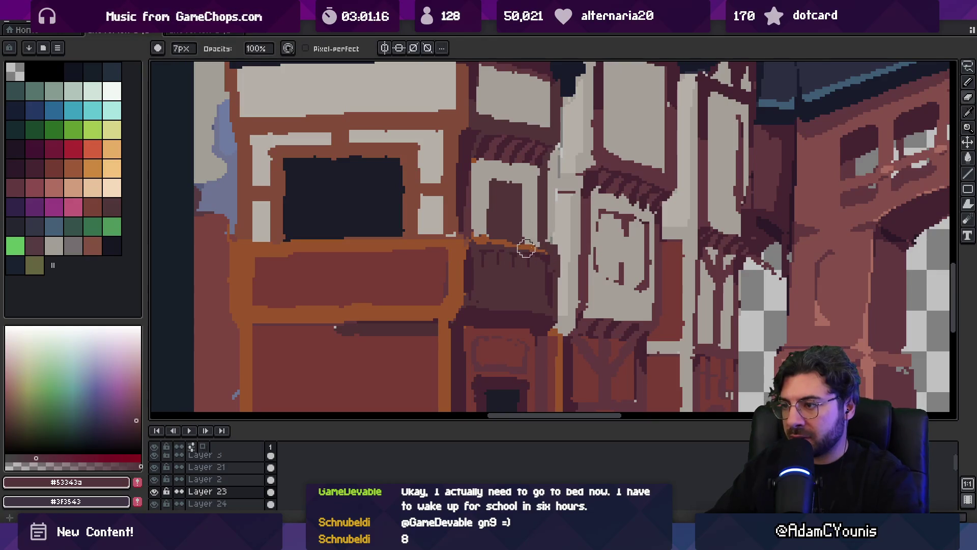
pyautogui.keyDown('alt'); pyautogui.click(550, 242); pyautogui.keyUp('alt')
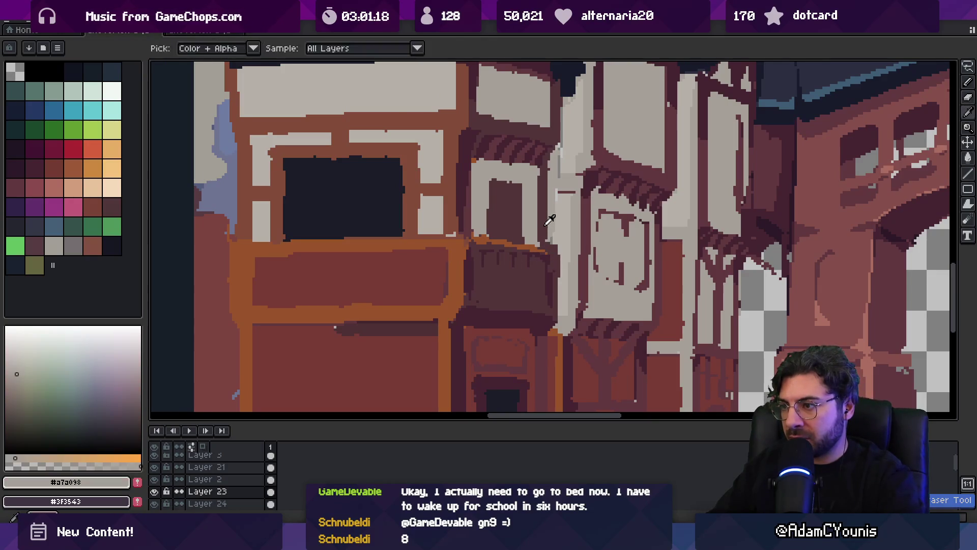
pyautogui.keyDown('alt'); pyautogui.click(544, 241); pyautogui.keyUp('alt')
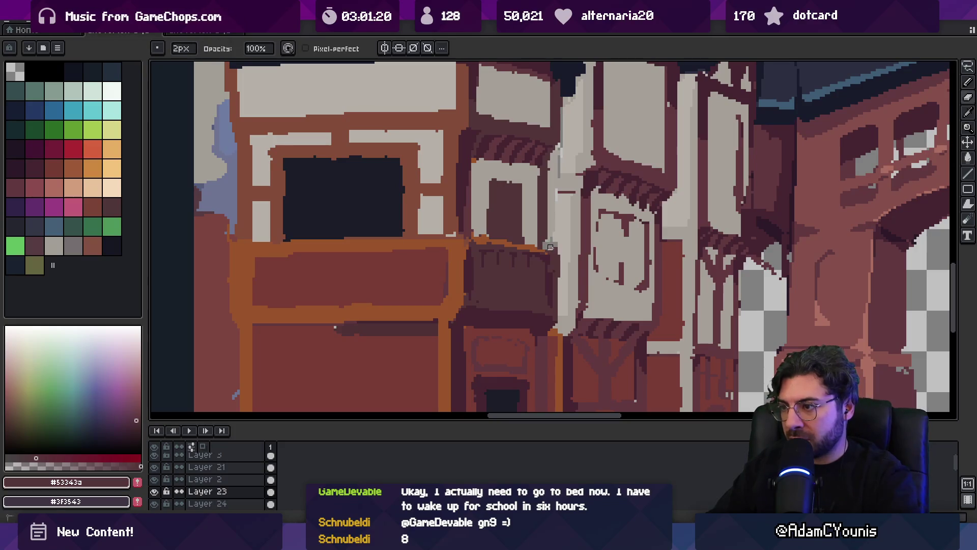
pyautogui.keyDown('alt'); pyautogui.click(552, 243); pyautogui.keyUp('alt')
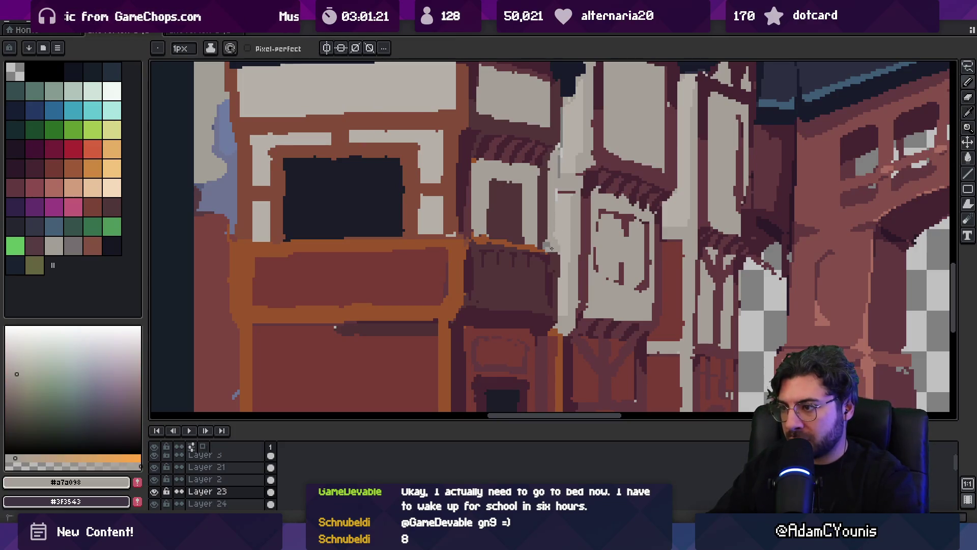
pyautogui.keyDown('alt'); pyautogui.click(543, 246); pyautogui.keyUp('alt')
pyautogui.press('z')
pyautogui.scroll(-4, 545, 244)
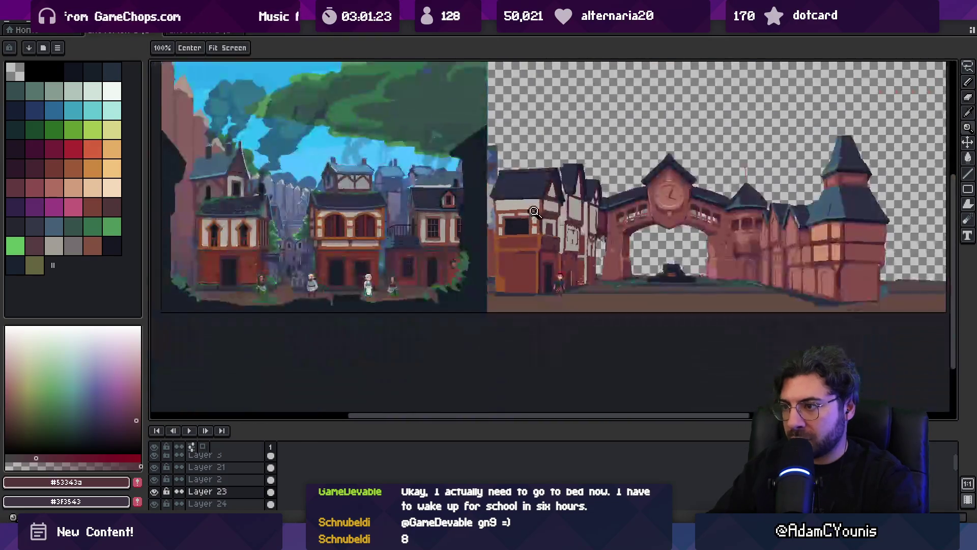
# - Touch up the balcony wall with light grey pixels
pyautogui.scroll(-1, 566, 198)
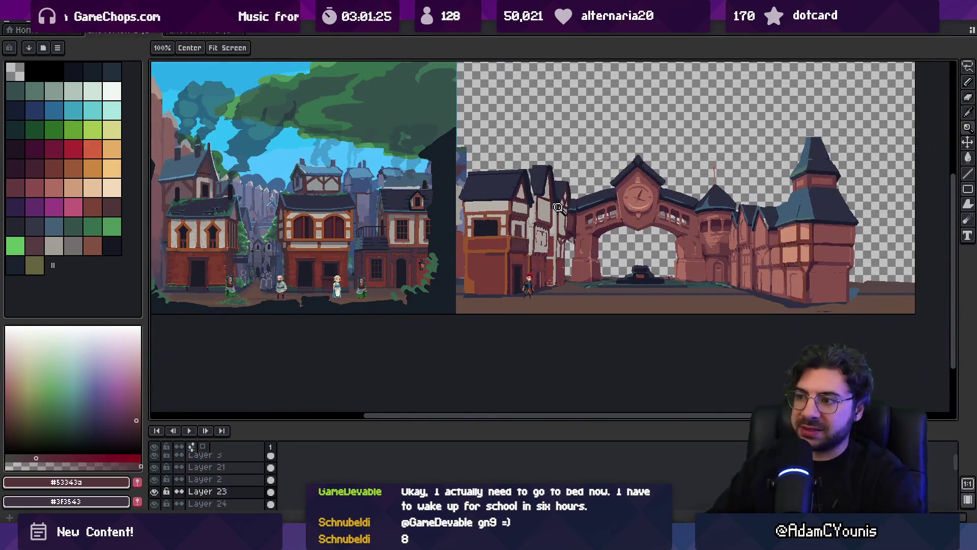
pyautogui.scroll(4, 534, 247)
pyautogui.scroll(-2, 550, 234)
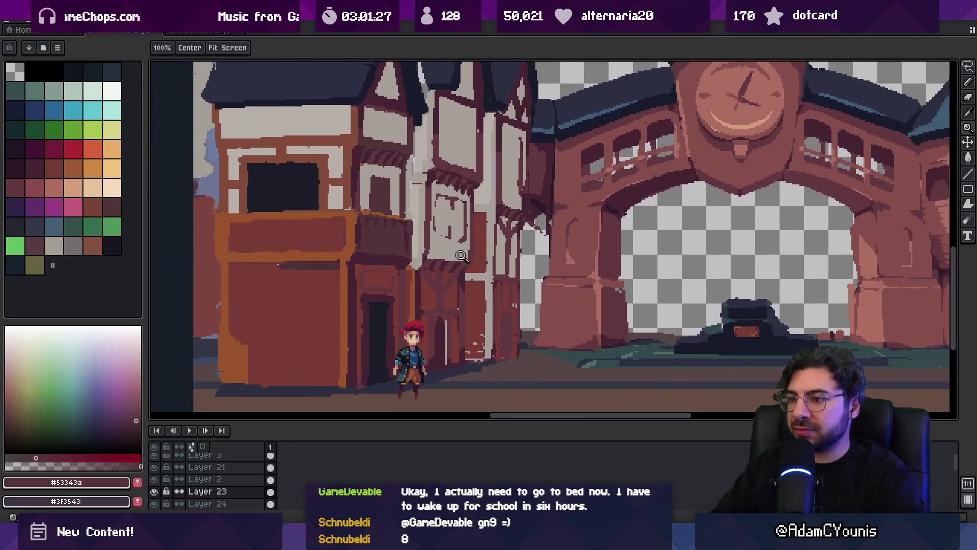
pyautogui.scroll(3, 414, 209)
pyautogui.scroll(1, 414, 208)
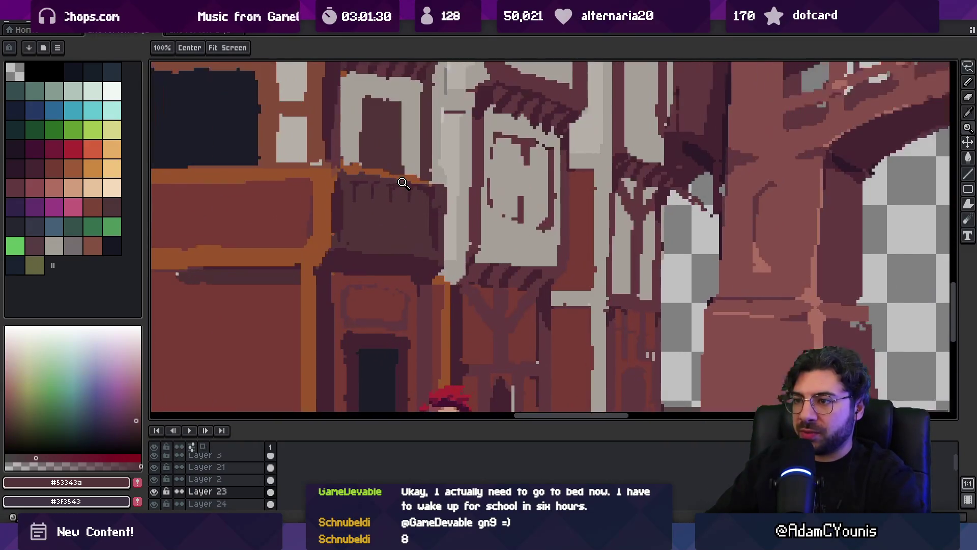
pyautogui.press('b')
pyautogui.keyDown('alt'); pyautogui.click(357, 166); pyautogui.keyUp('alt')
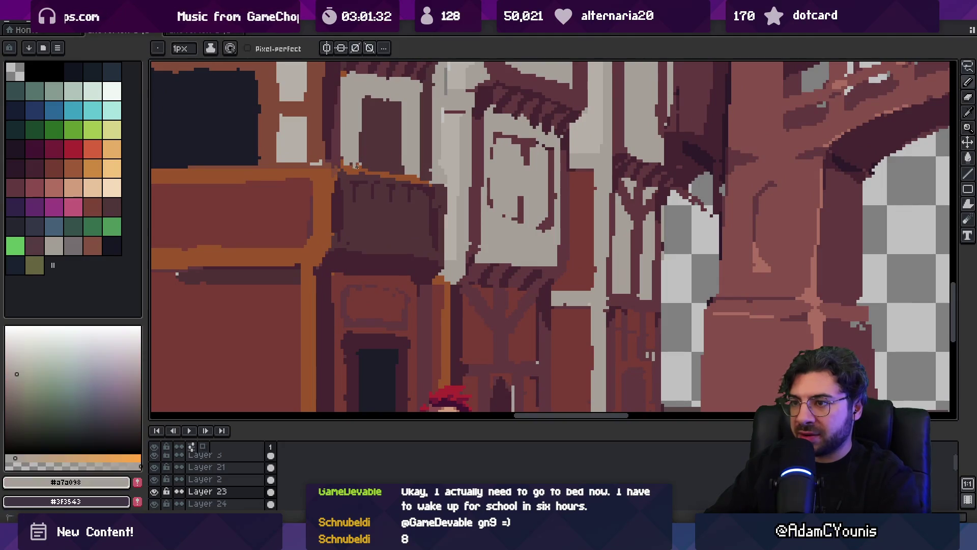
pyautogui.keyDown('alt'); pyautogui.click(371, 173); pyautogui.keyUp('alt')
pyautogui.keyDown('alt'); pyautogui.click(355, 169); pyautogui.keyUp('alt')
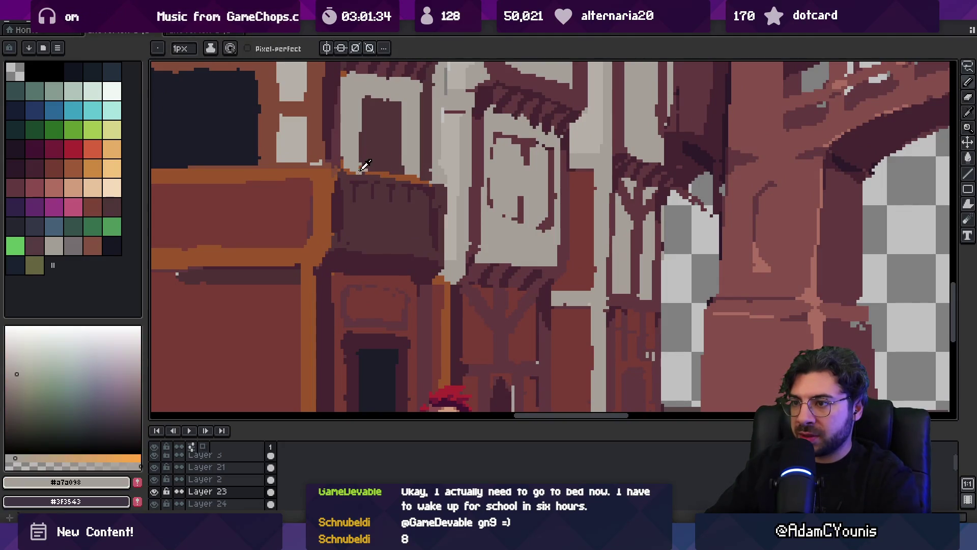
pyautogui.keyDown('alt'); pyautogui.click(356, 172); pyautogui.keyUp('alt')
# - Add dark pixels and extend the brown-orange #99532b trim along the balcony's top edge to its right corner
pyautogui.keyDown('alt'); pyautogui.click(362, 172); pyautogui.keyUp('alt')
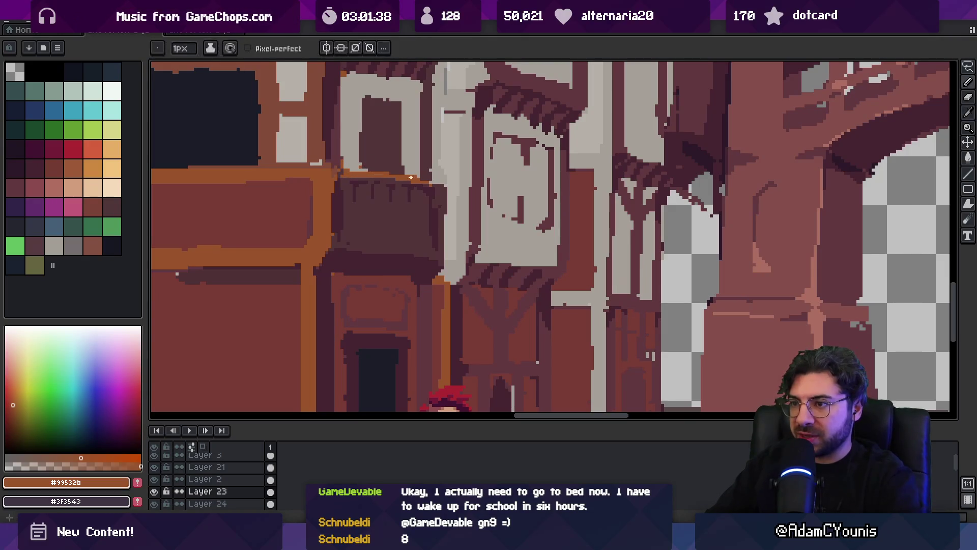
pyautogui.keyDown('alt'); pyautogui.click(376, 179); pyautogui.keyUp('alt')
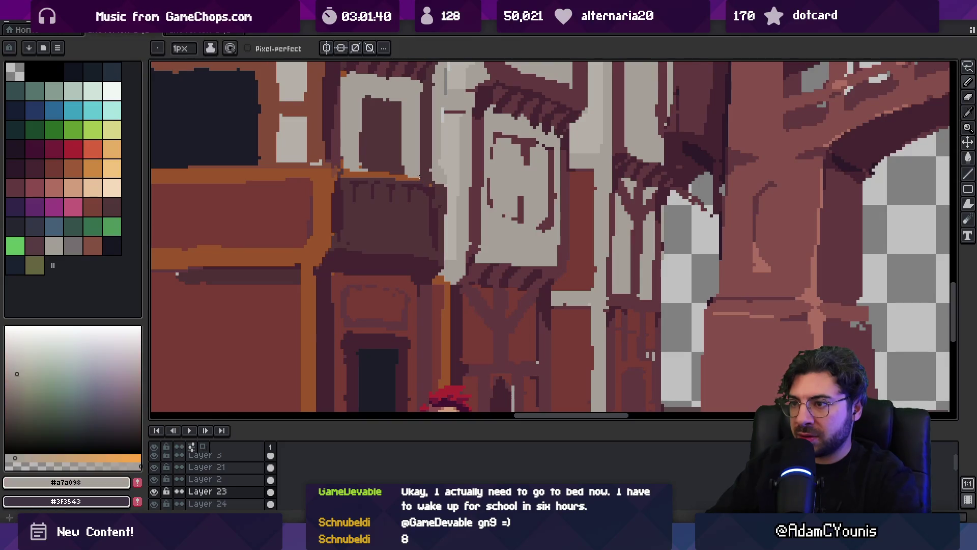
pyautogui.keyDown('alt'); pyautogui.click(435, 180); pyautogui.keyUp('alt')
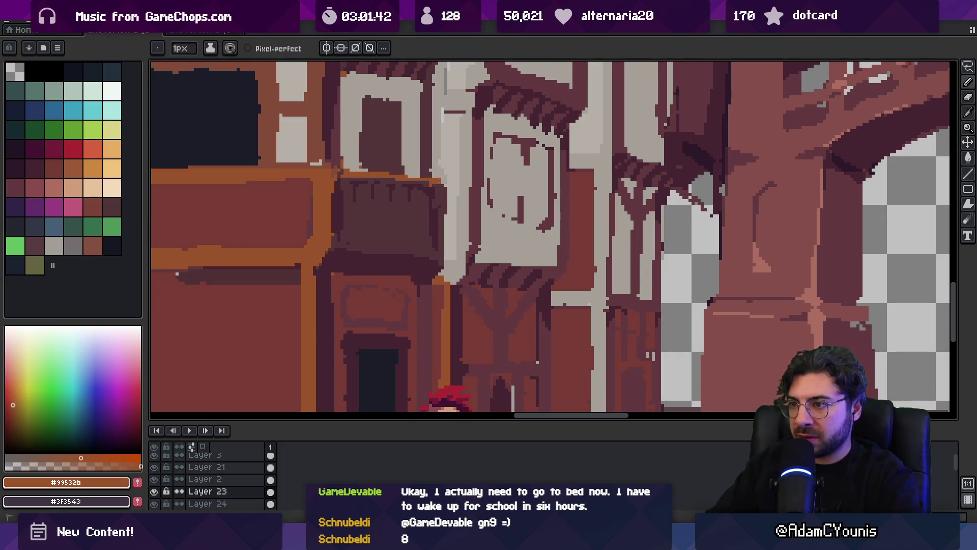
pyautogui.keyDown('alt'); pyautogui.click(440, 180); pyautogui.keyUp('alt')
pyautogui.keyDown('alt'); pyautogui.click(441, 180); pyautogui.keyUp('alt')
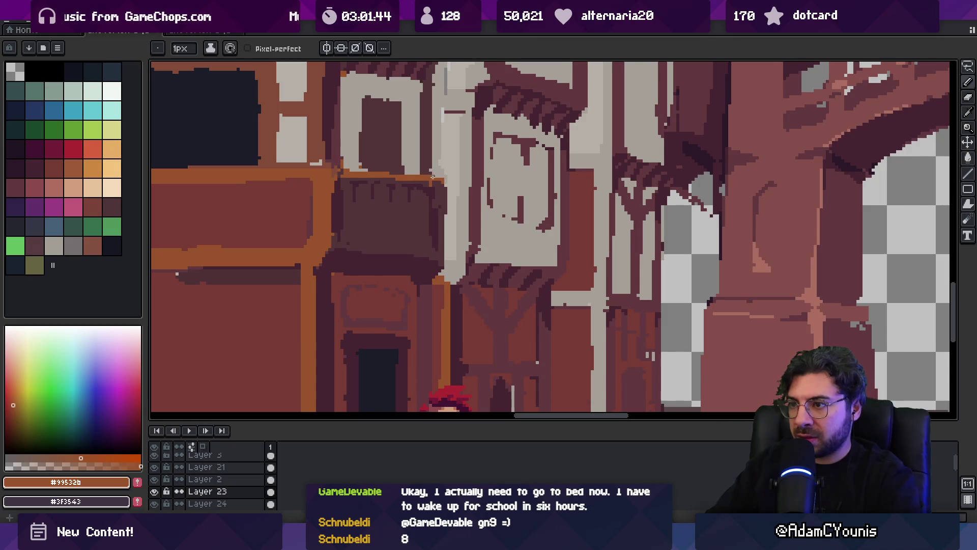
pyautogui.scroll(-3, 433, 177)
pyautogui.scroll(3, 496, 283)
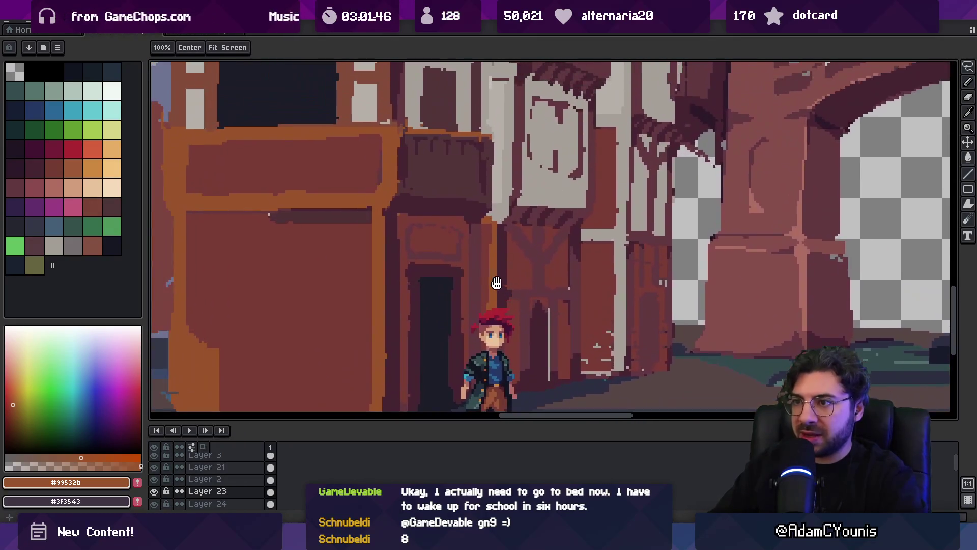
pyautogui.scroll(-2, 430, 153)
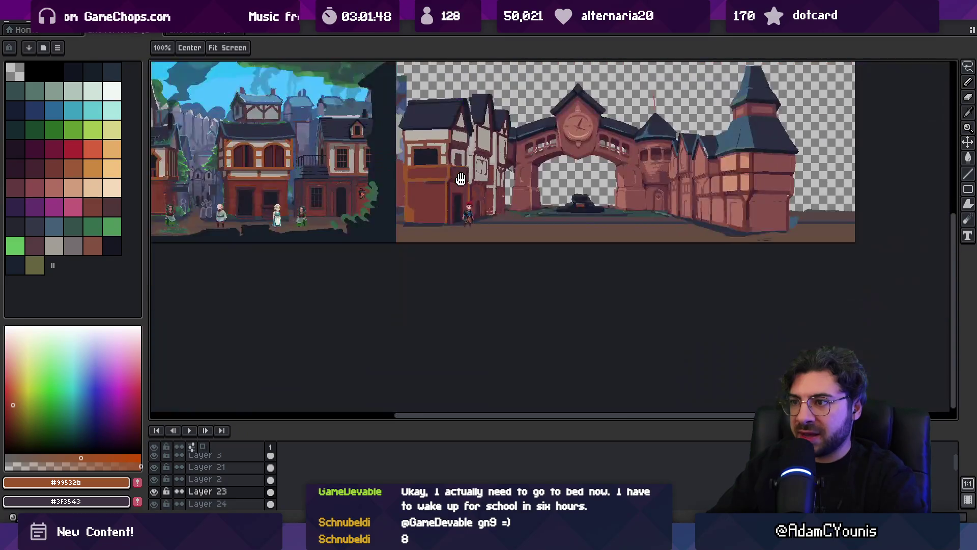
pyautogui.scroll(1, 519, 265)
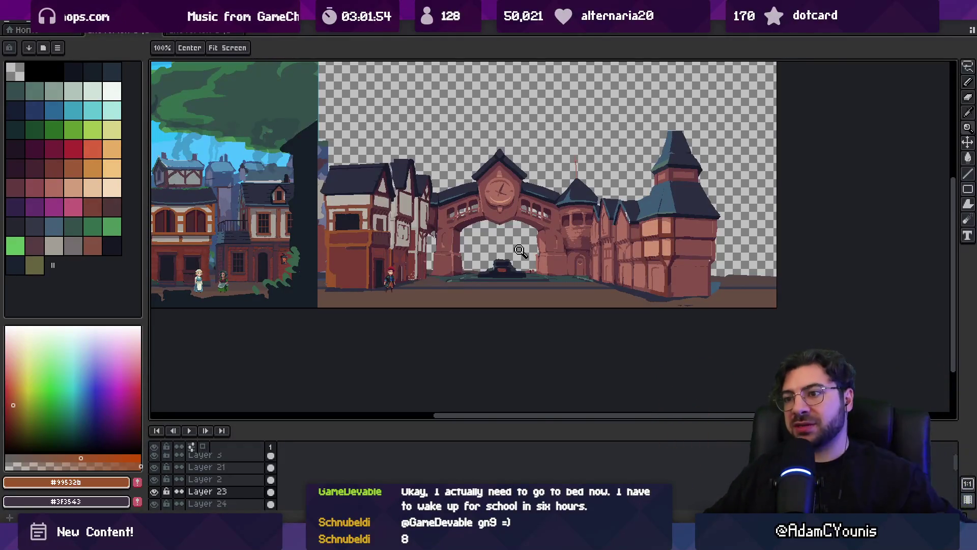
pyautogui.moveTo(392, 168)
pyautogui.mouseDown()
pyautogui.moveTo(550, 162)
pyautogui.moveTo(540, 186)
pyautogui.moveTo(536, 176)
pyautogui.mouseUp()
pyautogui.scroll(4, 535, 176)
pyautogui.press('alt')
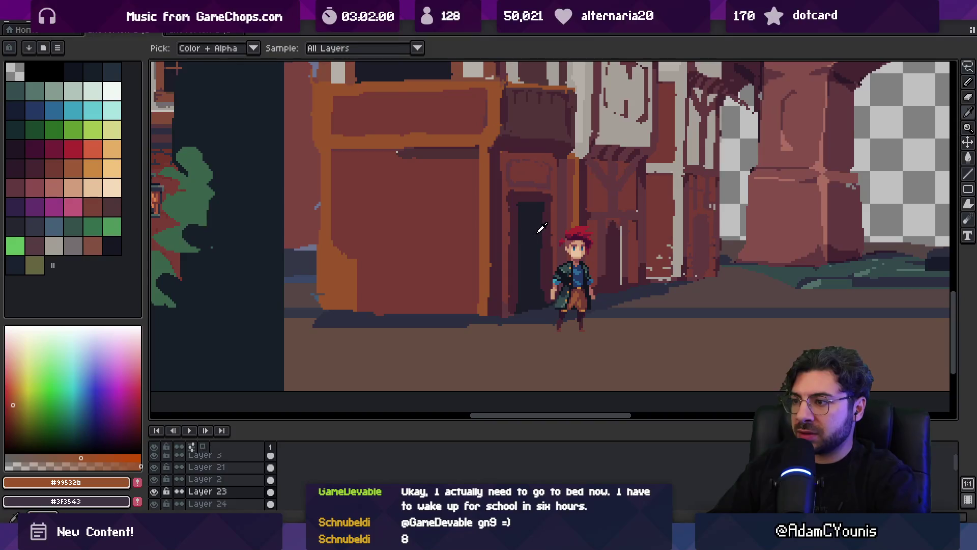
pyautogui.press('z')
pyautogui.scroll(-3, 509, 244)
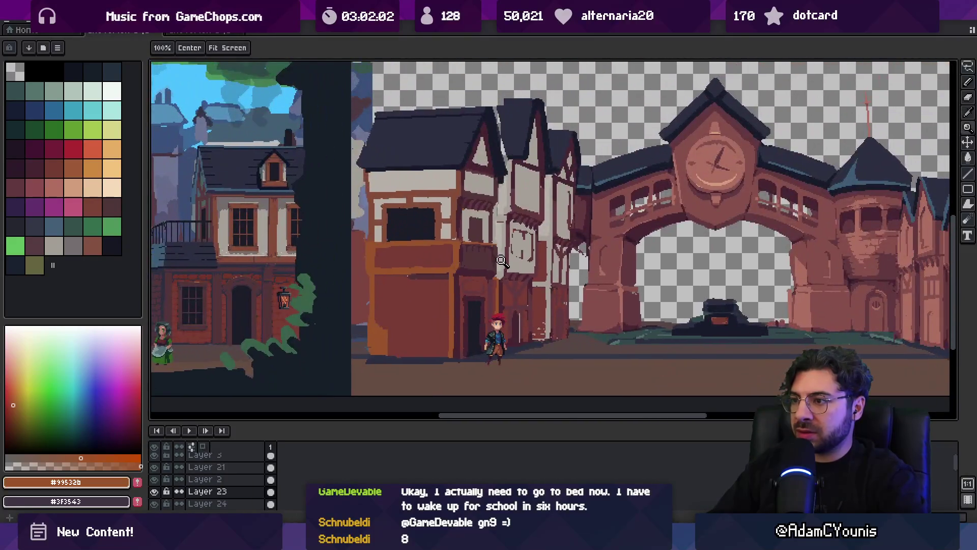
# - Lasso the slim house and narrow its width from 45 to 41 pixels
pyautogui.press('m')
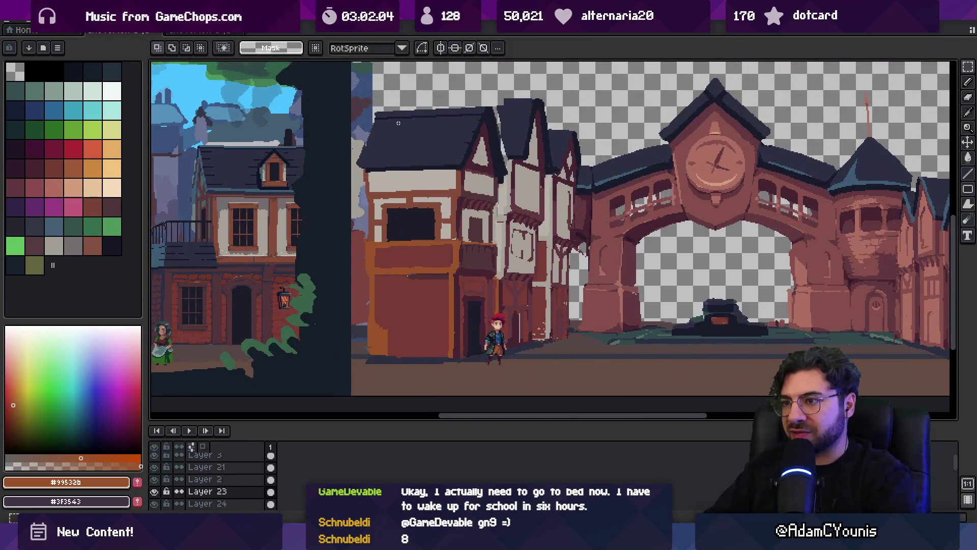
pyautogui.press('q')
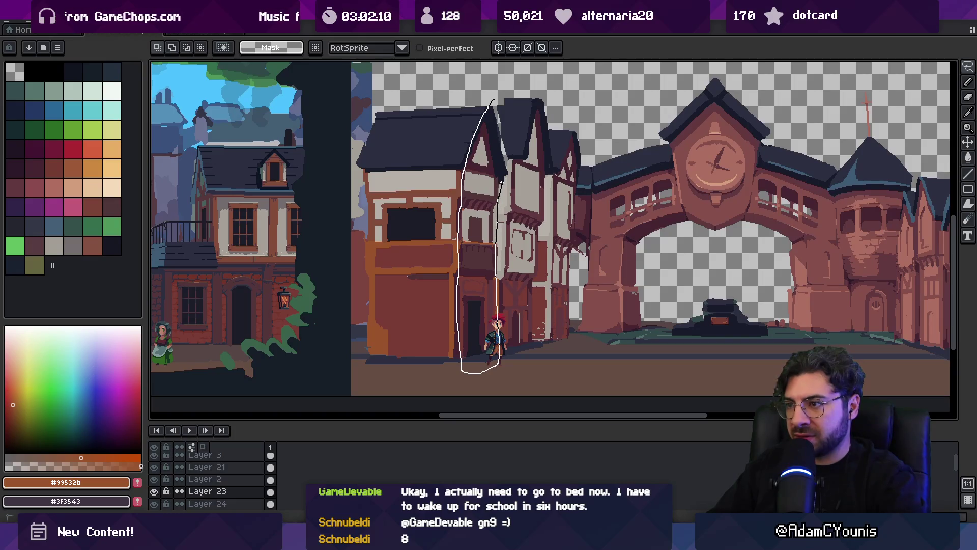
pyautogui.click(509, 239)
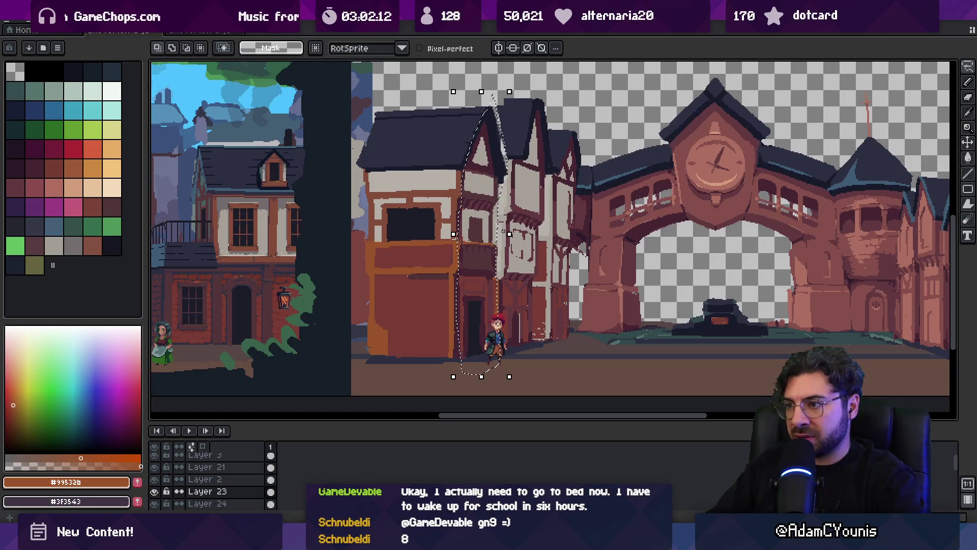
pyautogui.moveTo(505, 235); pyautogui.dragTo(500, 235)
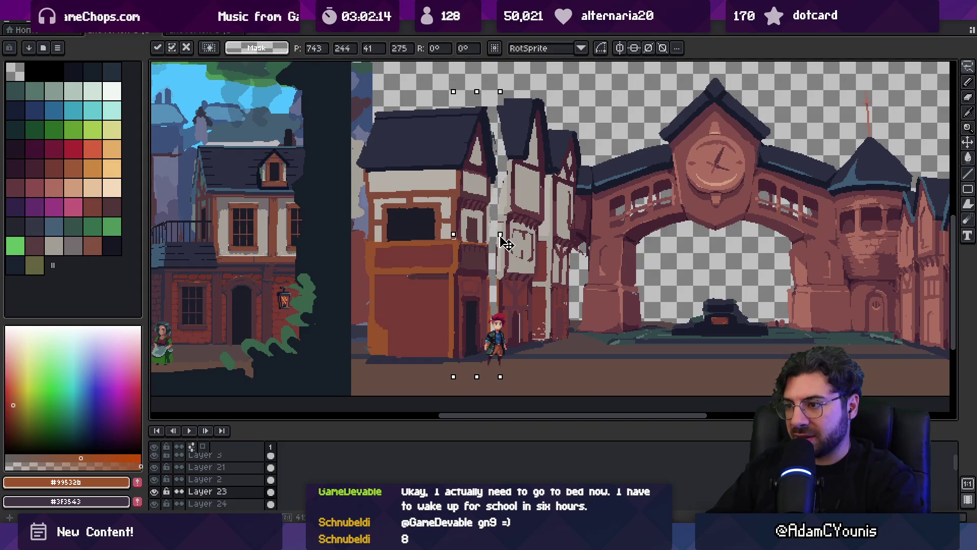
pyautogui.click(430, 93)
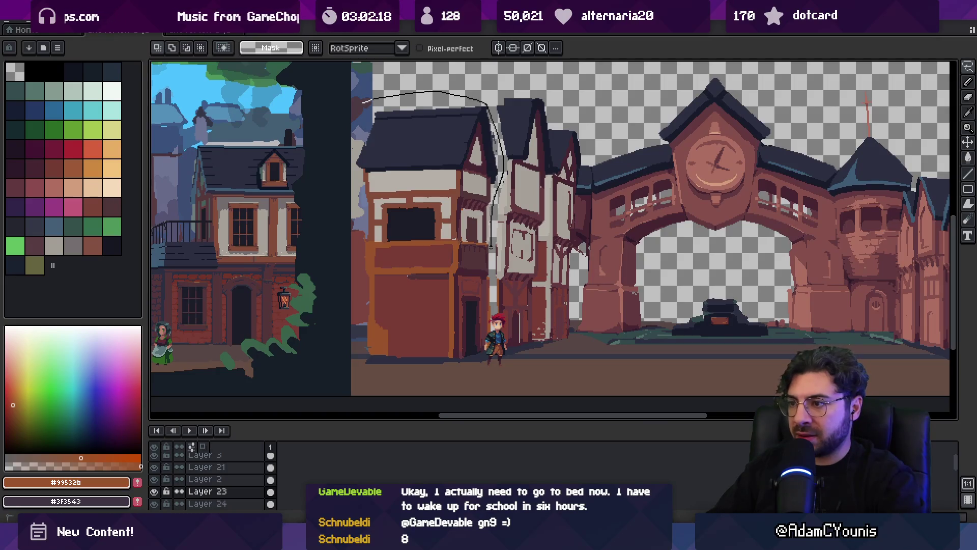
# - Lasso the front timber house, shift it right toward the clock arch, and commit the move
pyautogui.moveTo(345, 315); pyautogui.dragTo(346, 204)
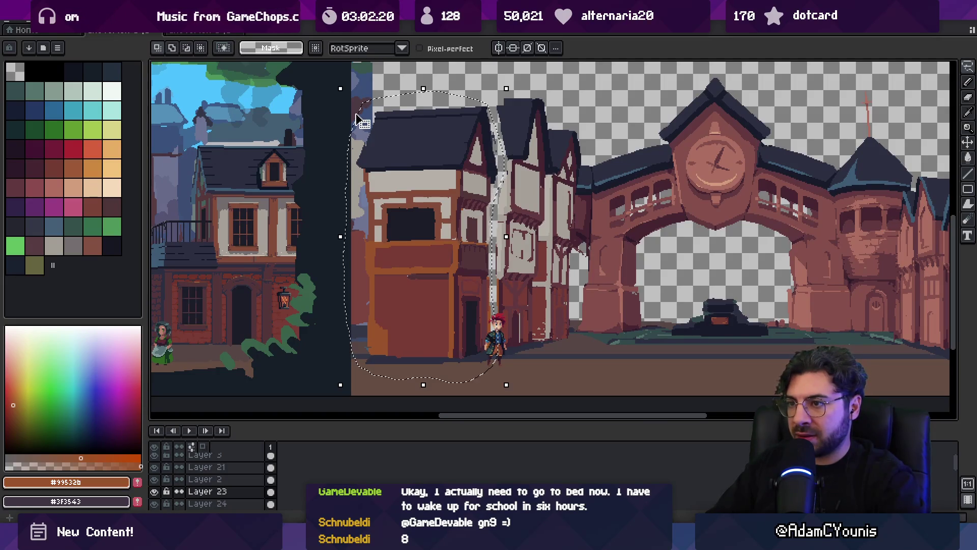
pyautogui.moveTo(413, 204); pyautogui.dragTo(420, 203)
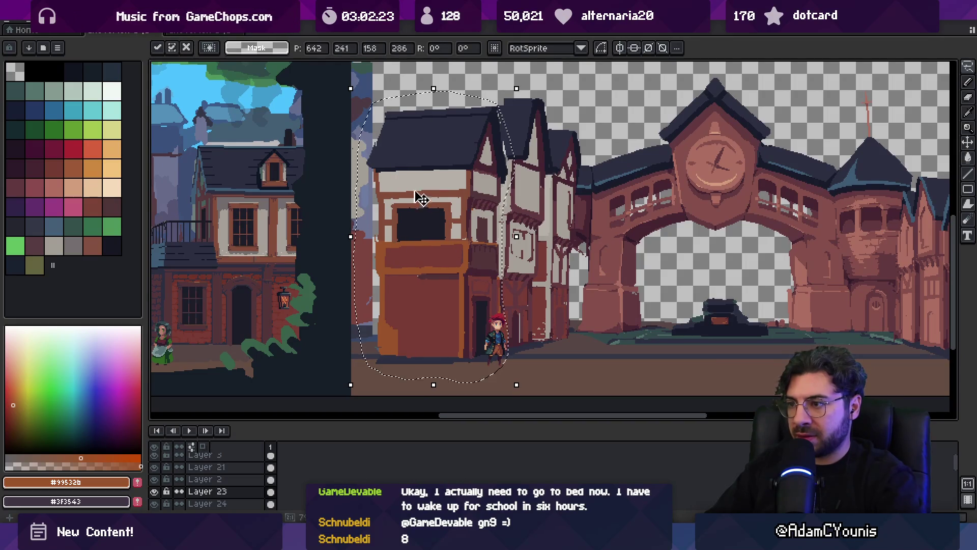
pyautogui.press('z')
pyautogui.rightClick(464, 203)
pyautogui.click(473, 184)
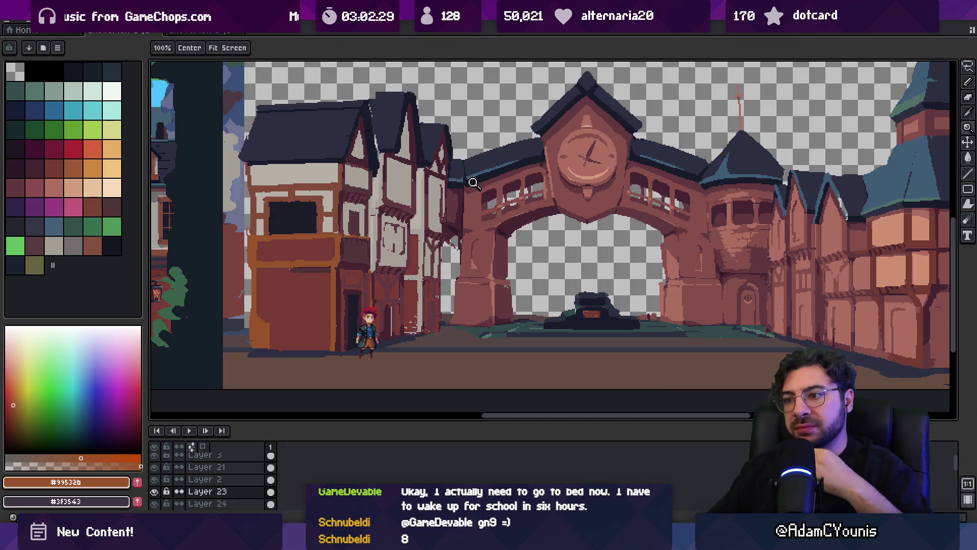
# - Zoom out to see the whole scene and lasso the front timber house
pyautogui.rightClick(436, 249)
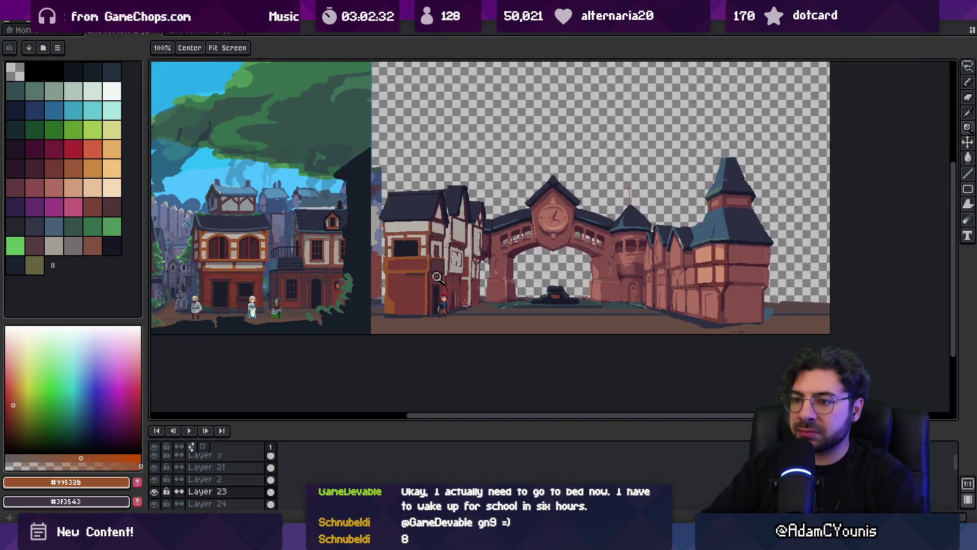
pyautogui.moveTo(452, 273); pyautogui.dragTo(433, 277)
pyautogui.scroll(1, 432, 279)
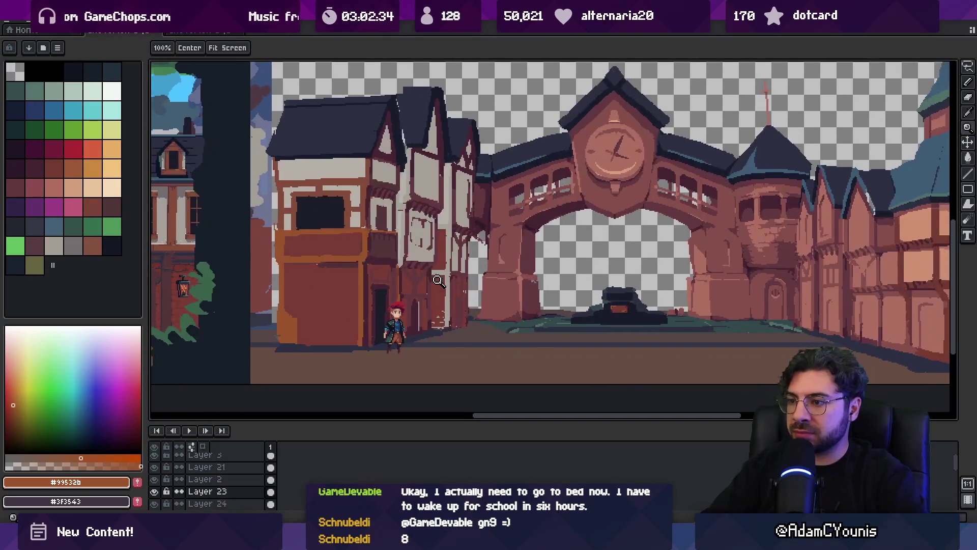
pyautogui.scroll(-1, 429, 280)
pyautogui.scroll(1, 437, 319)
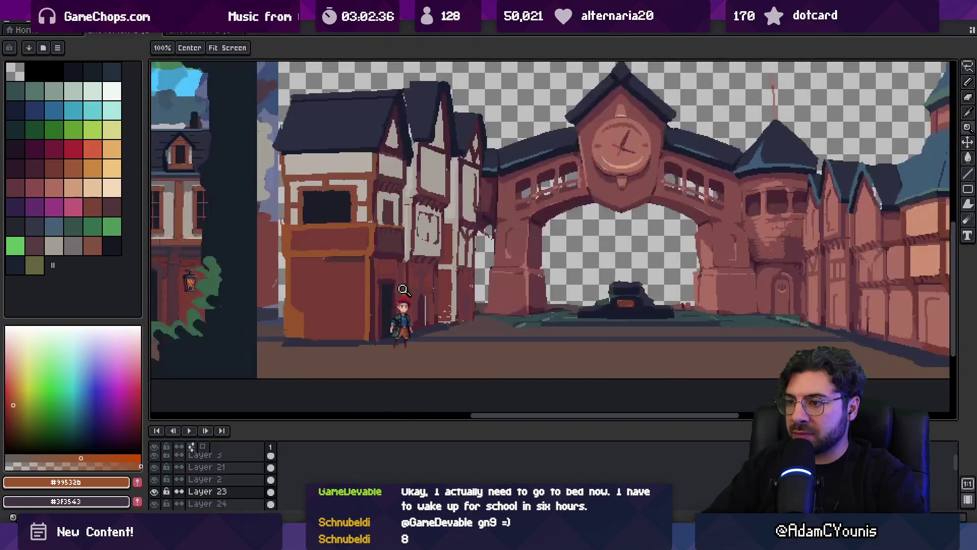
pyautogui.scroll(-1, 389, 234)
pyautogui.press('m')
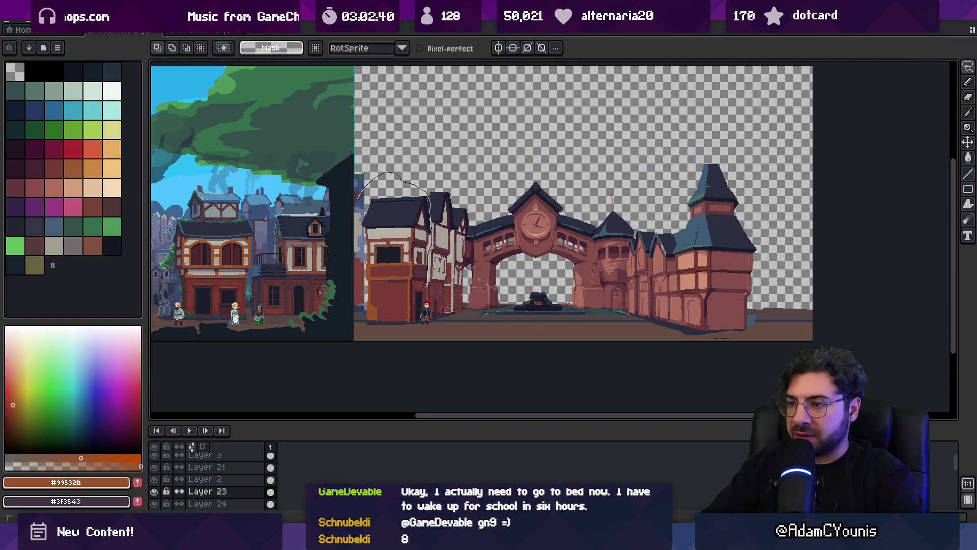
pyautogui.moveTo(406, 345); pyautogui.dragTo(405, 346)
# - Move the front timber house about 30 px left, enlarge it, and apply the transform
pyautogui.moveTo(395, 277); pyautogui.dragTo(380, 278)
pyautogui.moveTo(417, 171); pyautogui.dragTo(437, 159)
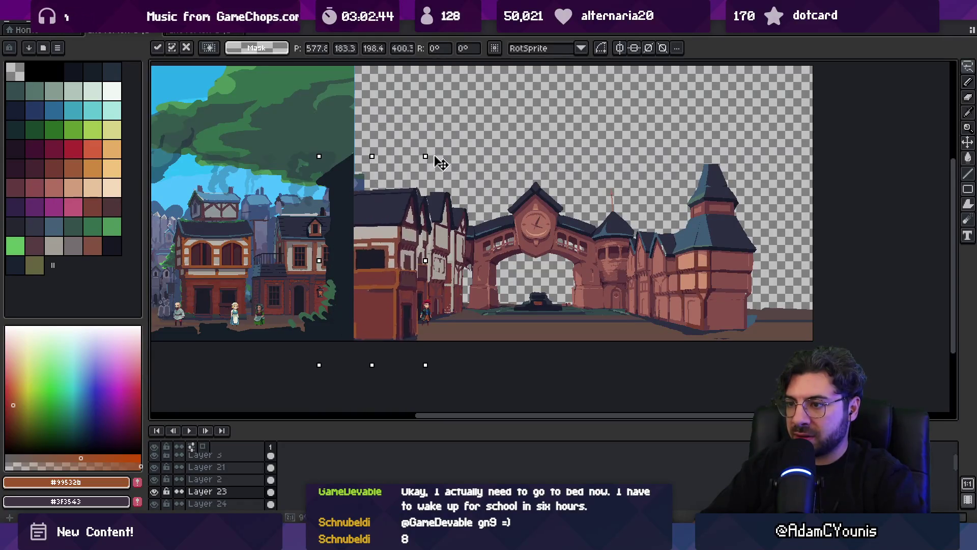
pyautogui.moveTo(376, 216); pyautogui.dragTo(379, 218)
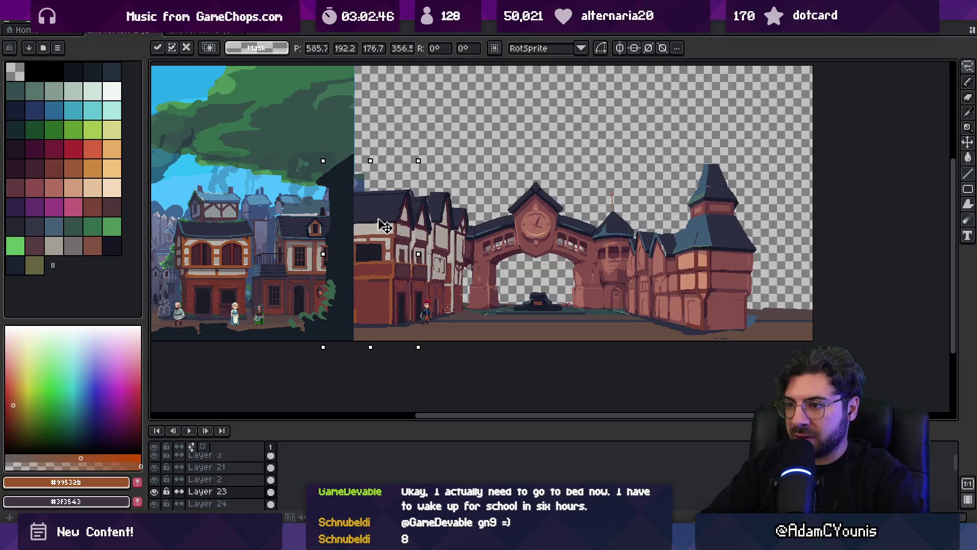
pyautogui.moveTo(418, 162)
pyautogui.mouseDown()
pyautogui.moveTo(427, 157)
pyautogui.moveTo(372, 144)
pyautogui.mouseUp()
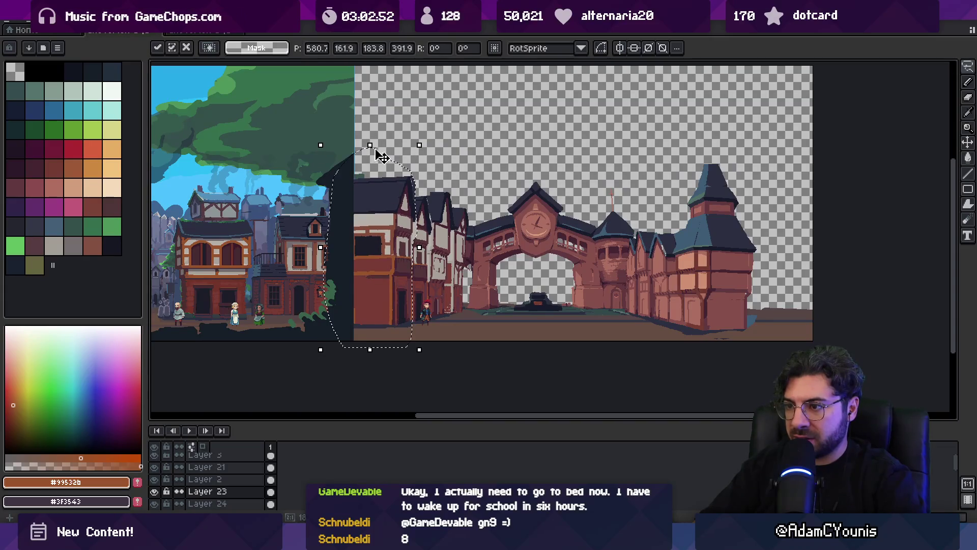
pyautogui.press('Return')
pyautogui.press('z')
pyautogui.scroll(4, 440, 278)
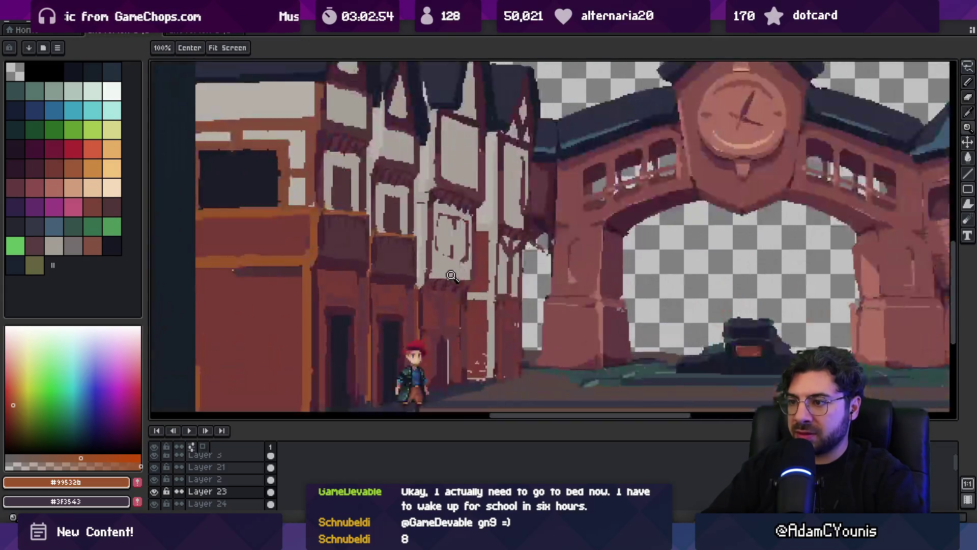
# - Clear the selection around the enlarged front timber house
pyautogui.scroll(-3, 440, 275)
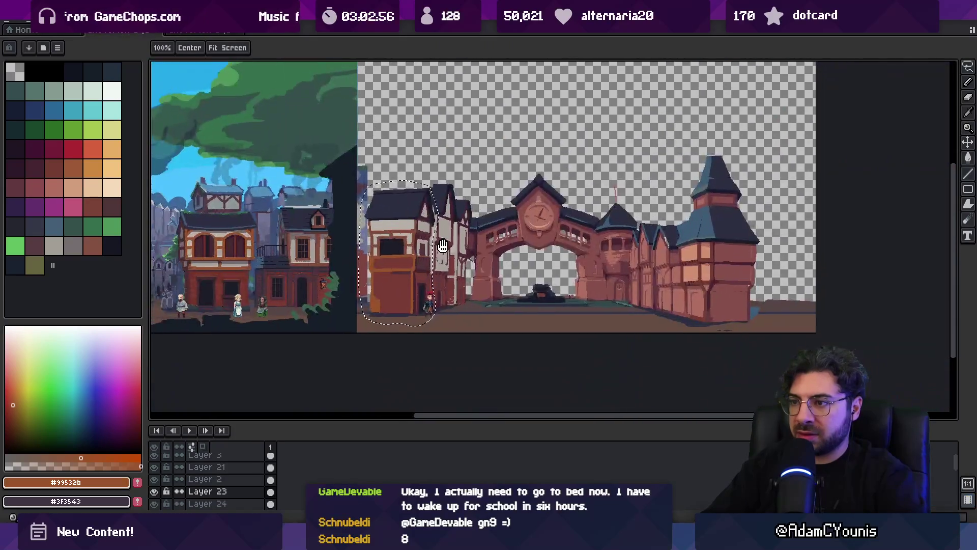
pyautogui.scroll(2, 467, 290)
pyautogui.hotkey('ctrl', 'd')
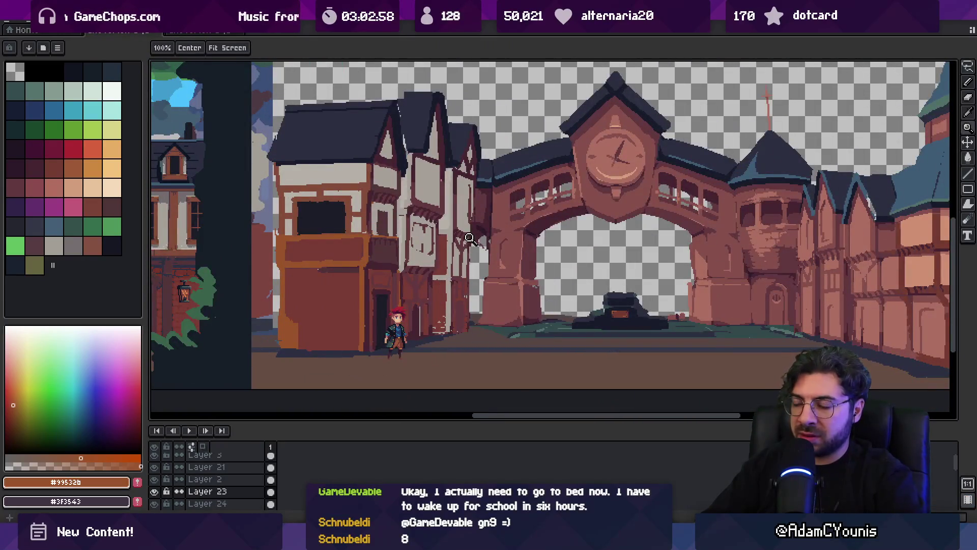
pyautogui.scroll(2, 463, 178)
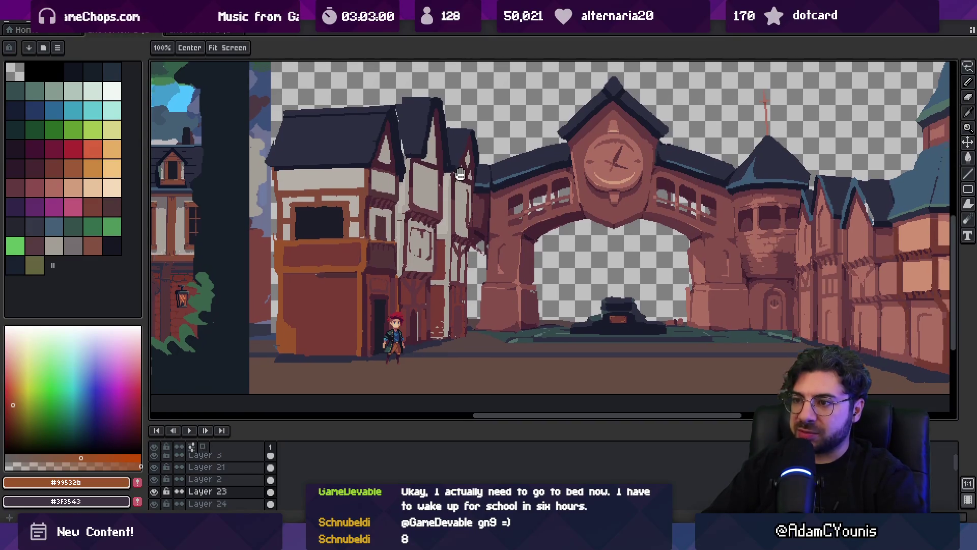
pyautogui.press('m')
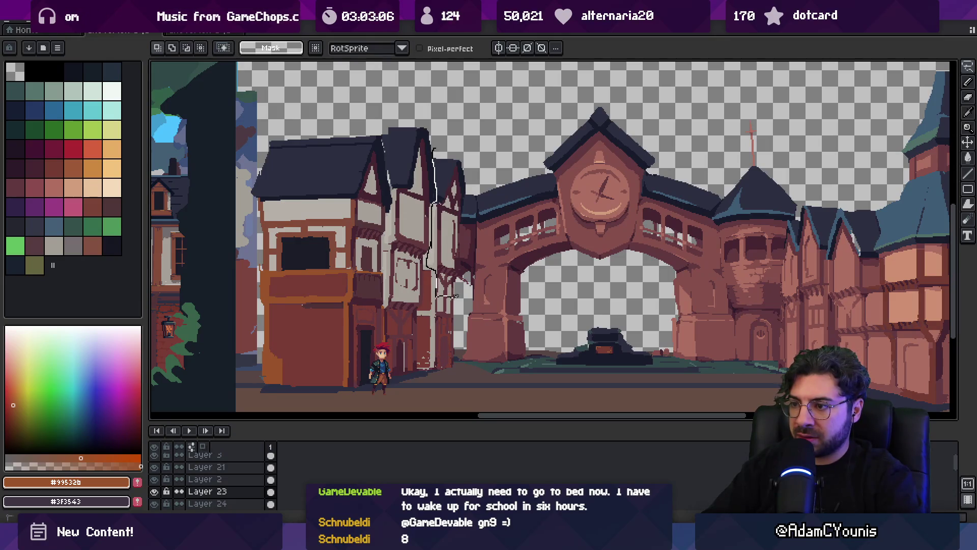
# - Outline the narrow house beside the arch and move it up about 16 pixels
pyautogui.moveTo(466, 211); pyautogui.dragTo(436, 147)
pyautogui.click(457, 214)
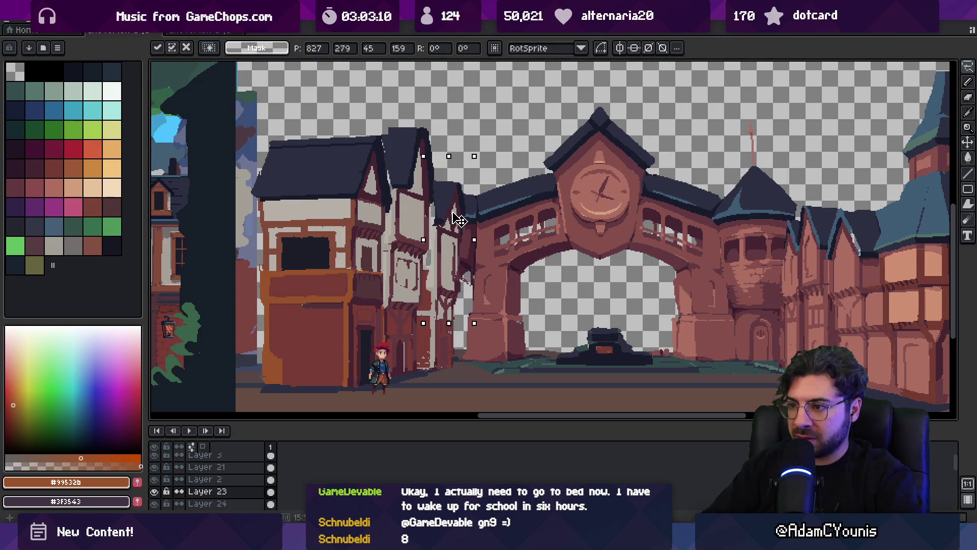
pyautogui.moveTo(453, 216); pyautogui.dragTo(452, 206)
pyautogui.press('z')
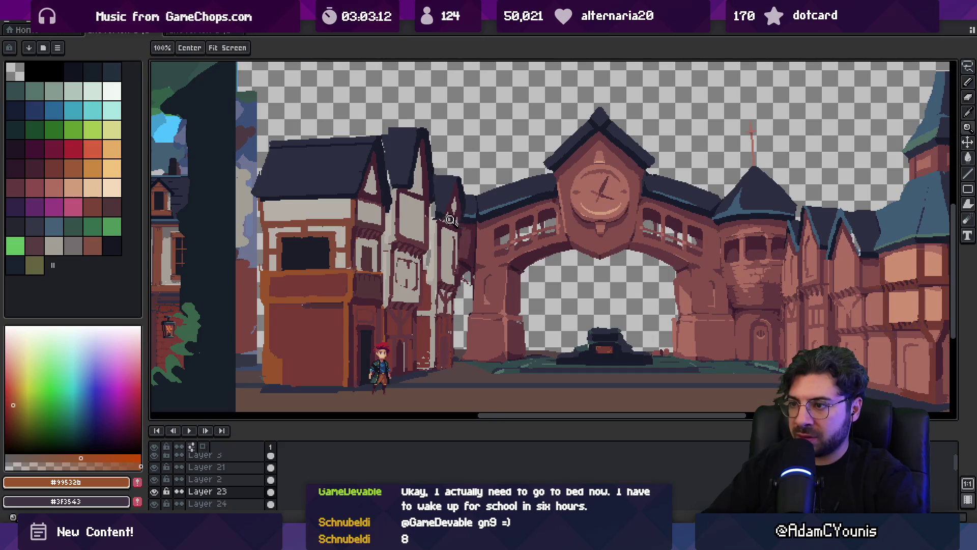
pyautogui.scroll(-2, 454, 176)
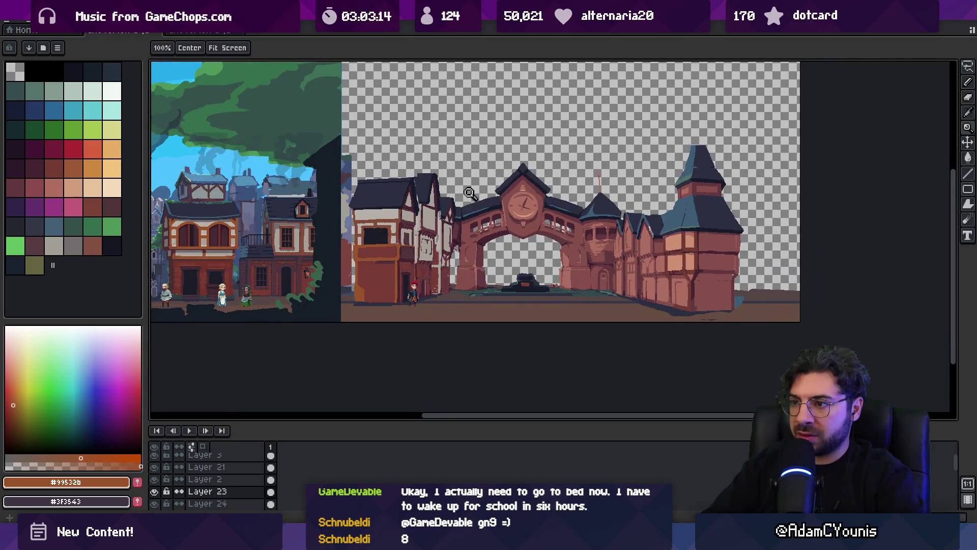
pyautogui.scroll(-1, 467, 208)
pyautogui.scroll(1, 467, 207)
pyautogui.scroll(2, 467, 207)
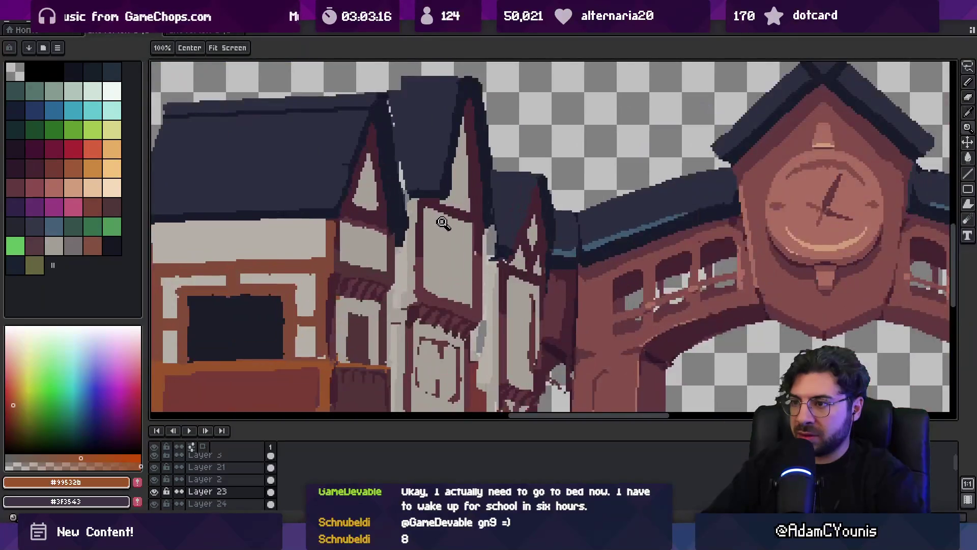
# - Retouch the narrow house's wall with dark red #452531, mid red #61383c and light grey #a7a098
pyautogui.press('b')
pyautogui.keyDown('alt'); pyautogui.click(444, 212); pyautogui.keyUp('alt')
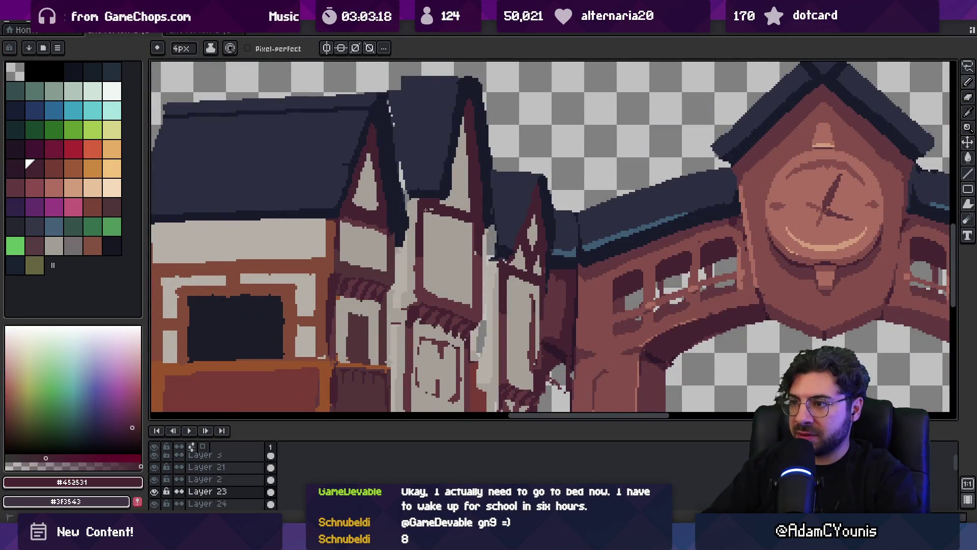
pyautogui.keyDown('alt'); pyautogui.click(430, 216); pyautogui.keyUp('alt')
pyautogui.keyDown('alt'); pyautogui.click(452, 214); pyautogui.keyUp('alt')
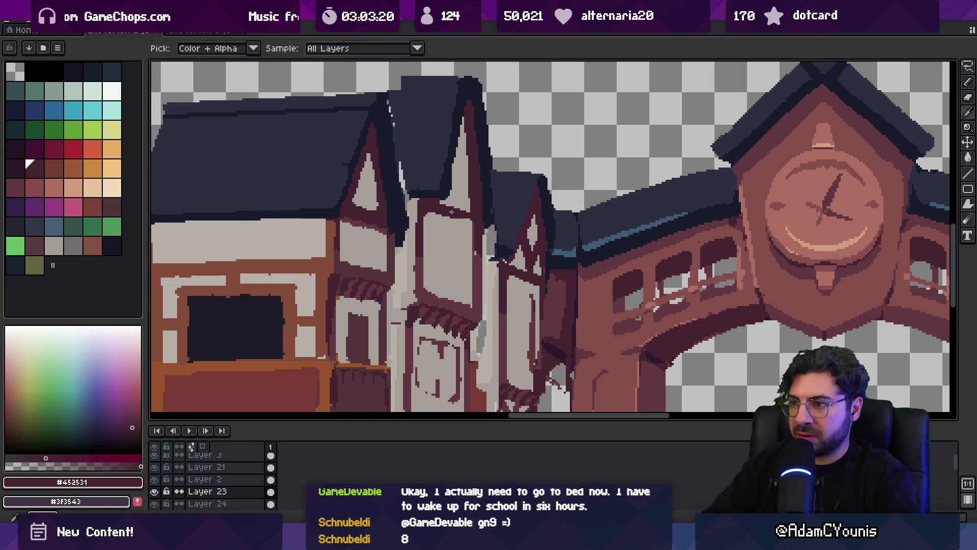
pyautogui.keyDown('alt'); pyautogui.click(447, 283); pyautogui.keyUp('alt')
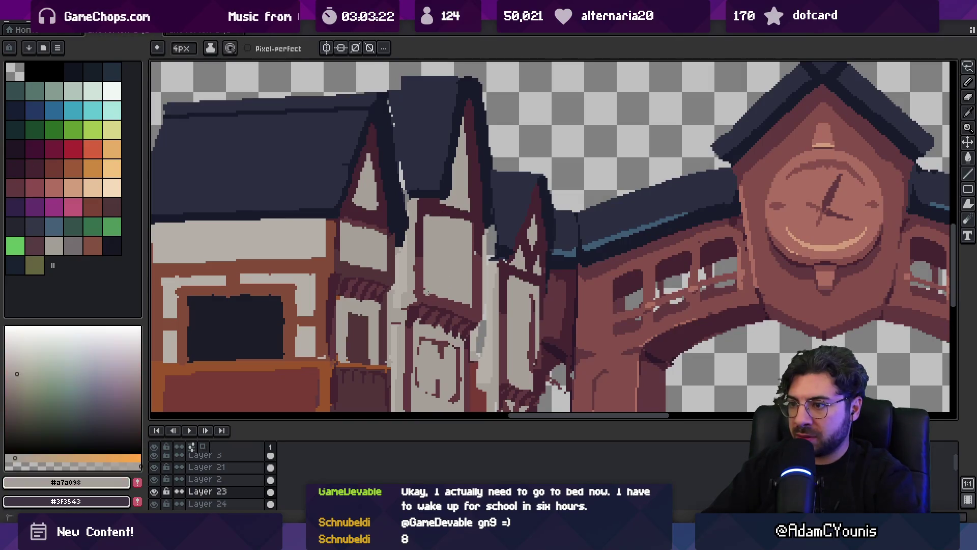
pyautogui.keyDown('alt'); pyautogui.click(439, 304); pyautogui.keyUp('alt')
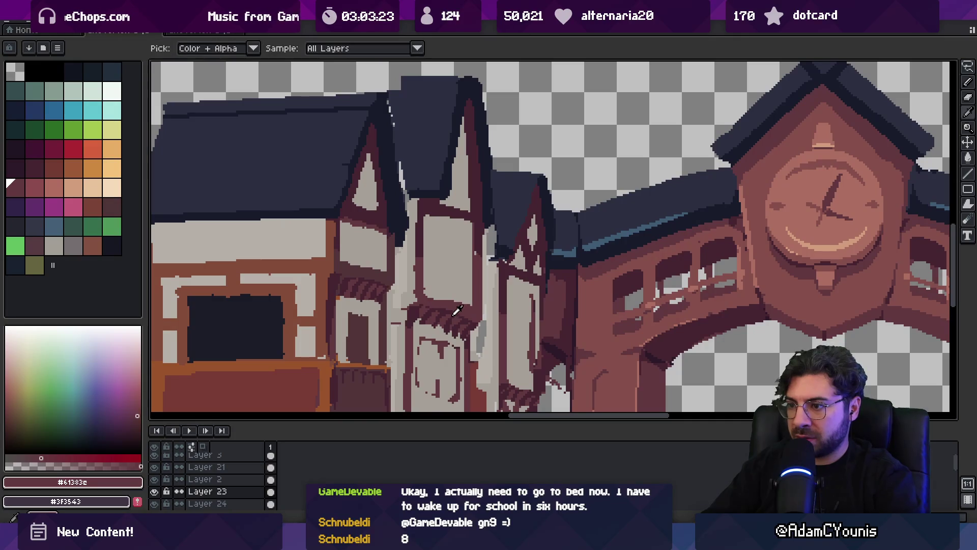
pyautogui.keyDown('alt'); pyautogui.click(463, 313); pyautogui.keyUp('alt')
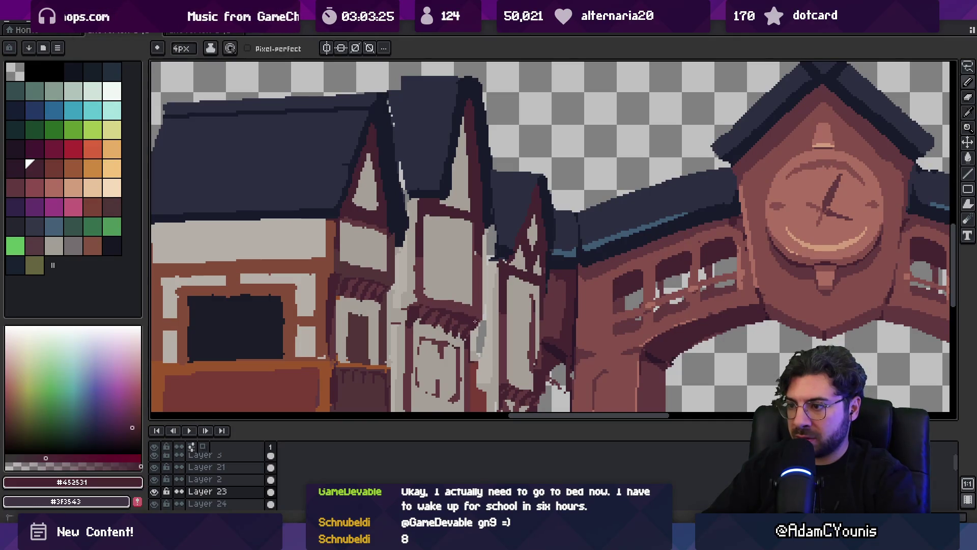
pyautogui.keyDown('alt'); pyautogui.click(439, 304); pyautogui.keyUp('alt')
pyautogui.scroll(-5, 477, 301)
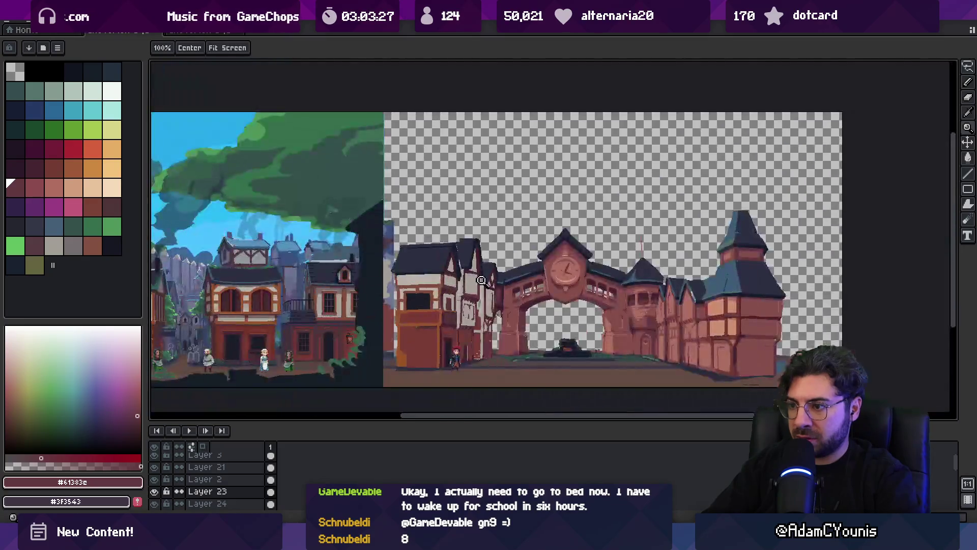
pyautogui.scroll(6, 487, 249)
pyautogui.keyDown('alt'); pyautogui.click(488, 249); pyautogui.keyUp('alt')
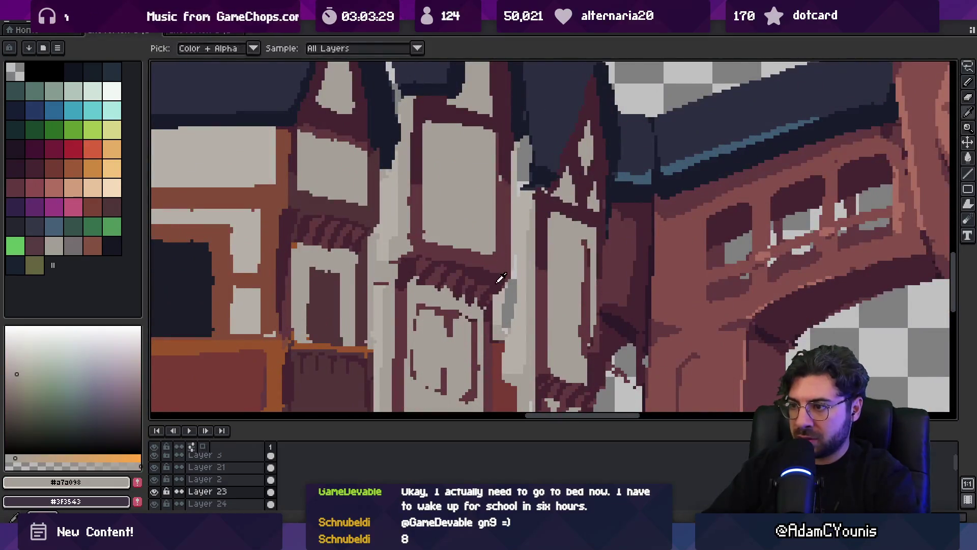
pyautogui.keyDown('alt'); pyautogui.click(498, 260); pyautogui.keyUp('alt')
# - Erase stray pixels and repaint the seam with light grey #a7a098 and mid red #61383c
pyautogui.press('e')
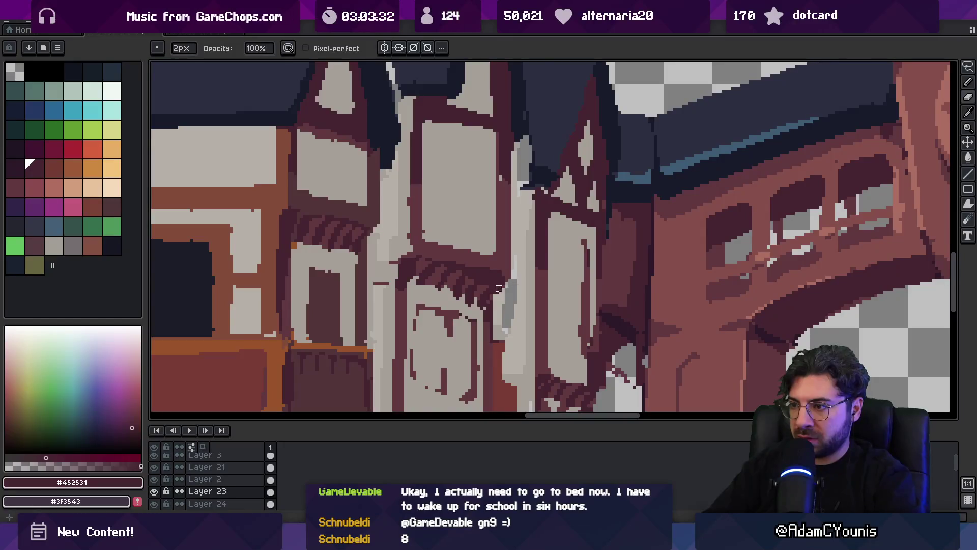
pyautogui.keyDown('alt'); pyautogui.click(472, 280); pyautogui.keyUp('alt')
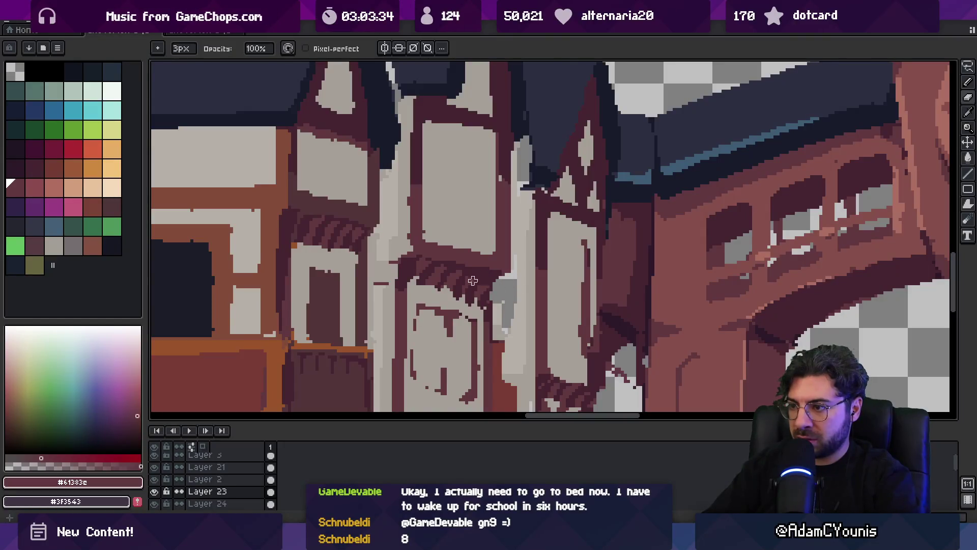
pyautogui.press('b')
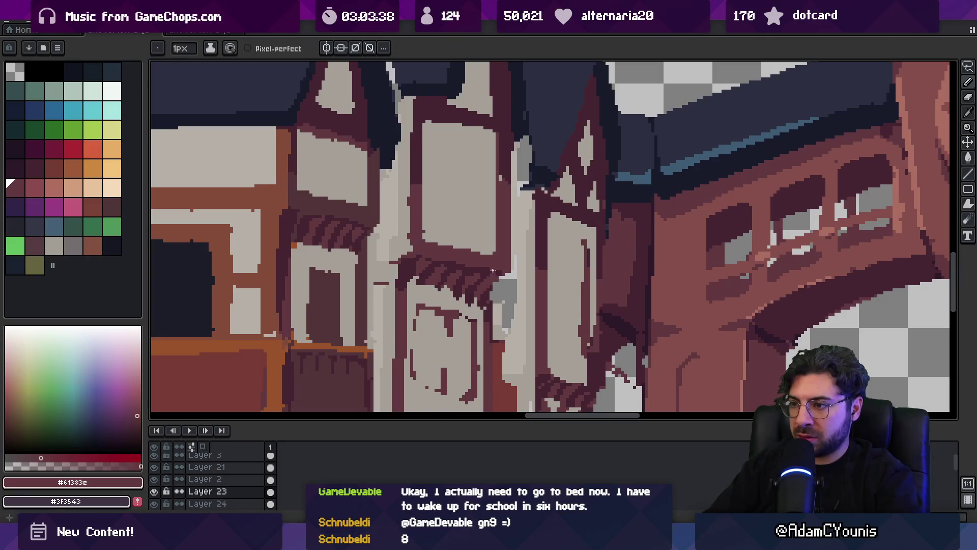
pyautogui.keyDown('alt'); pyautogui.click(457, 303); pyautogui.keyUp('alt')
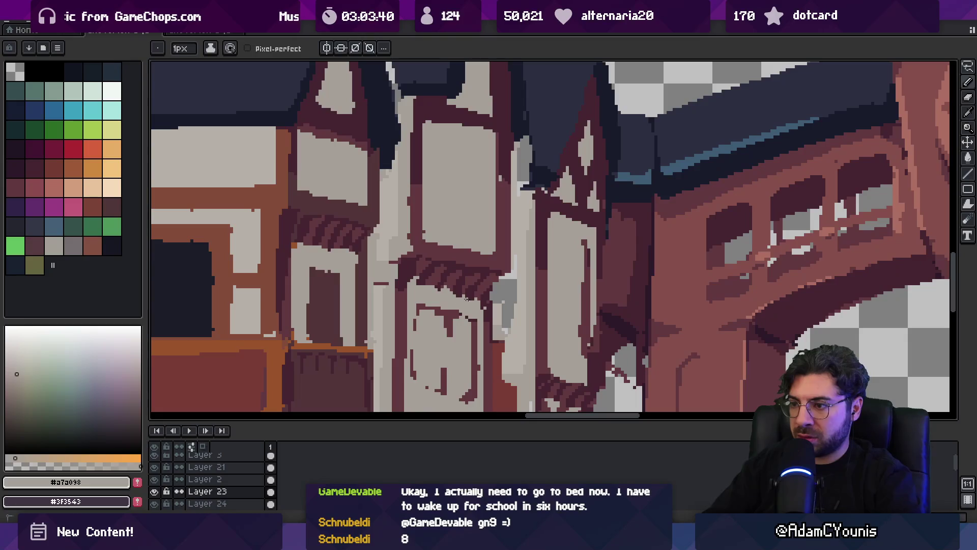
pyautogui.scroll(-4, 460, 296)
pyautogui.scroll(2, 499, 257)
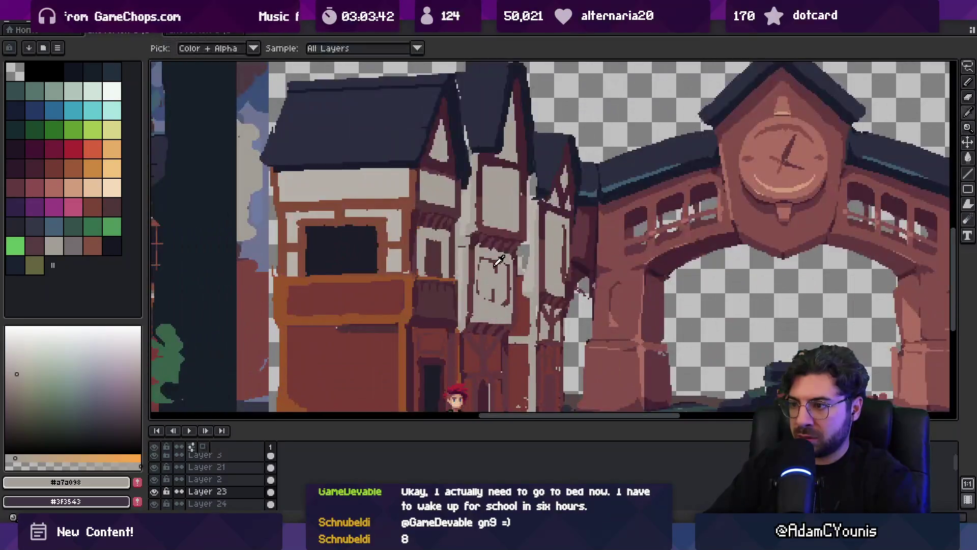
pyautogui.keyDown('alt'); pyautogui.click(499, 257); pyautogui.keyUp('alt')
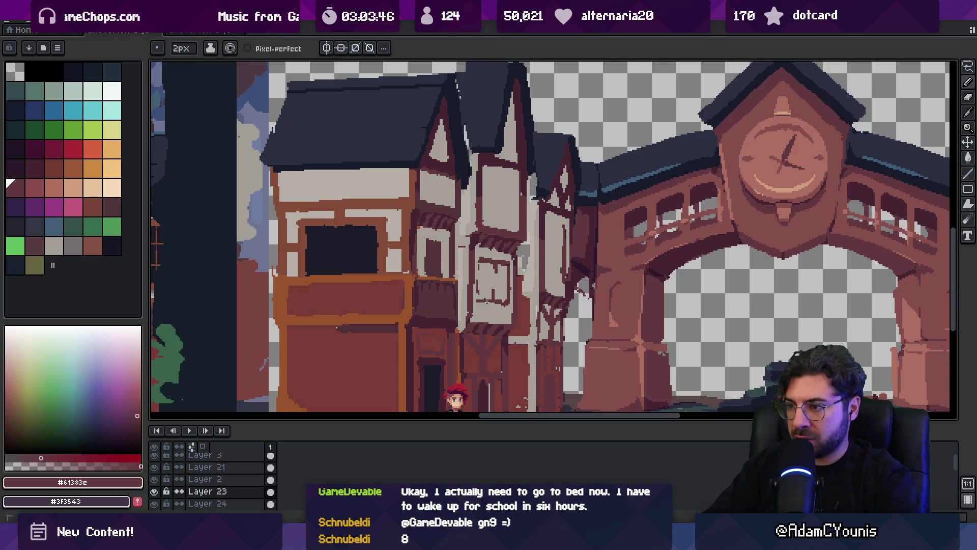
pyautogui.press('z')
pyautogui.scroll(-3, 507, 302)
pyautogui.scroll(1, 509, 260)
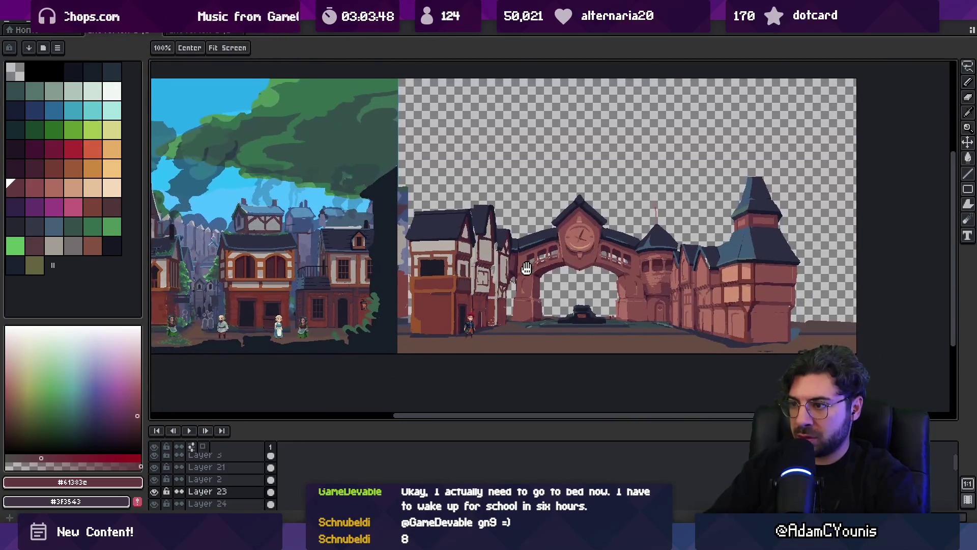
# - Zoom in on the narrow house facade and sample its light grey #a7a098
pyautogui.click(483, 280)
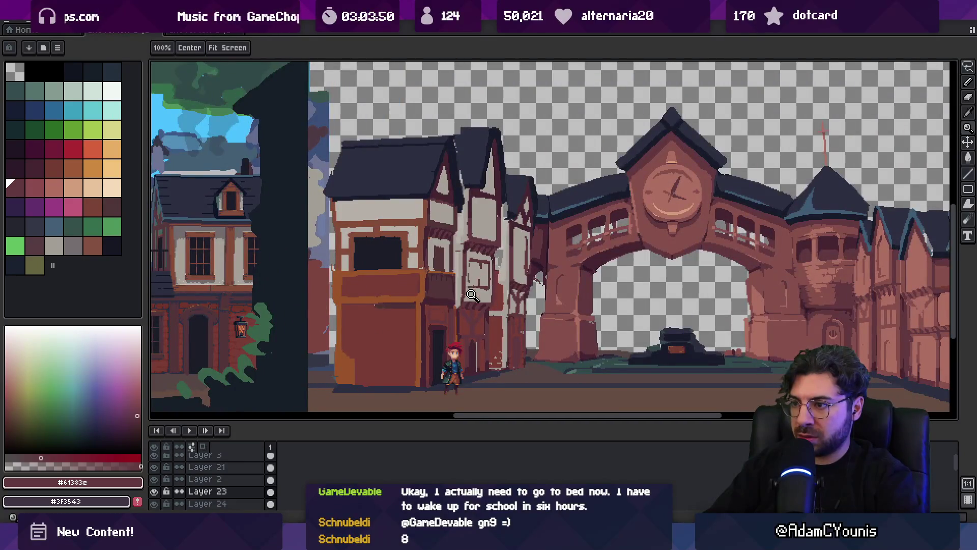
pyautogui.click(474, 295)
pyautogui.keyDown('alt'); pyautogui.click(476, 298); pyautogui.keyUp('alt')
pyautogui.scroll(-2, 509, 278)
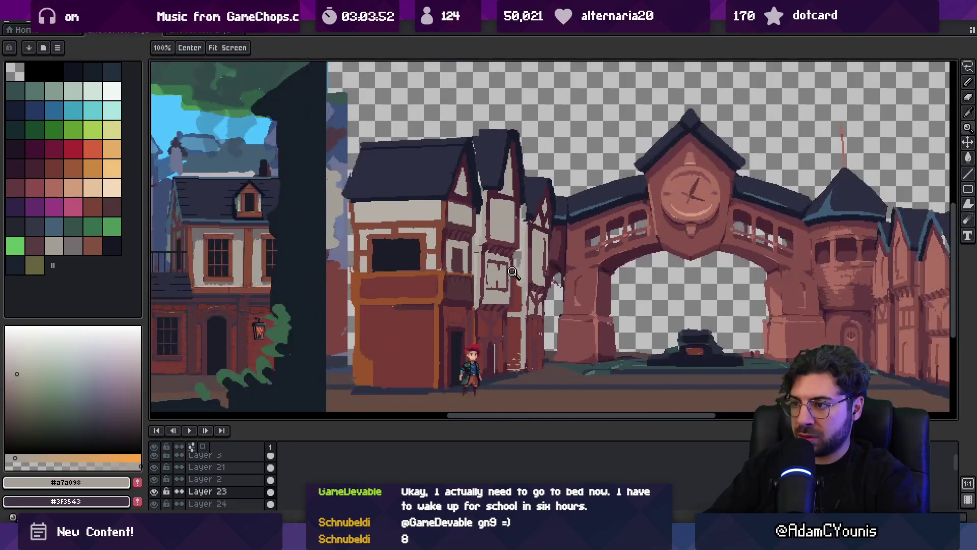
pyautogui.scroll(-2, 513, 272)
pyautogui.scroll(2, 510, 250)
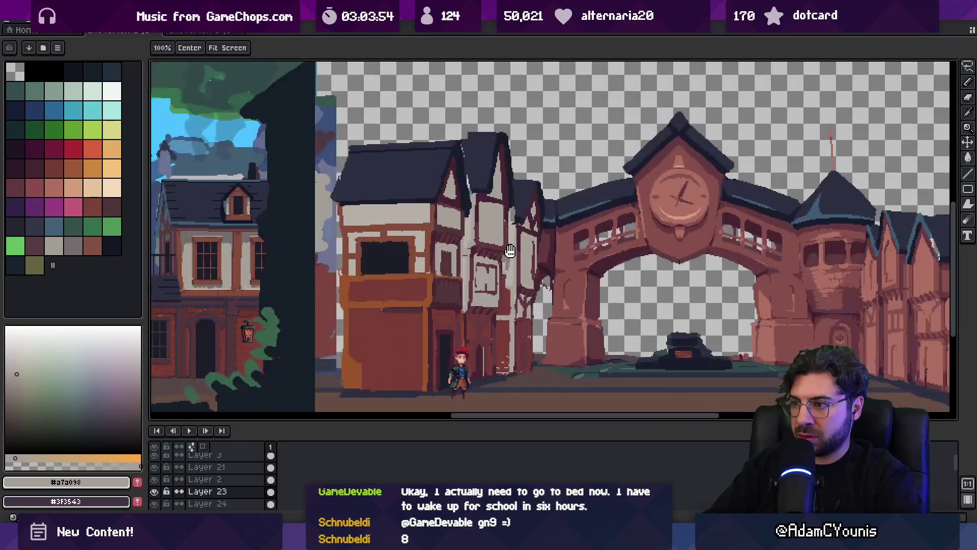
# - Trace a freehand lasso around the narrow house's roof
pyautogui.moveTo(510, 250); pyautogui.dragTo(502, 267)
pyautogui.press('q')
pyautogui.moveTo(498, 142); pyautogui.dragTo(489, 173)
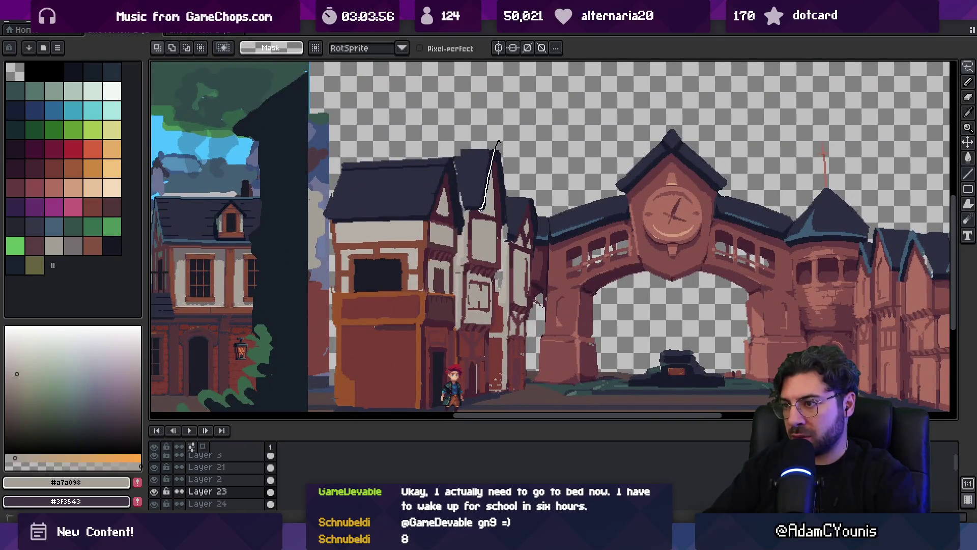
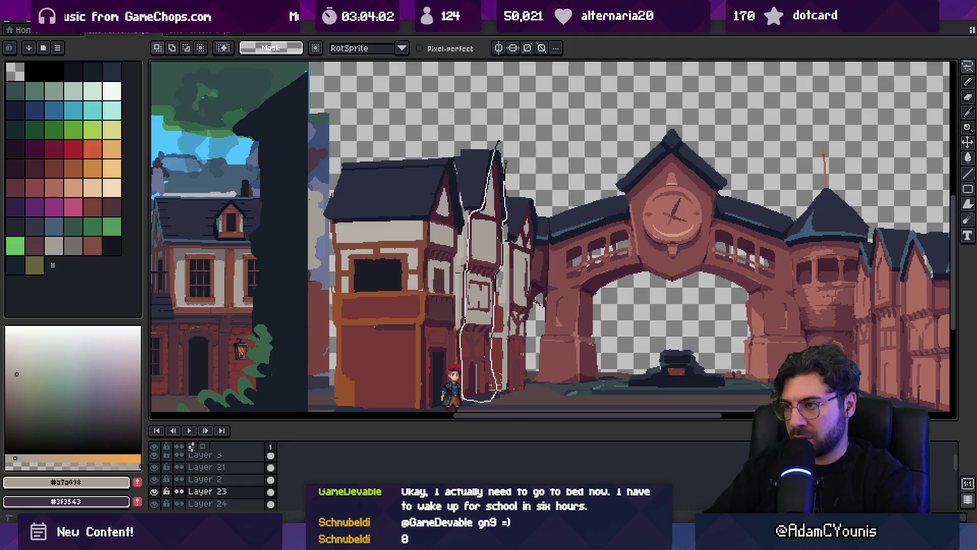
# - Lasso the narrow half-timbered building beside the clock-tower arch and squeeze it narrower from its right edge
pyautogui.moveTo(505, 161)
pyautogui.mouseDown()
pyautogui.moveTo(514, 267)
pyautogui.moveTo(508, 164)
pyautogui.mouseUp()
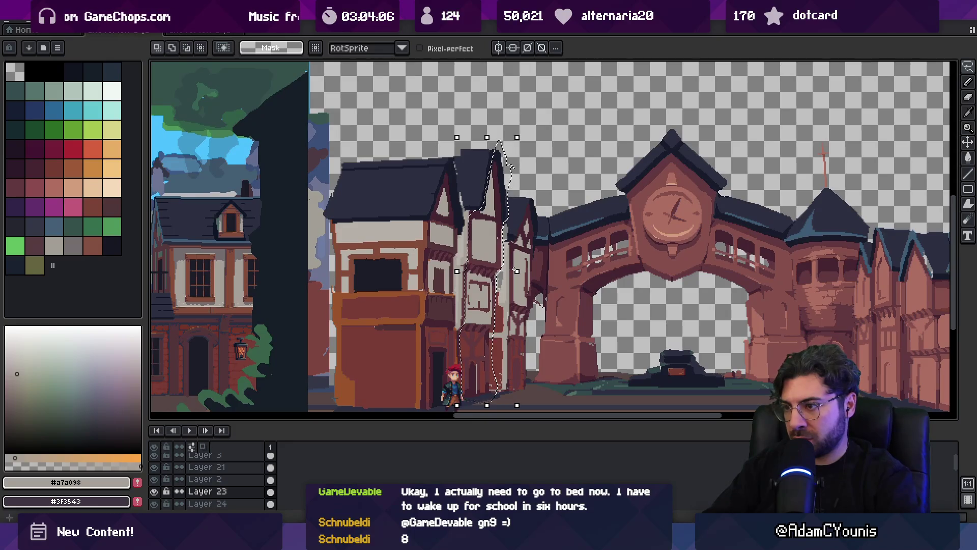
pyautogui.moveTo(516, 271); pyautogui.dragTo(509, 273)
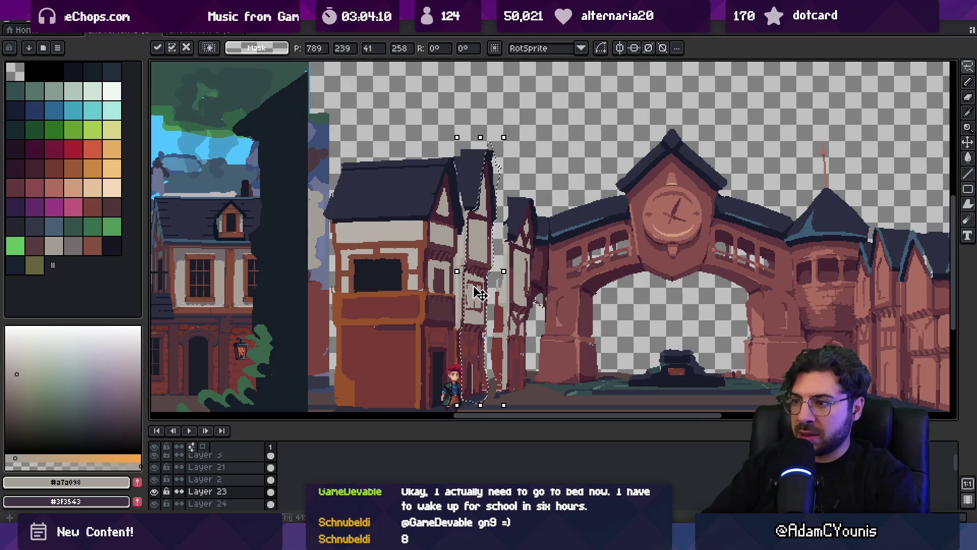
pyautogui.press('Return')
pyautogui.press('z')
pyautogui.scroll(-1, 511, 256)
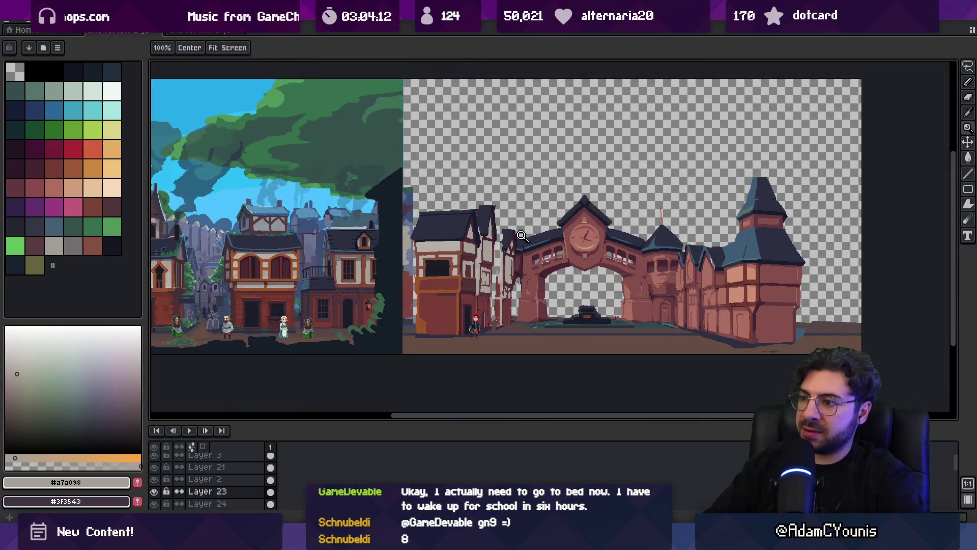
pyautogui.scroll(1, 512, 287)
pyautogui.moveTo(512, 288)
pyautogui.mouseDown()
pyautogui.moveTo(387, 249)
pyautogui.moveTo(425, 279)
pyautogui.mouseUp()
# - Lasso the left corner house and shift it slightly right toward the clock-tower arch
pyautogui.press('q')
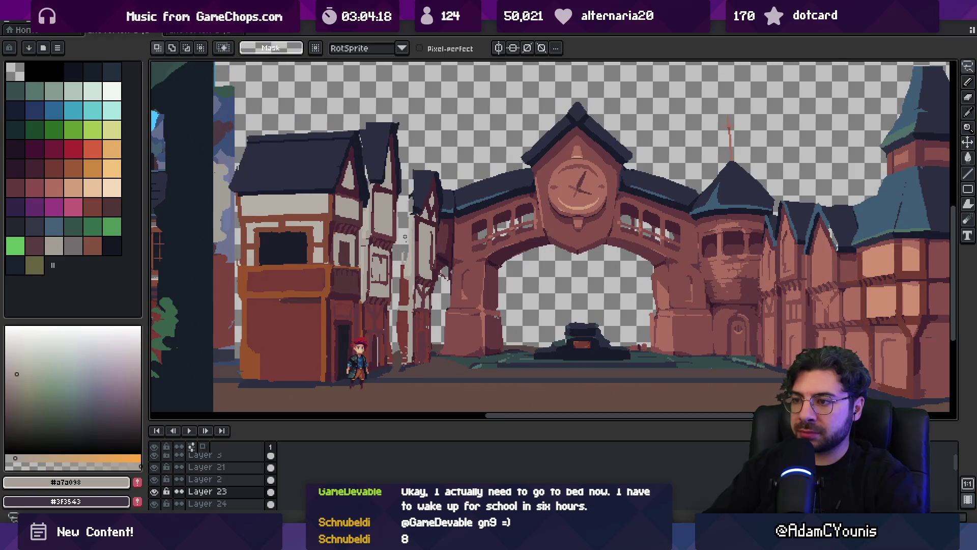
pyautogui.moveTo(259, 104); pyautogui.dragTo(403, 101)
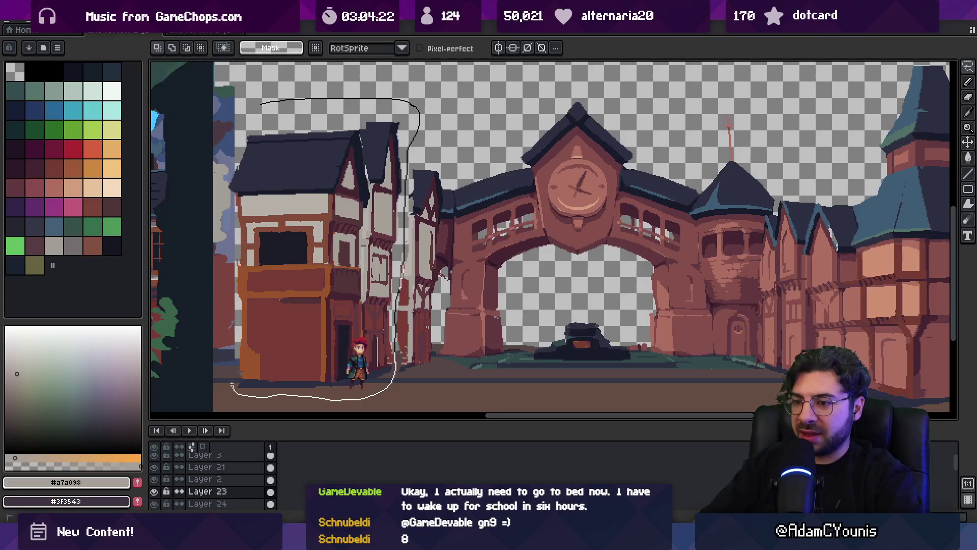
pyautogui.moveTo(225, 234); pyautogui.dragTo(216, 155)
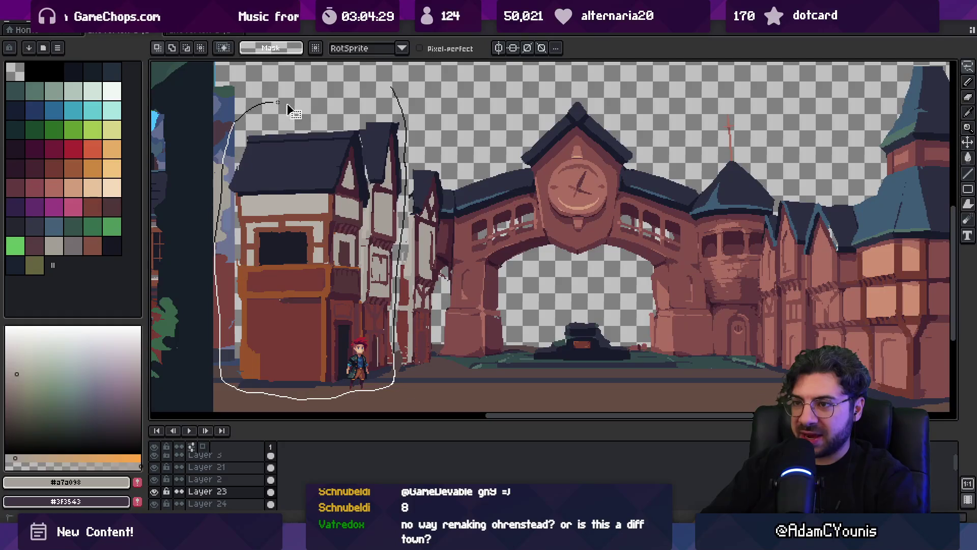
pyautogui.moveTo(312, 203)
pyautogui.mouseDown()
pyautogui.moveTo(326, 203)
pyautogui.moveTo(309, 244)
pyautogui.mouseUp()
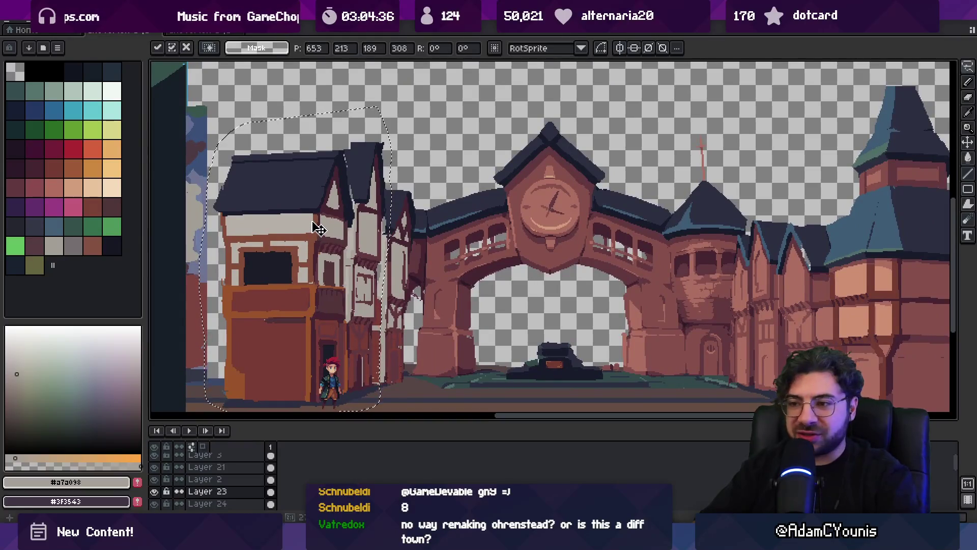
pyautogui.press('Return')
pyautogui.press('z')
pyautogui.scroll(-1, 330, 239)
pyautogui.scroll(1, 347, 254)
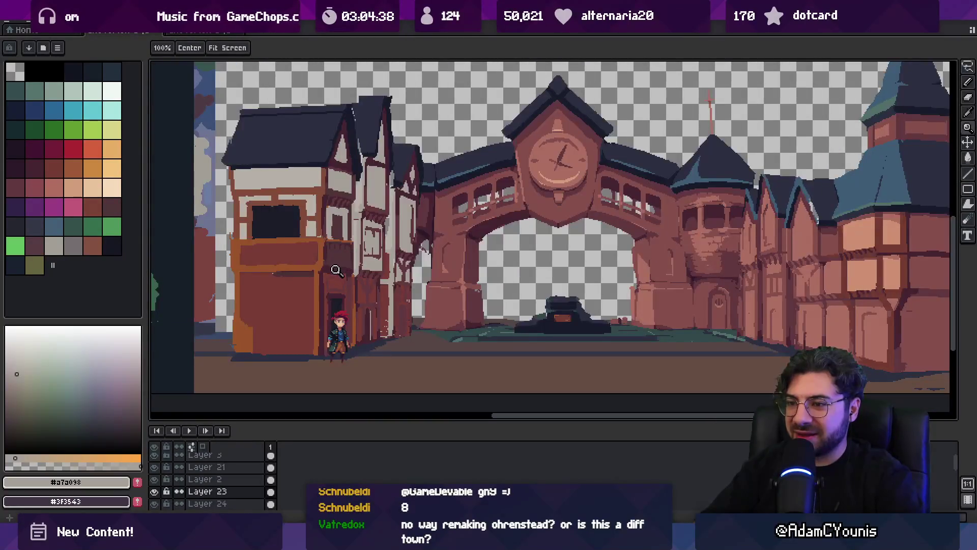
# - Move the red-haired villager about 75 px to the right along the street
pyautogui.press('z')
pyautogui.scroll(-1, 328, 265)
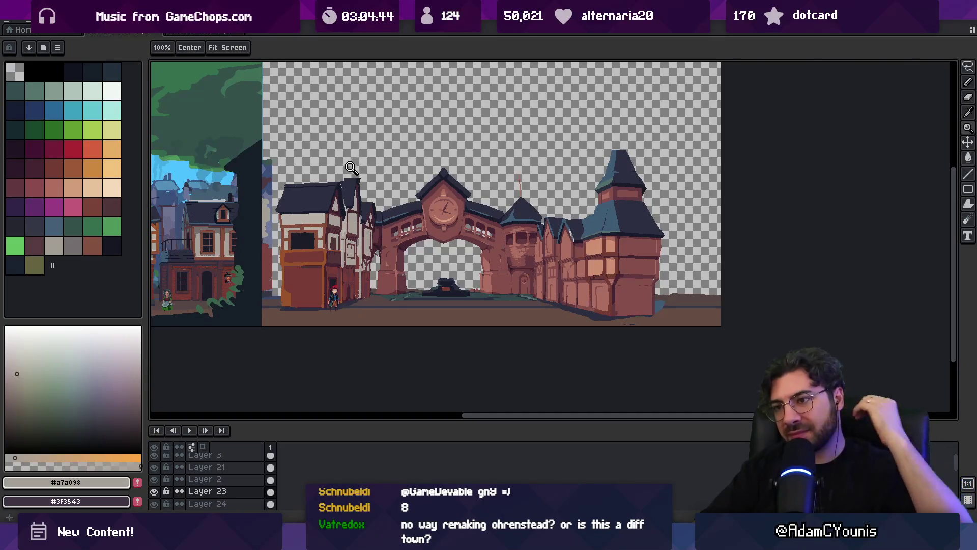
pyautogui.scroll(4, 328, 245)
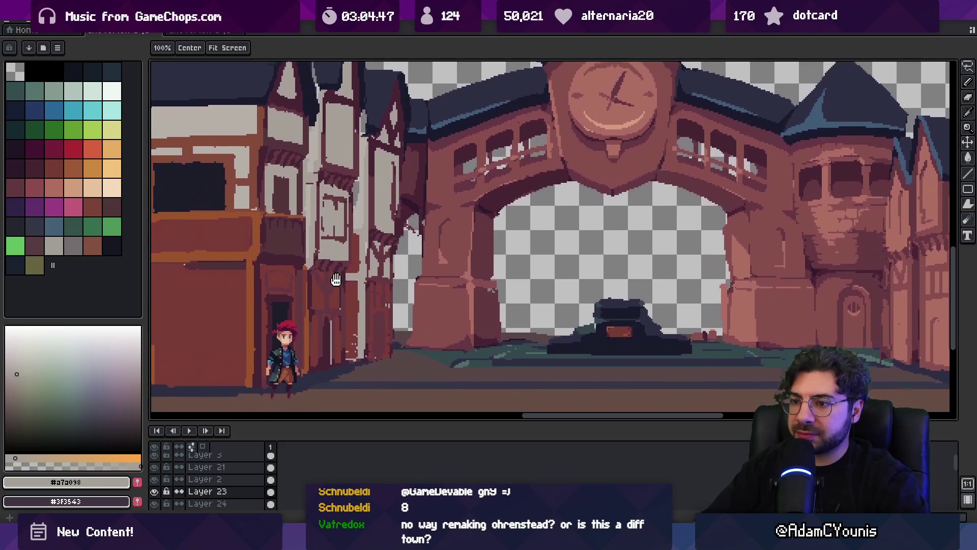
pyautogui.press('v')
pyautogui.moveTo(290, 369); pyautogui.dragTo(329, 366)
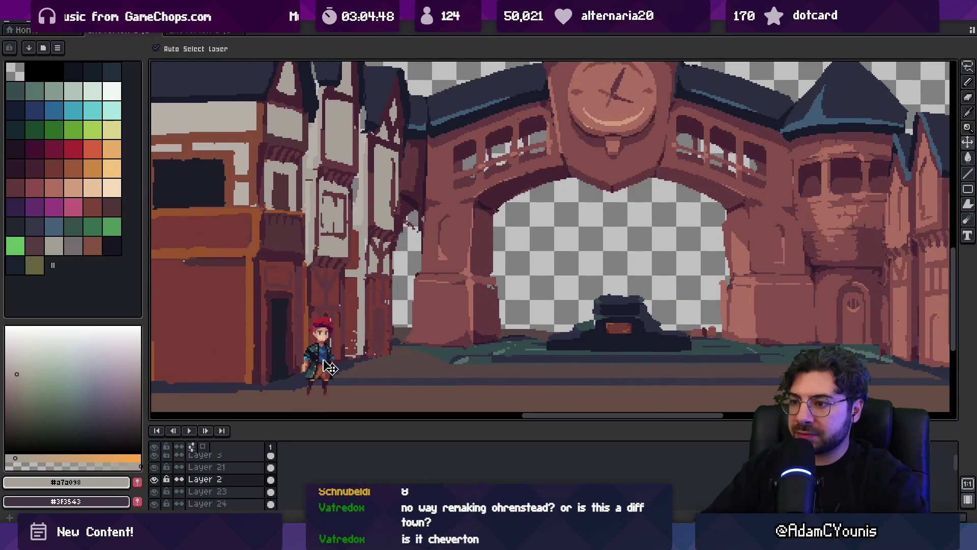
pyautogui.press('z')
pyautogui.click(320, 343)
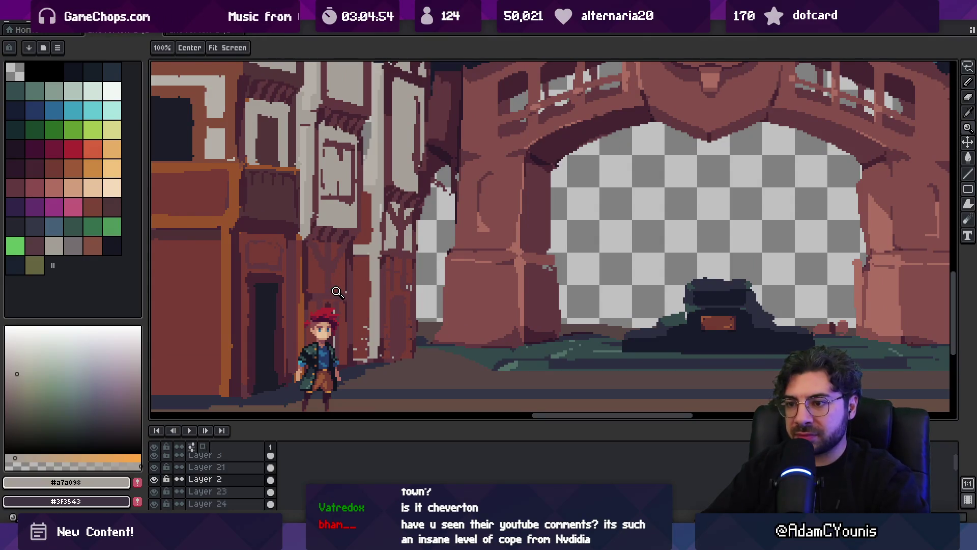
pyautogui.scroll(-4, 337, 292)
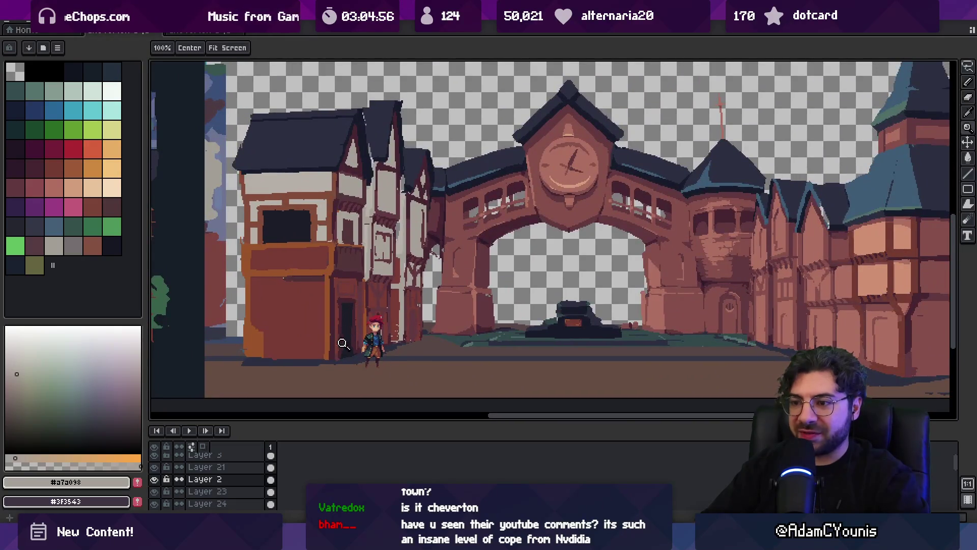
pyautogui.scroll(1, 342, 343)
pyautogui.moveTo(342, 344); pyautogui.dragTo(348, 317)
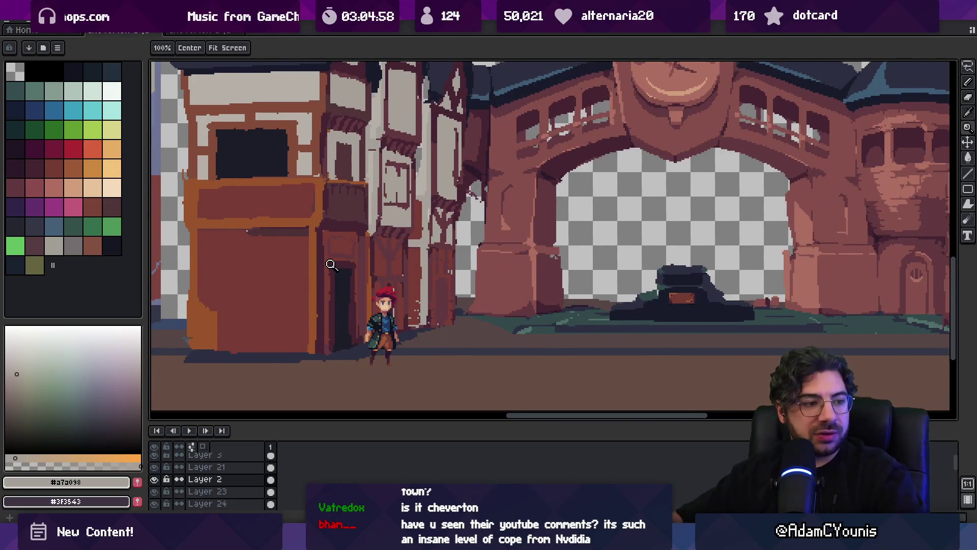
# - Launch Google Chrome from the system search
pyautogui.press('super')
pyautogui.write('chrome')
pyautogui.press('Return')
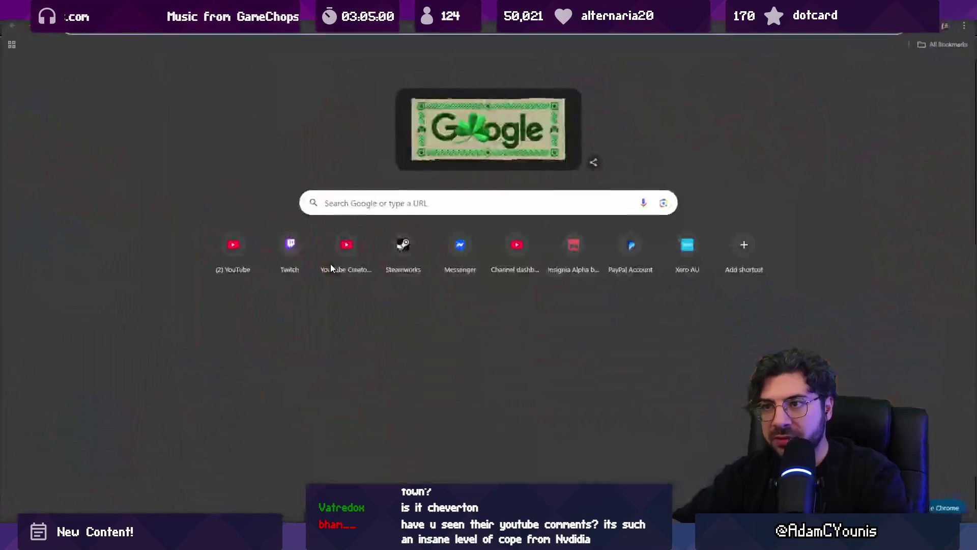
# - Search Google for 'nvidia dlss5 youtube'
pyautogui.write('nvidia ')
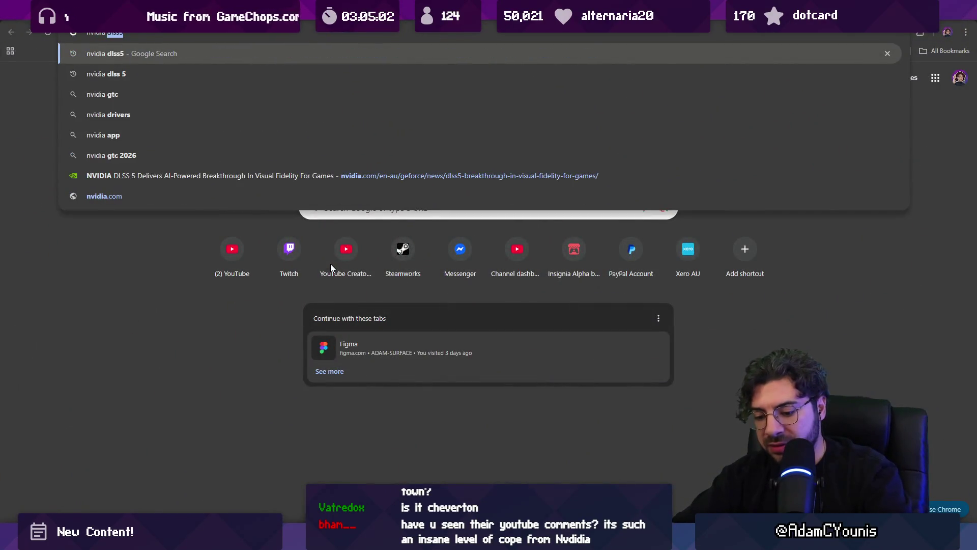
pyautogui.write('dlss5')
pyautogui.press('Return')
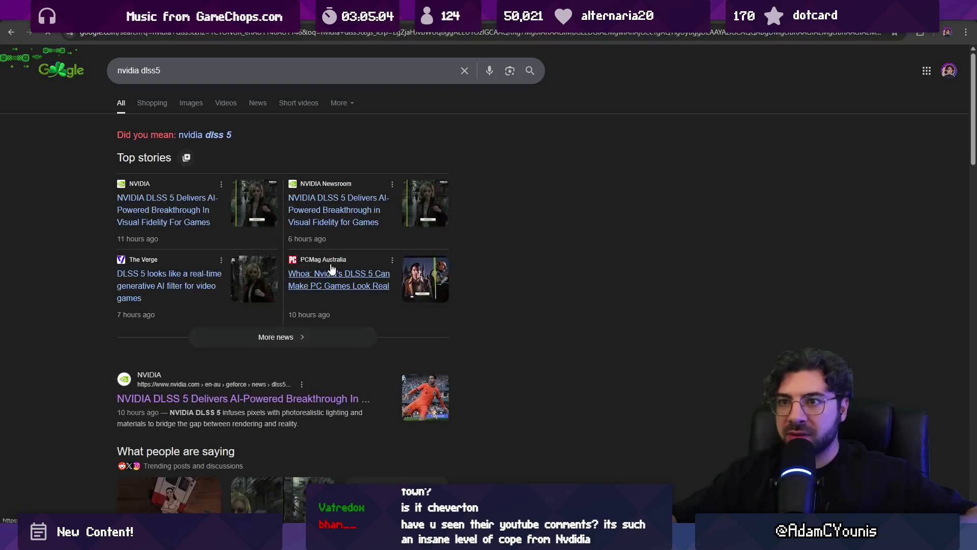
pyautogui.click(183, 69)
pyautogui.write('y')
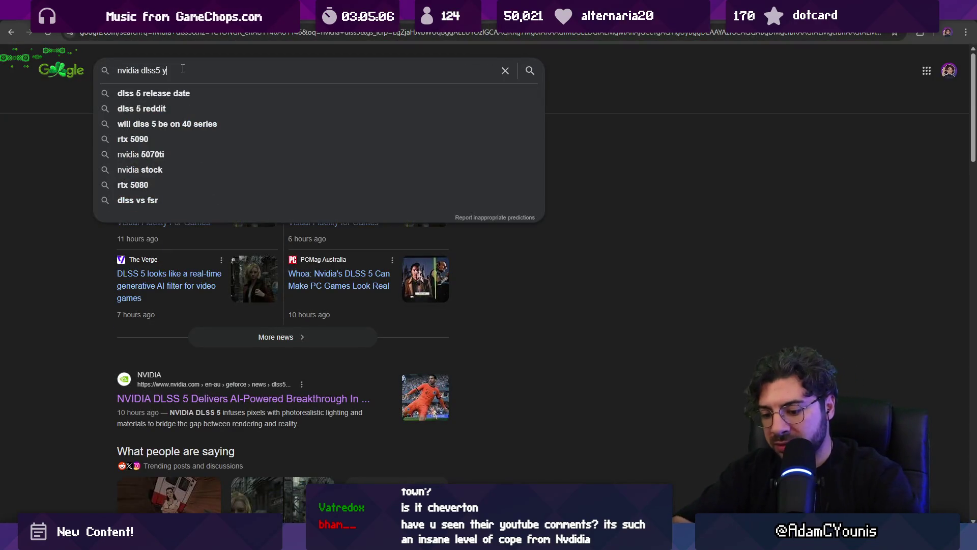
pyautogui.write('outube')
pyautogui.press('Return')
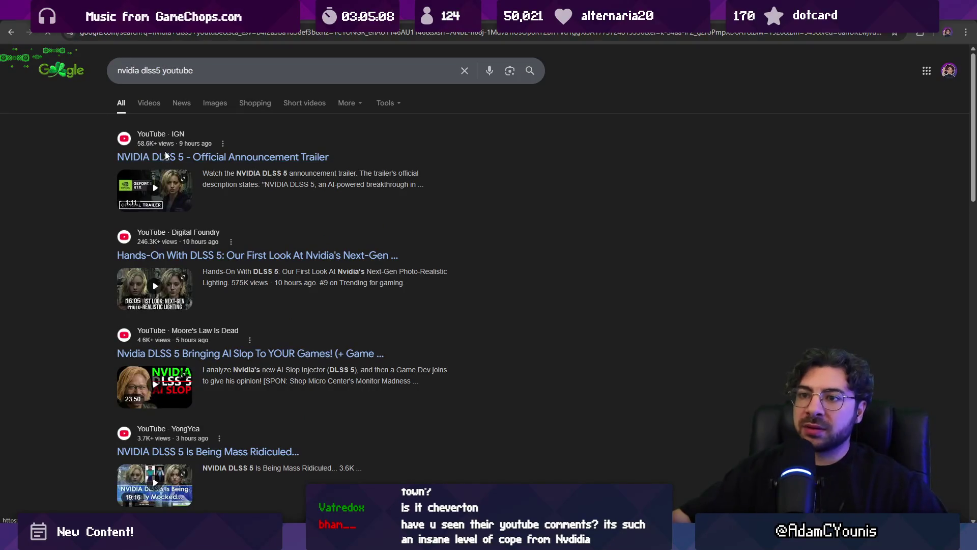
# - Open the NVIDIA DLSS 5 official announcement trailer, skim it, and return to the results
pyautogui.click(165, 156)
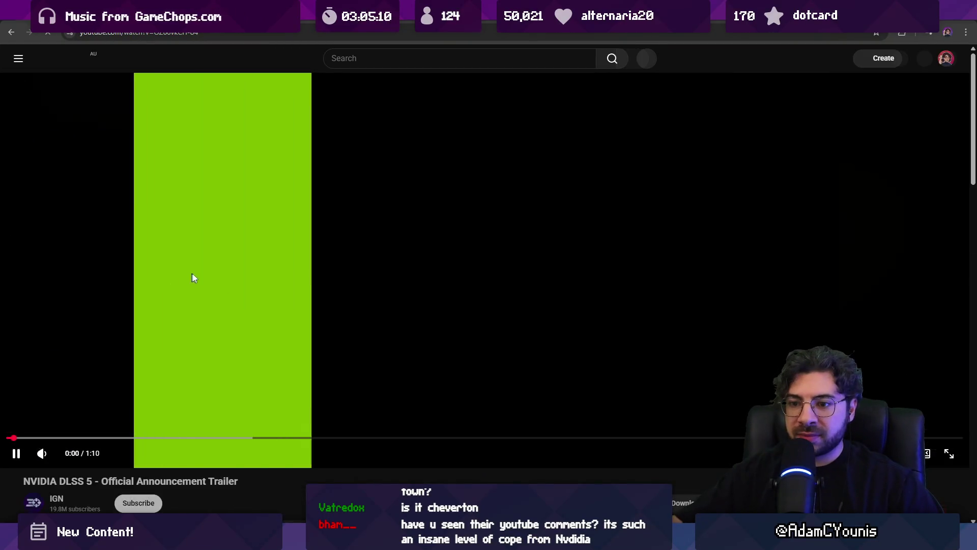
pyautogui.scroll(-5, 239, 167)
pyautogui.scroll(-5, 231, 155)
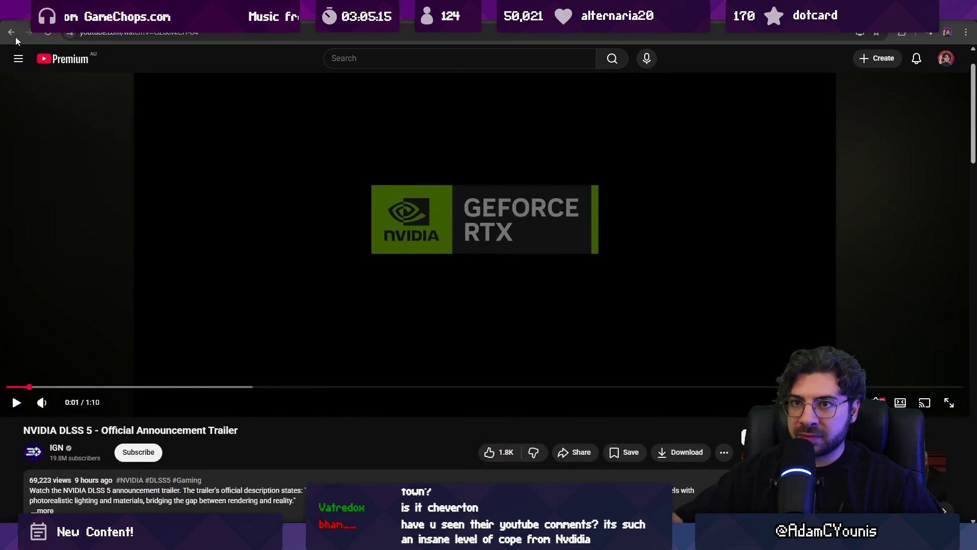
pyautogui.click(12, 33)
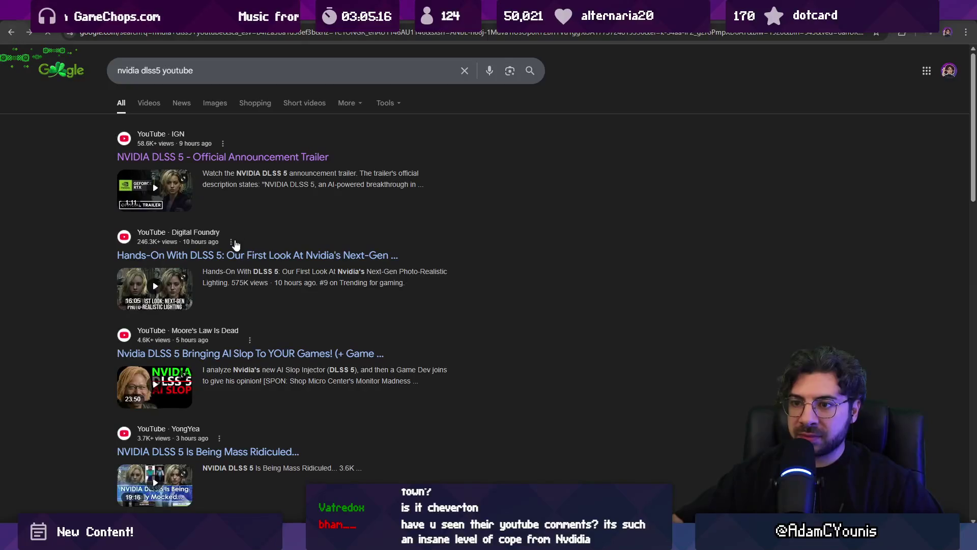
pyautogui.scroll(-6, 251, 266)
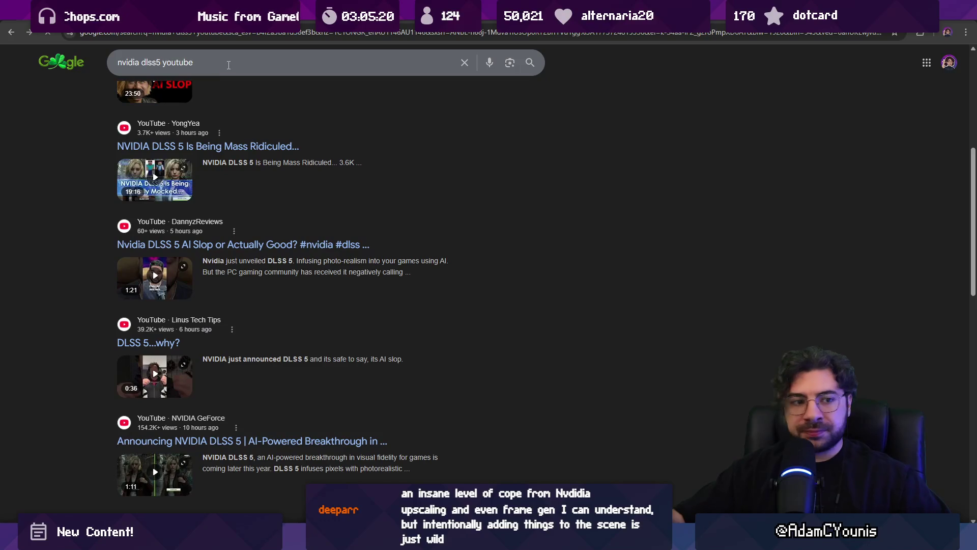
# - Go to youtube.com from the address bar
pyautogui.click(229, 54)
pyautogui.click(230, 33)
pyautogui.write('youytube')
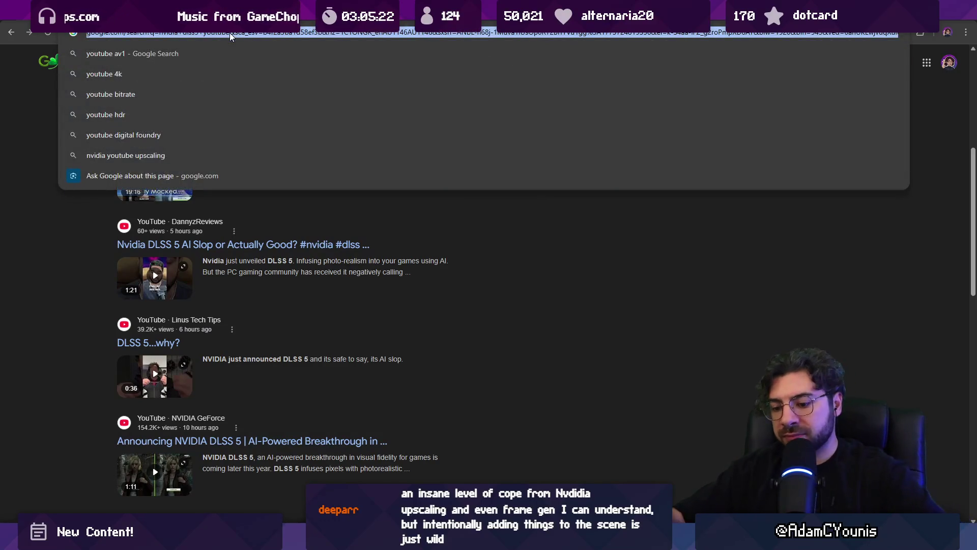
pyautogui.press('BackSpace')
pyautogui.press('BackSpace')
pyautogui.press('BackSpace')
pyautogui.write('tube.com')
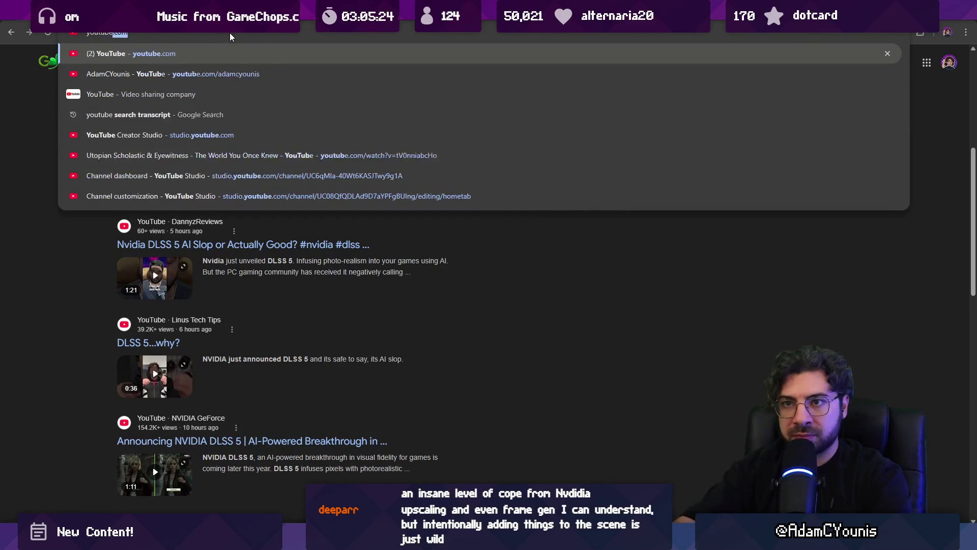
pyautogui.press('Return')
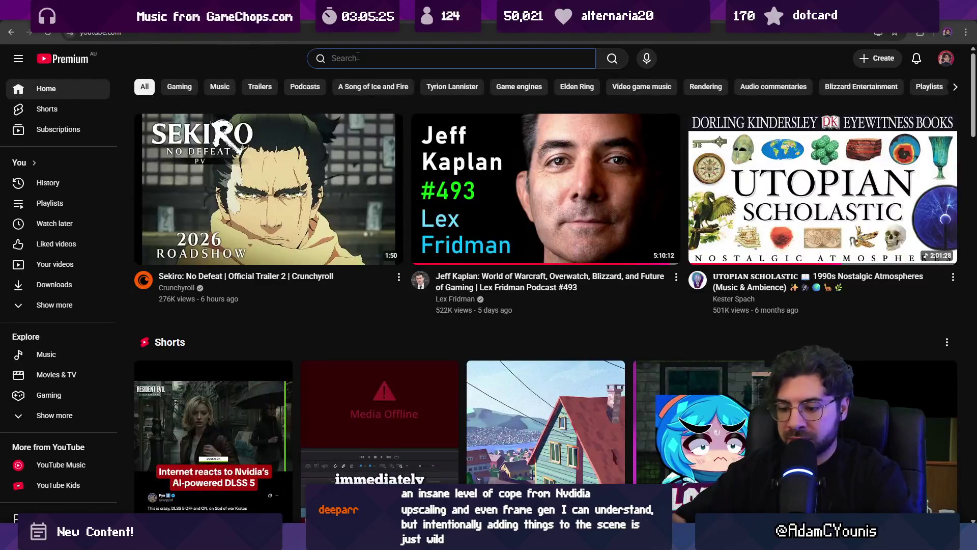
# - Search YouTube for 'nvidia dlss5' and open the Resident Evil Requiem DLSS 5 reveal
pyautogui.click(358, 57)
pyautogui.write('nvidia dlss')
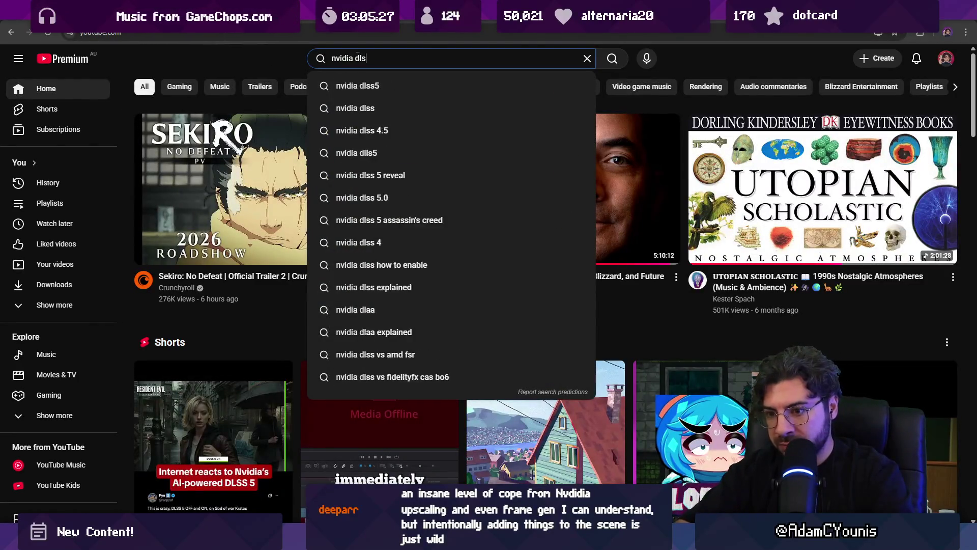
pyautogui.write('5')
pyautogui.press('Return')
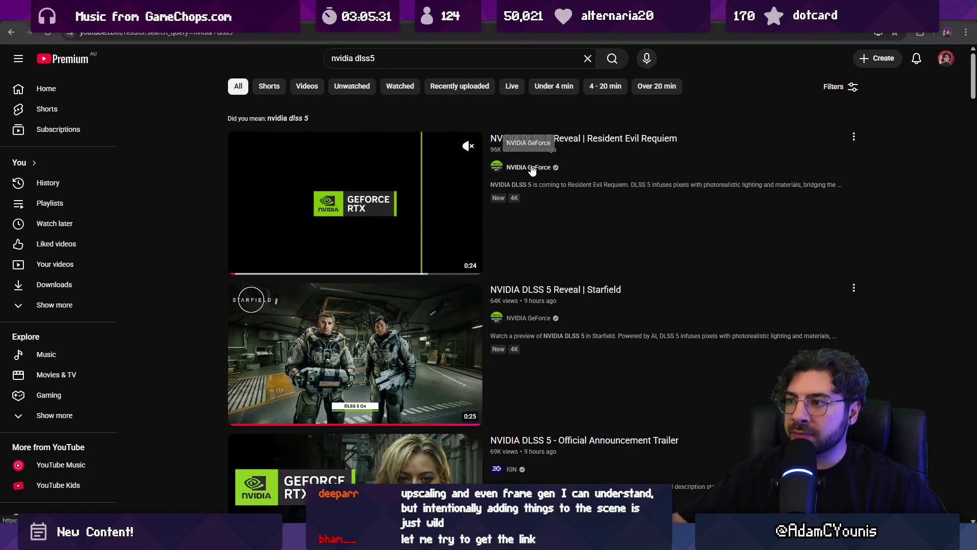
pyautogui.click(466, 138)
# - Read through the video's comments, expanding the two replies under one comment
pyautogui.scroll(-5, 310, 231)
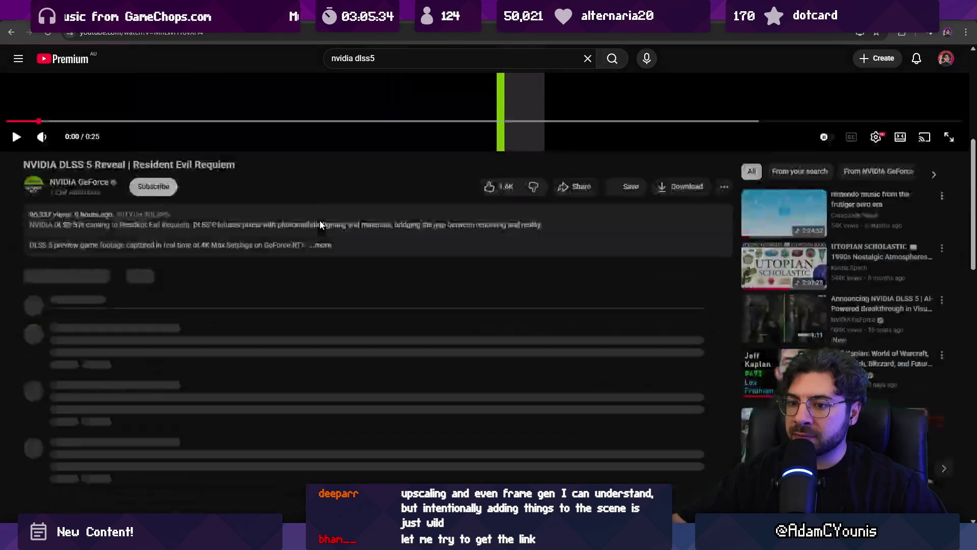
pyautogui.scroll(-2, 319, 220)
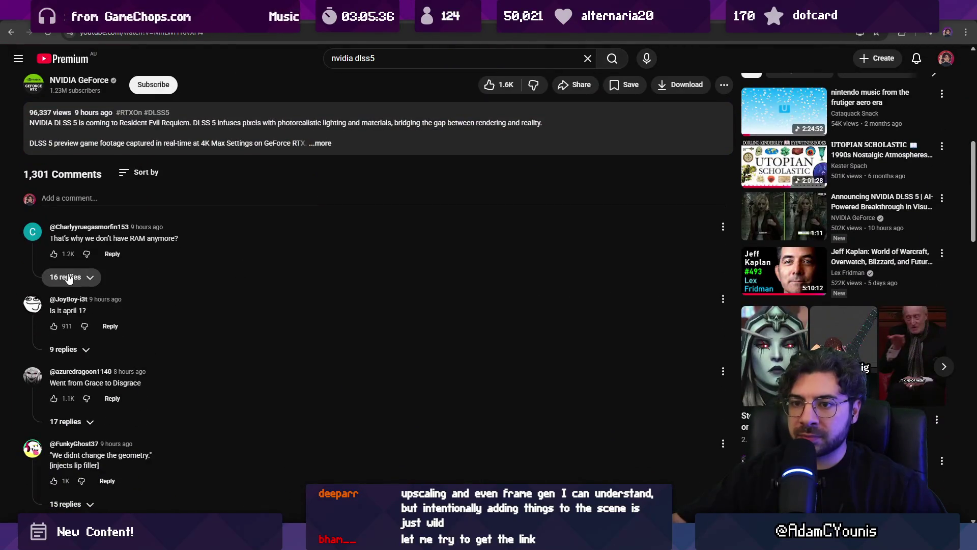
pyautogui.scroll(-2, 170, 272)
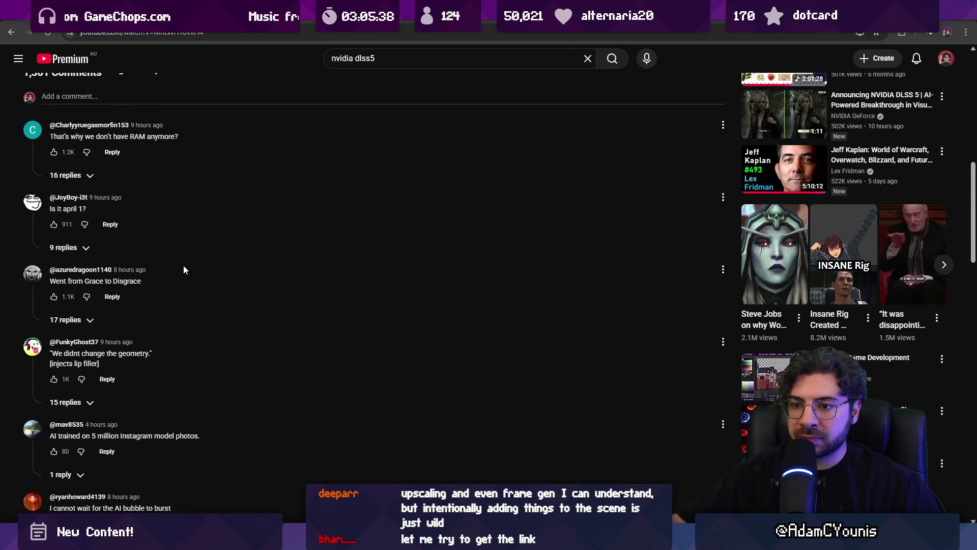
pyautogui.scroll(-3, 184, 269)
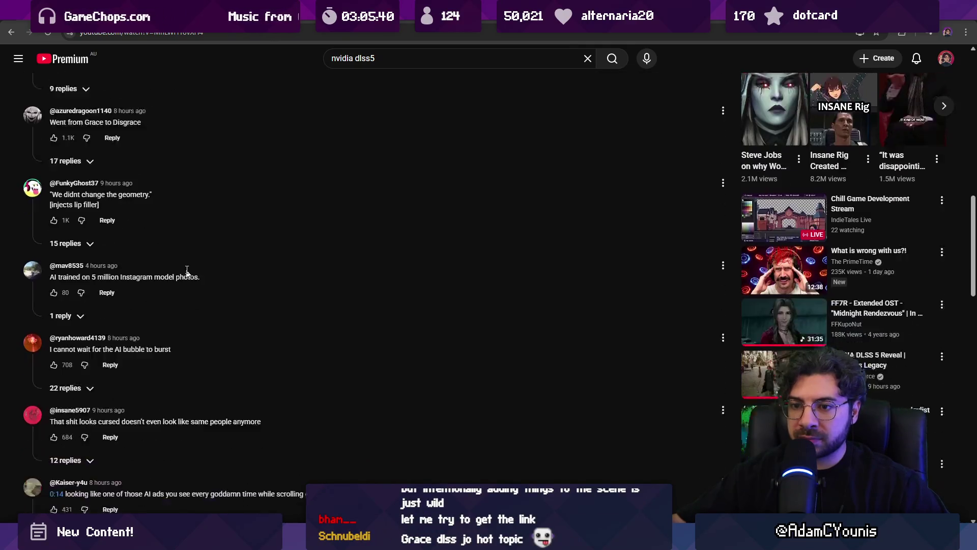
pyautogui.scroll(-12, 186, 270)
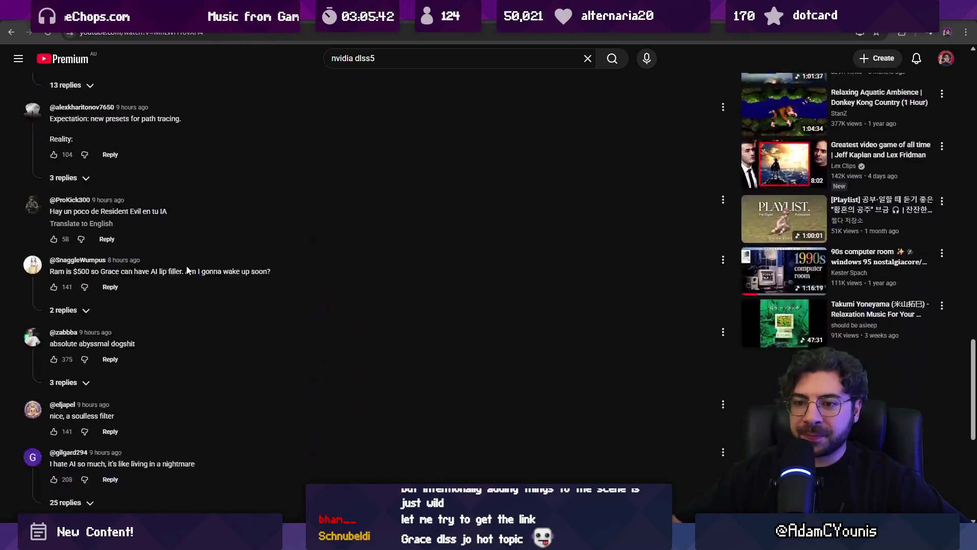
pyautogui.scroll(-12, 186, 267)
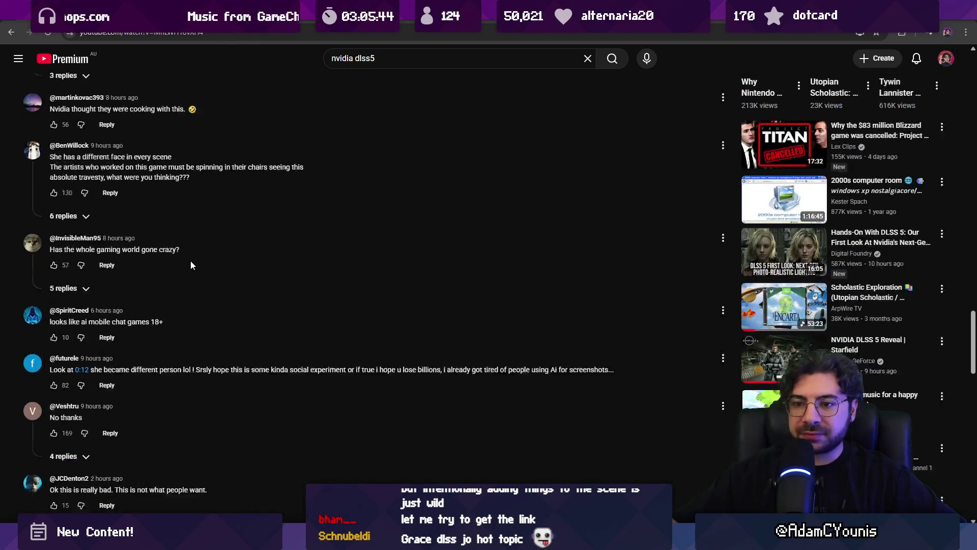
pyautogui.scroll(-8, 190, 260)
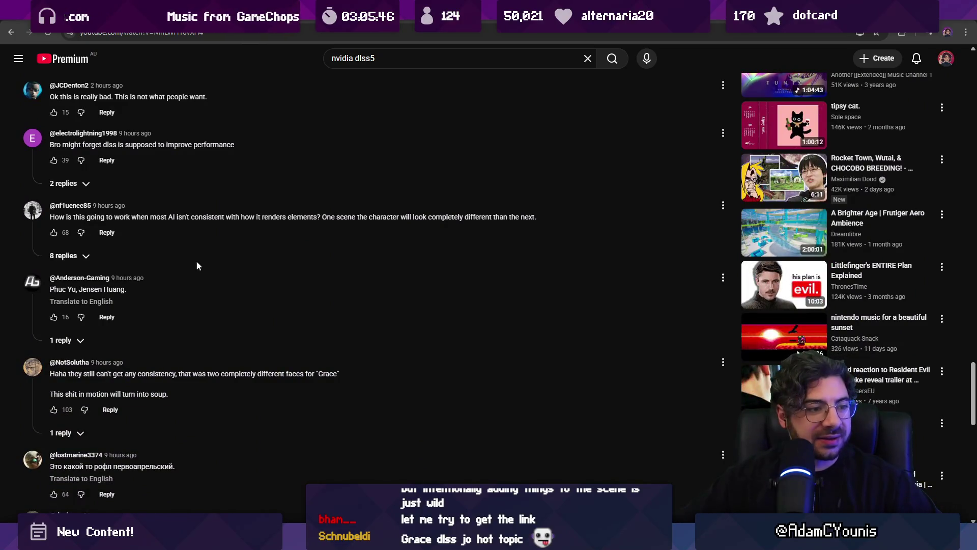
pyautogui.scroll(-7, 288, 290)
pyautogui.middleClick(325, 293)
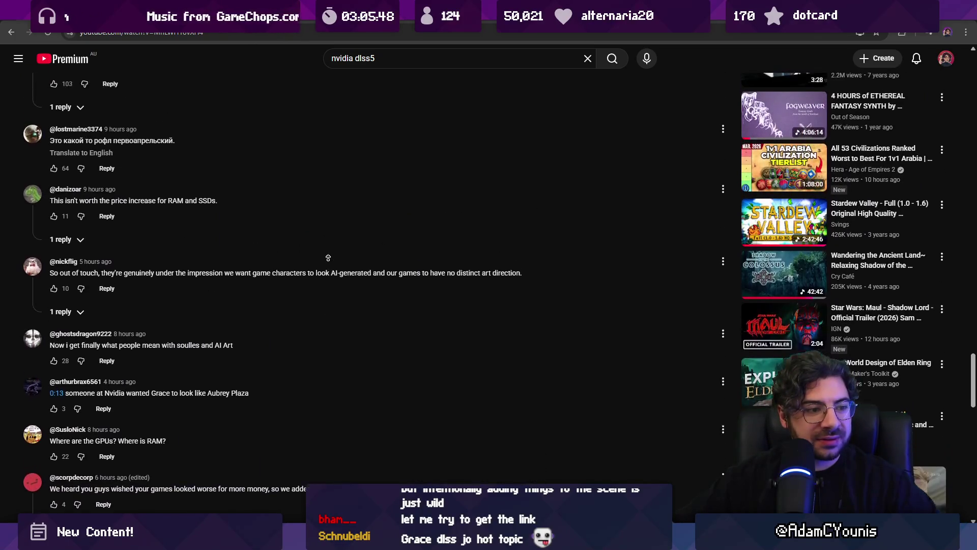
pyautogui.scroll(10, 331, 195)
pyautogui.scroll(15, 331, 195)
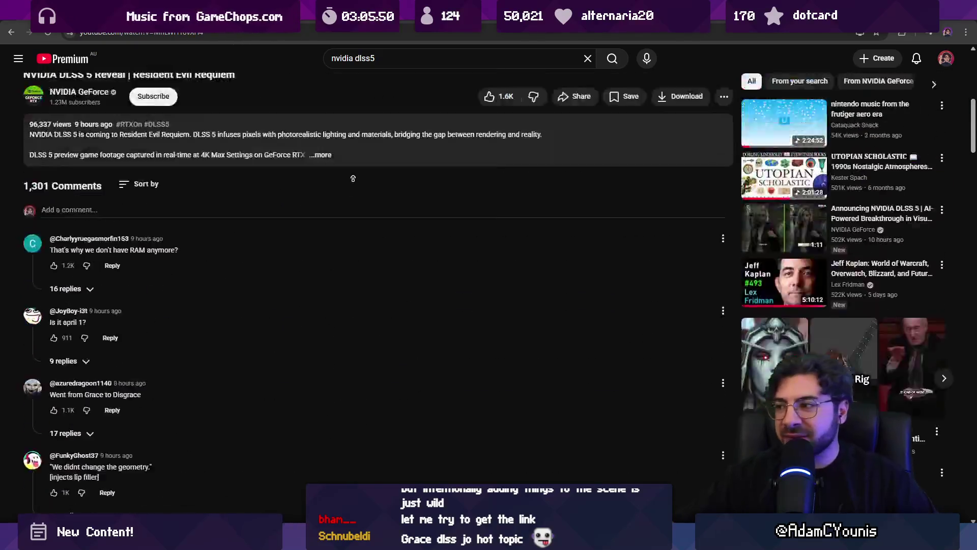
pyautogui.scroll(-20, 326, 390)
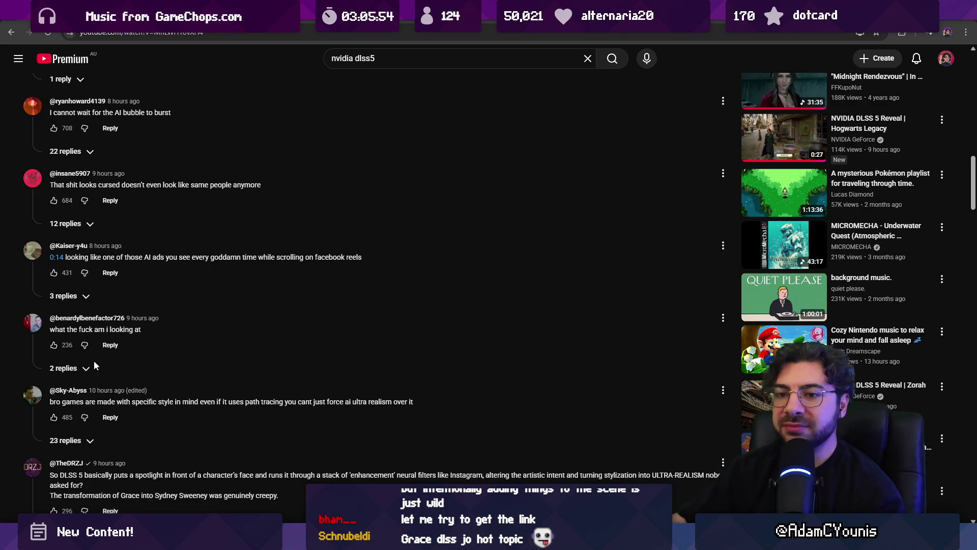
pyautogui.click(66, 368)
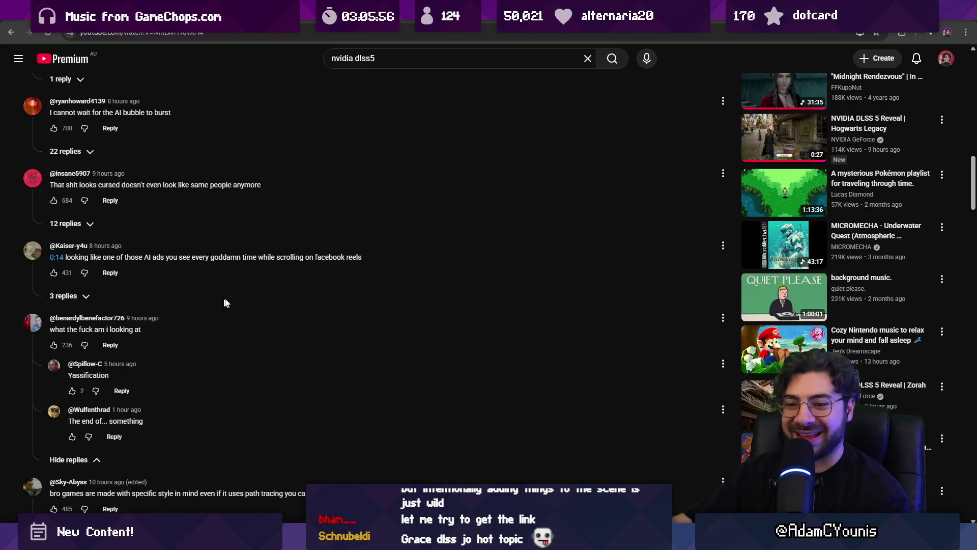
pyautogui.scroll(20, 226, 303)
# - Play the video muted from 0:06, pause, and flip between the DLSS 5 Off and On frames
pyautogui.click(308, 277)
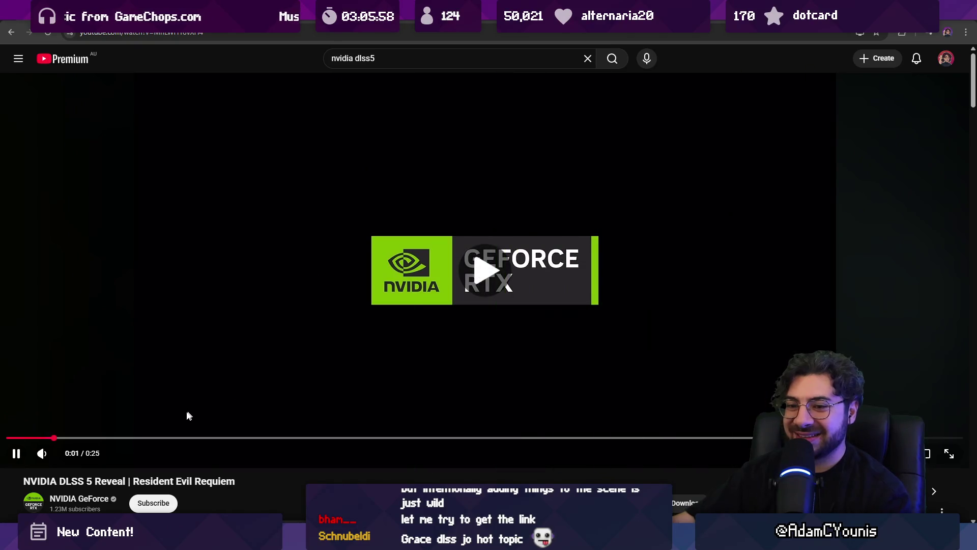
pyautogui.click(42, 453)
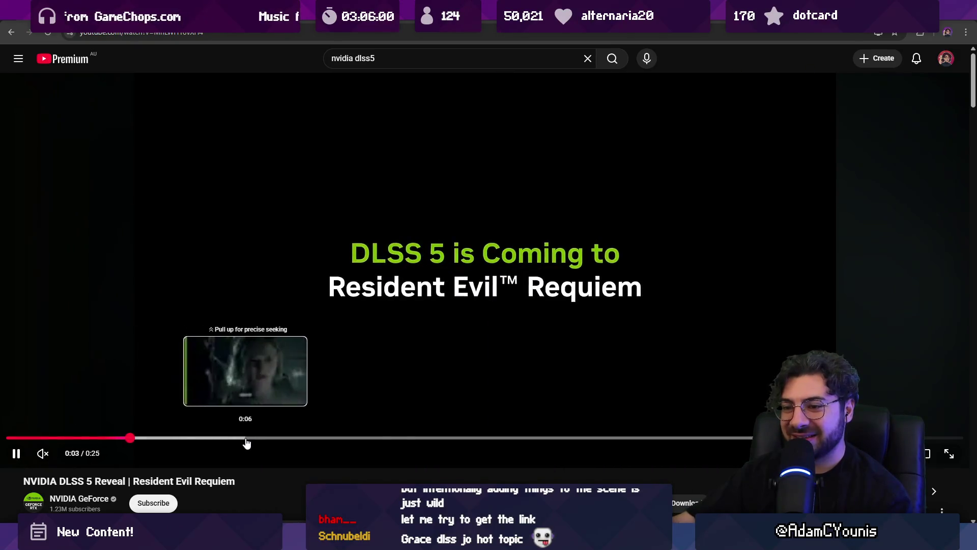
pyautogui.click(246, 441)
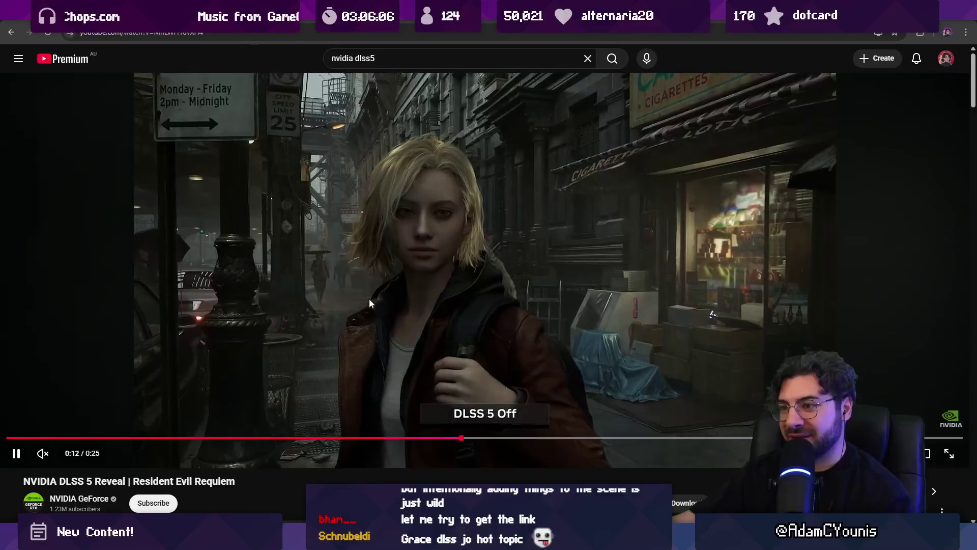
pyautogui.click(383, 302)
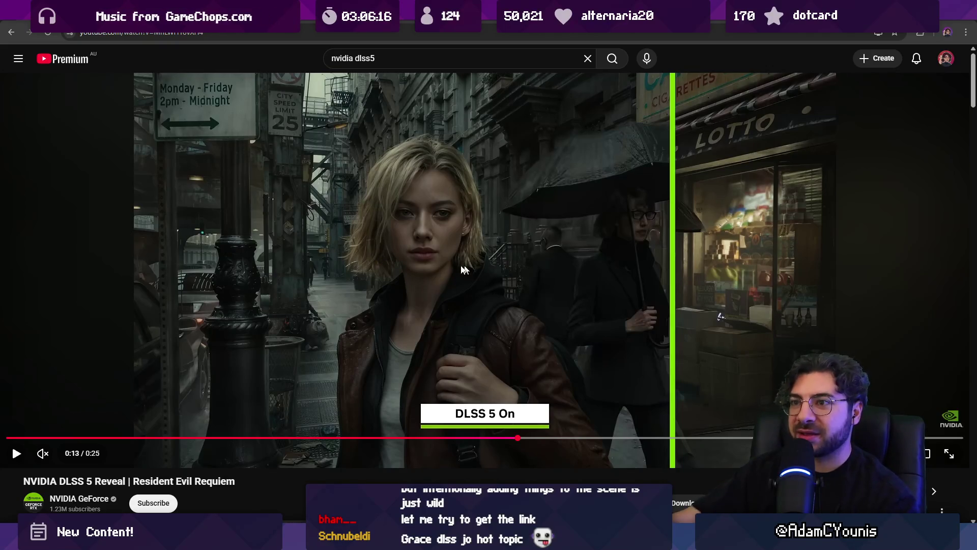
pyautogui.click(486, 439)
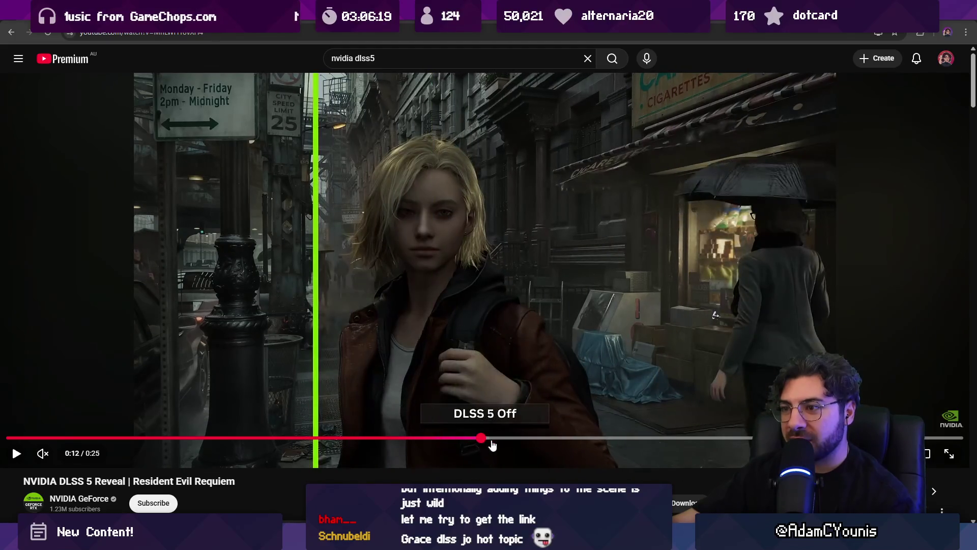
pyautogui.moveTo(492, 446)
pyautogui.mouseDown()
pyautogui.moveTo(500, 440)
pyautogui.moveTo(471, 440)
pyautogui.moveTo(525, 444)
pyautogui.moveTo(490, 443)
pyautogui.moveTo(515, 442)
pyautogui.mouseUp()
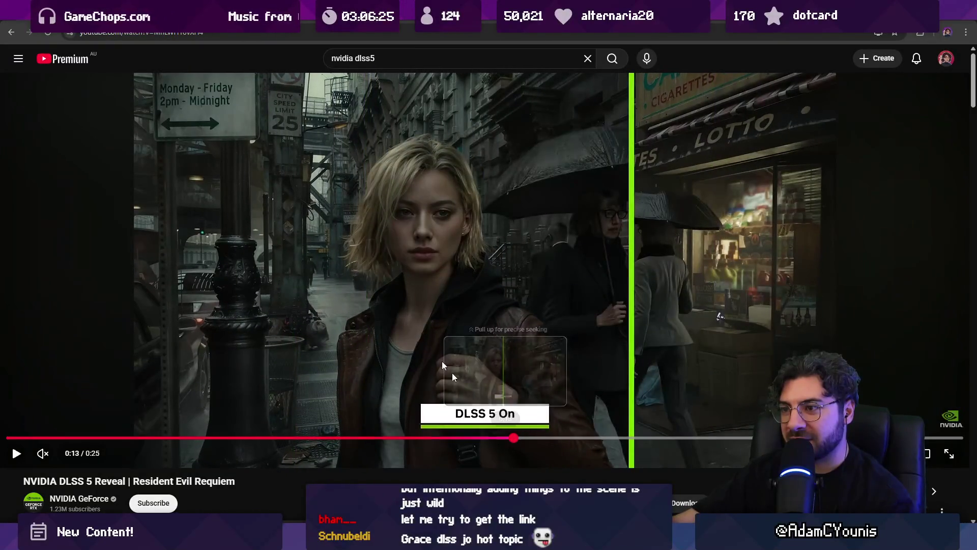
# - Return to the 'nvidia dlss5' search results, browse them, and switch back to Aseprite
pyautogui.click(12, 32)
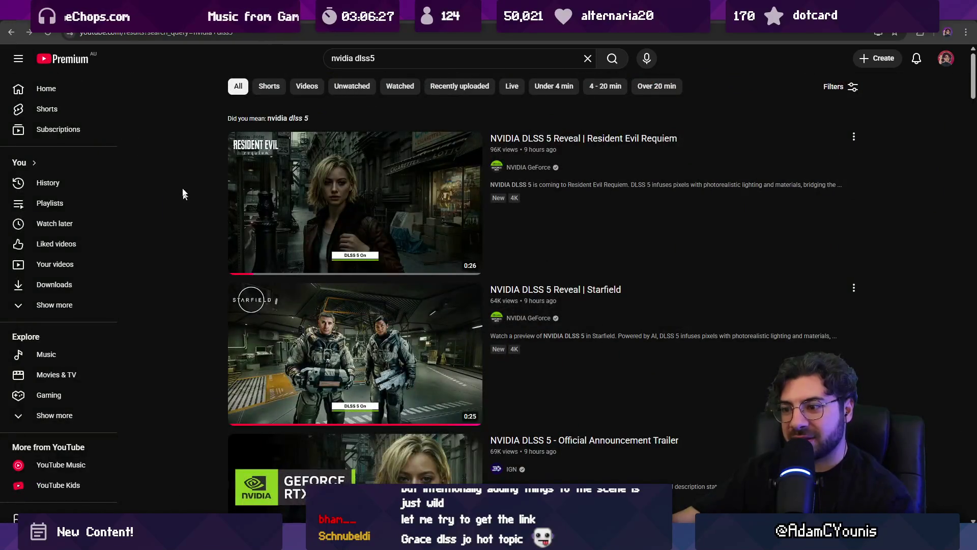
pyautogui.click(12, 33)
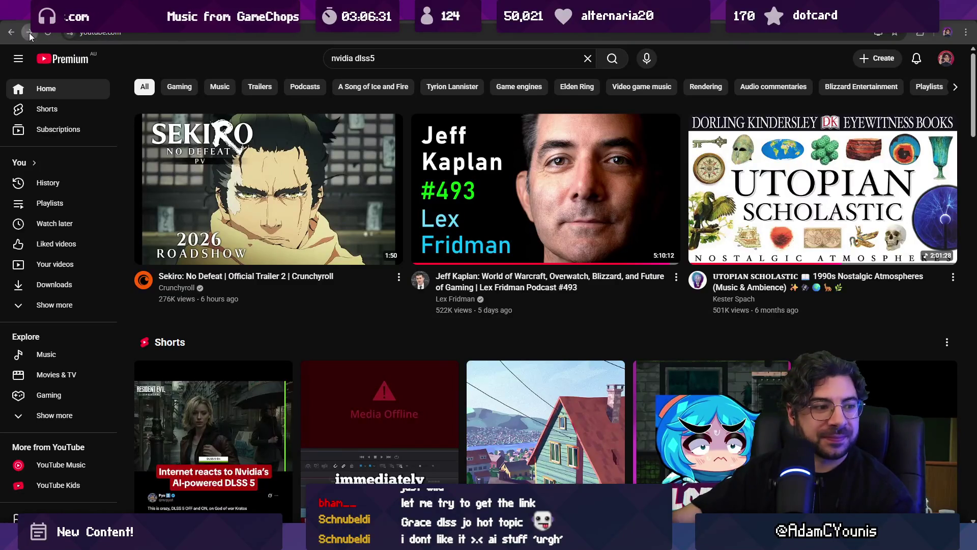
pyautogui.click(29, 32)
pyautogui.scroll(-5, 343, 264)
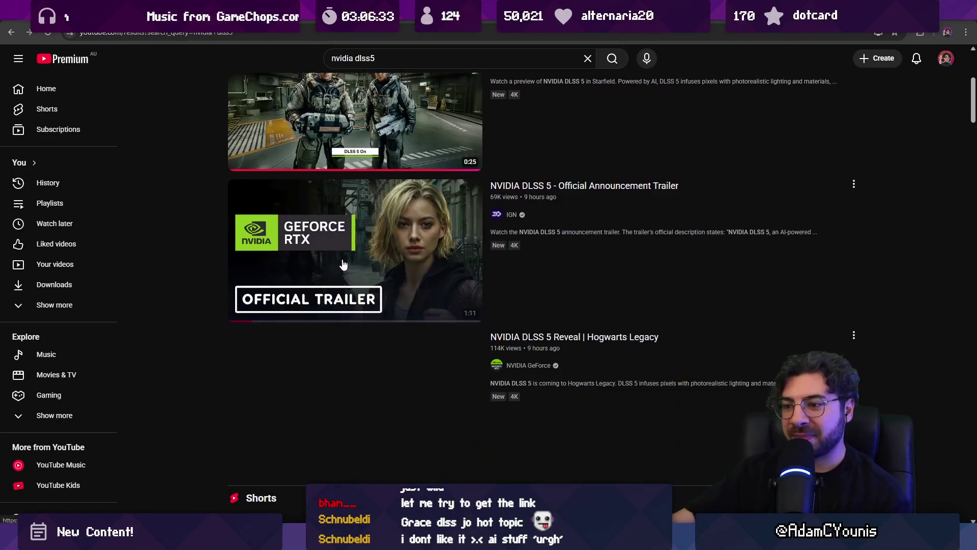
pyautogui.scroll(-6, 344, 269)
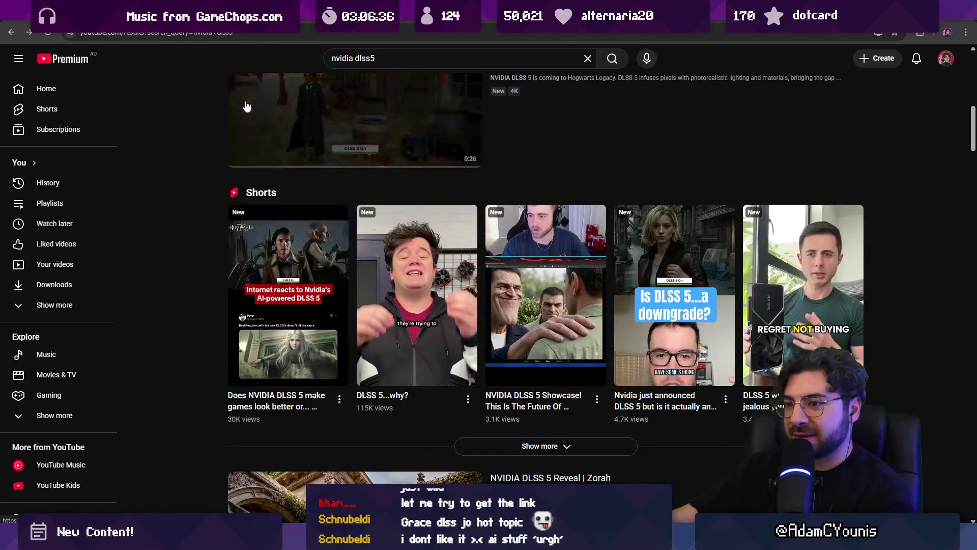
pyautogui.scroll(-6, 172, 184)
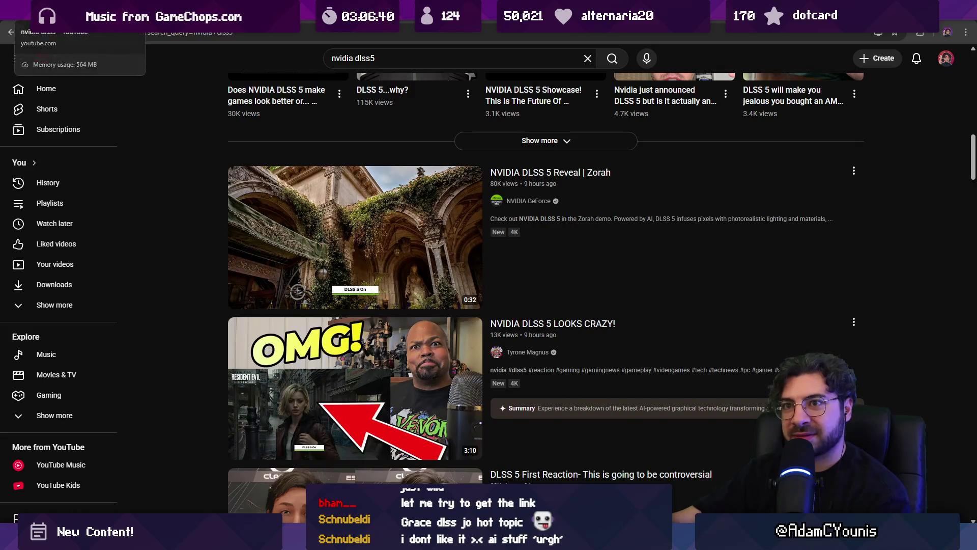
pyautogui.hotkey('alt', 'Tab')
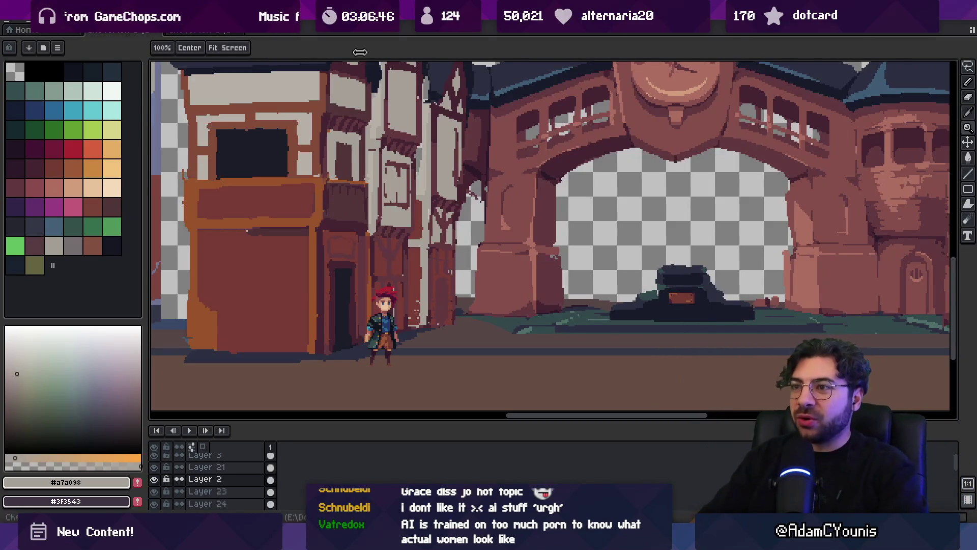
# - Sample colours #452531 and #53343a from the half-timbered house
pyautogui.click(331, 188)
pyautogui.click(330, 190)
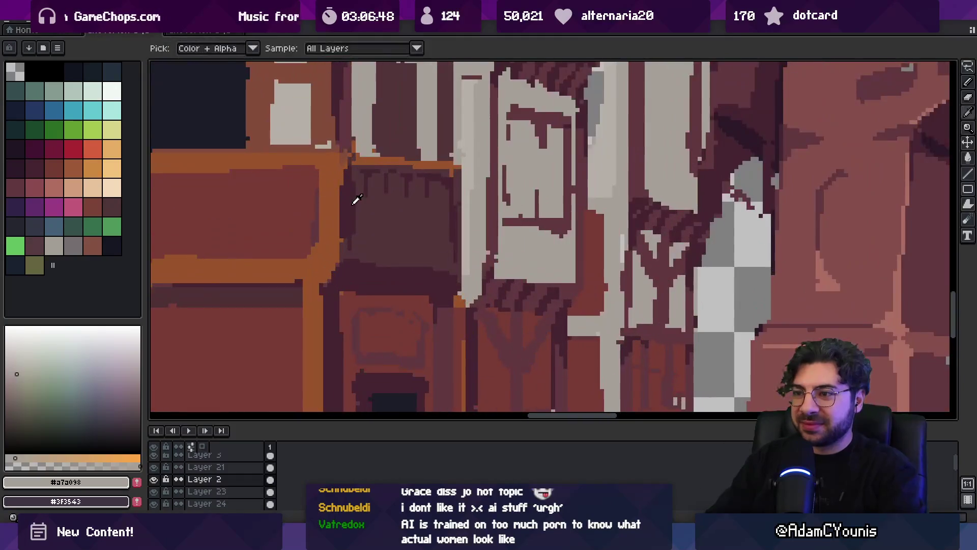
pyautogui.keyDown('alt'); pyautogui.click(348, 173); pyautogui.keyUp('alt')
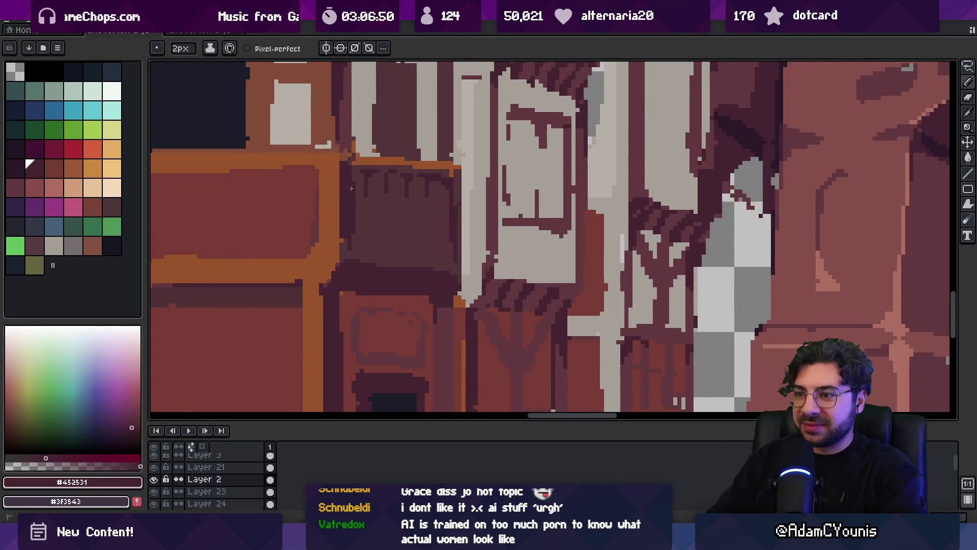
pyautogui.keyDown('alt'); pyautogui.click(400, 263); pyautogui.keyUp('alt')
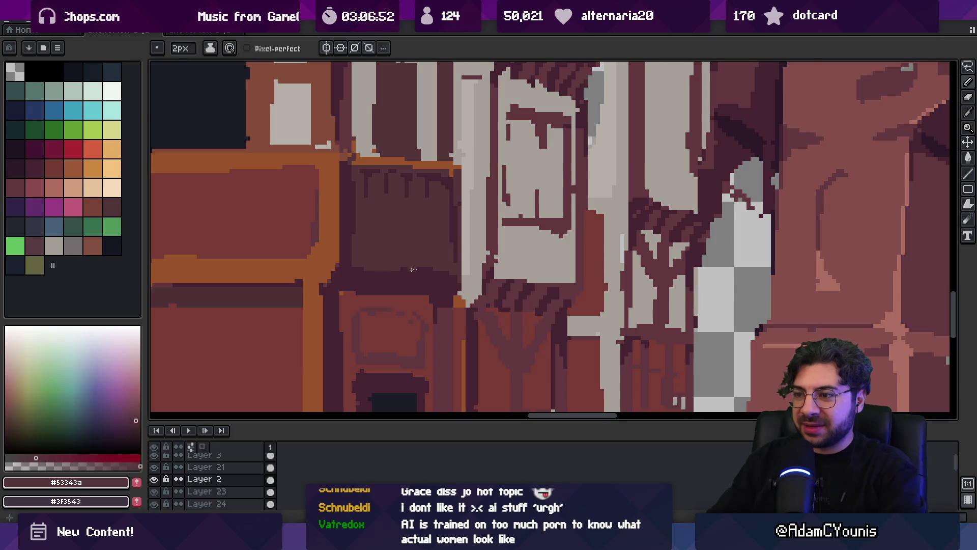
pyautogui.scroll(-6, 438, 250)
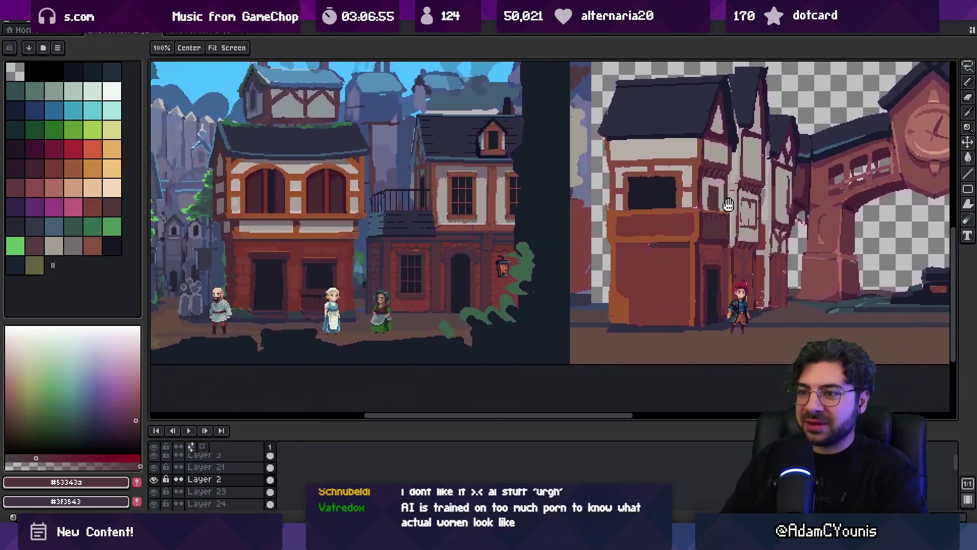
pyautogui.moveTo(728, 204); pyautogui.dragTo(718, 204)
# - Draw a freehand lasso selection on the canvas
pyautogui.press('g')
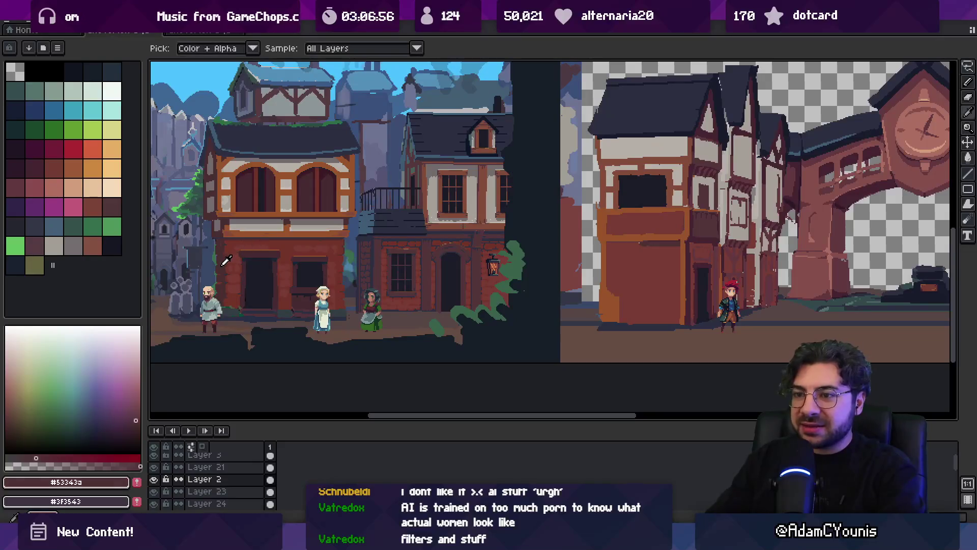
pyautogui.press('v')
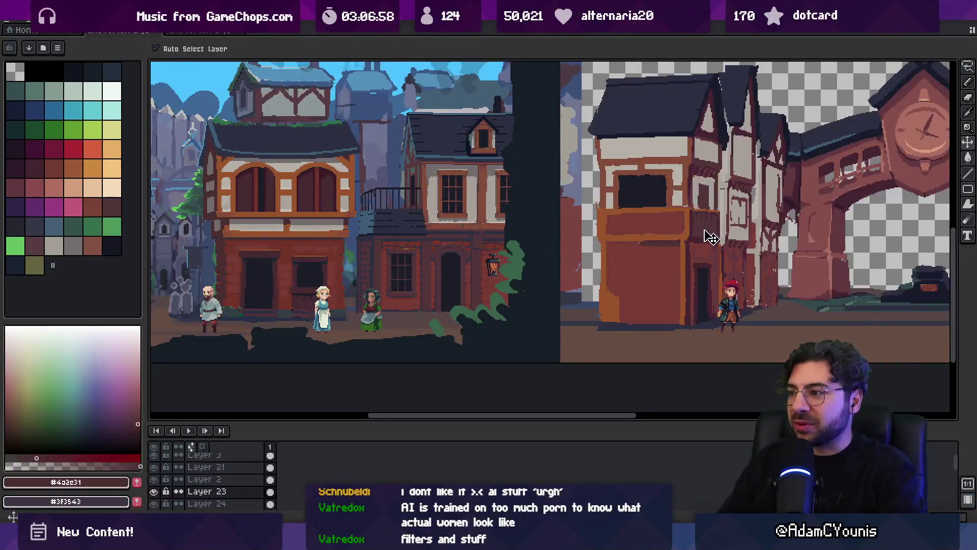
pyautogui.press('q')
pyautogui.moveTo(695, 191); pyautogui.dragTo(710, 235)
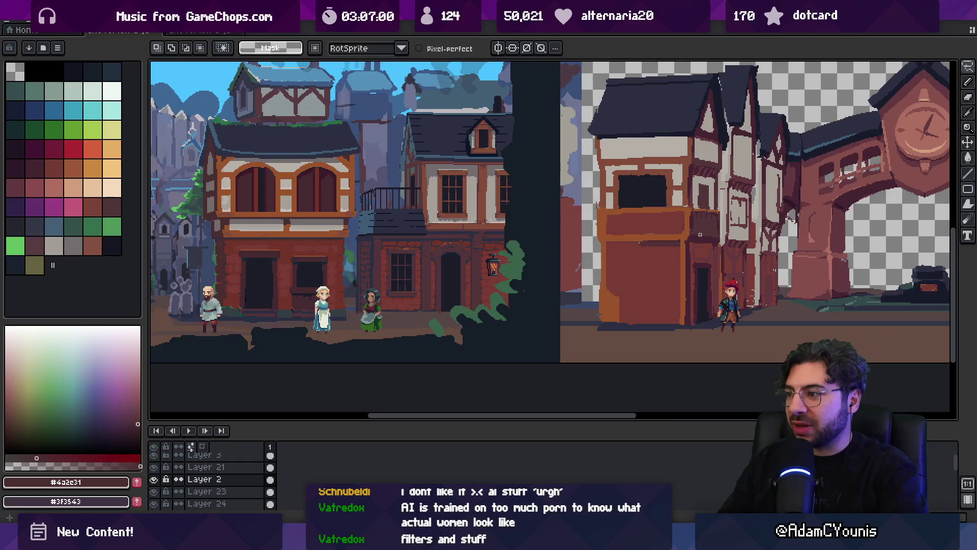
# - Make Layer 23 active and sample #72342a from the reference houses for filling
pyautogui.hotkey('alt', 'Down')
pyautogui.press('i')
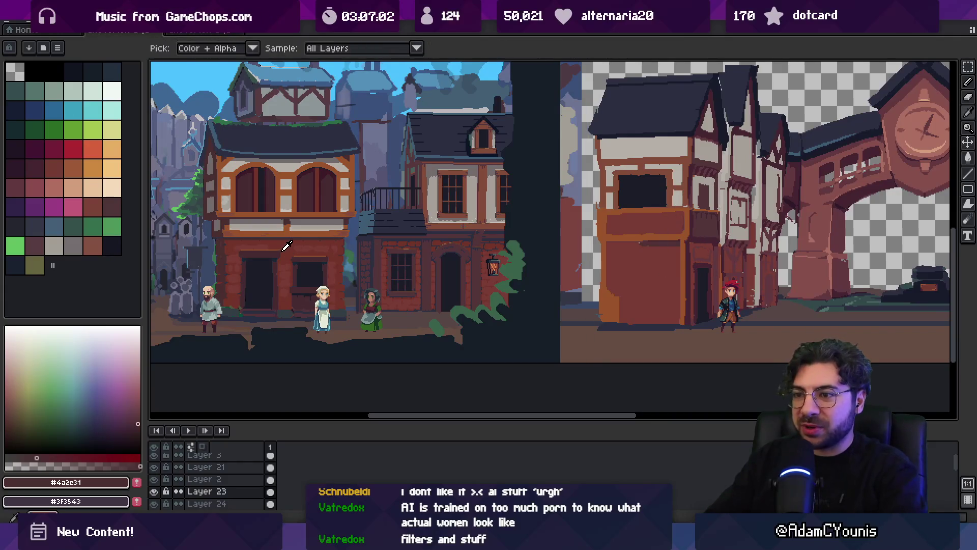
pyautogui.keyDown('alt'); pyautogui.click(287, 246); pyautogui.keyUp('alt')
pyautogui.press('g')
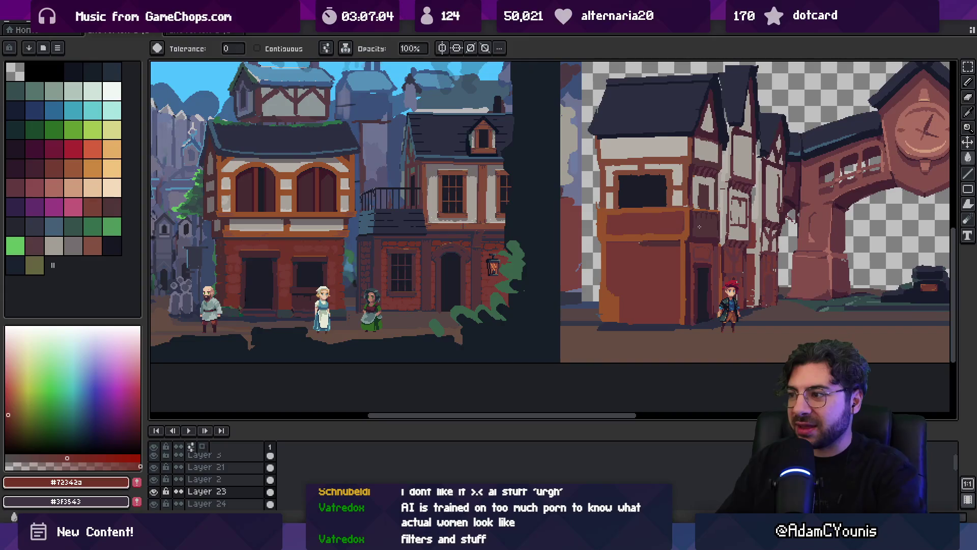
pyautogui.moveTo(648, 253); pyautogui.dragTo(594, 266)
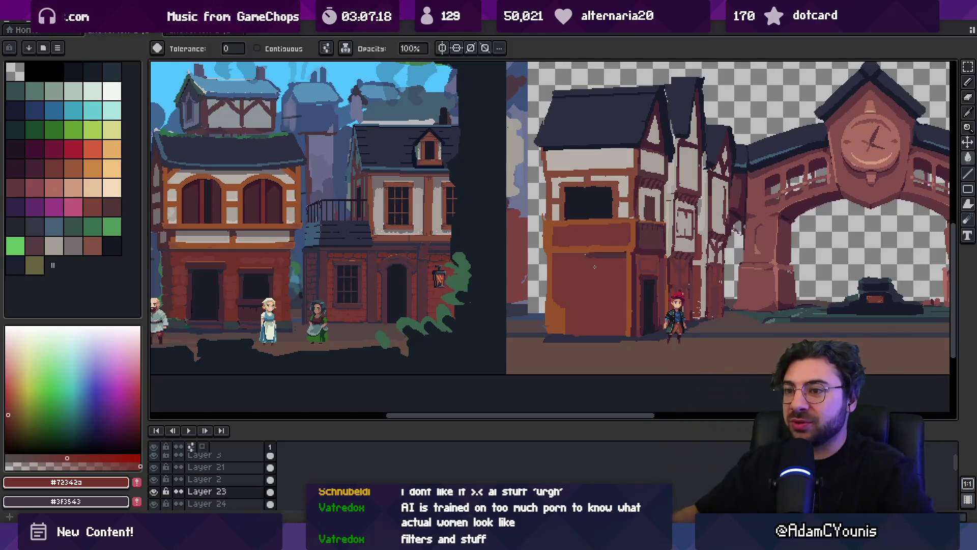
pyautogui.moveTo(452, 217)
pyautogui.mouseDown()
pyautogui.moveTo(584, 247)
pyautogui.moveTo(560, 256)
pyautogui.mouseUp()
# - Fill the front house's upper wall band with grey #726c6d sampled from the reference
pyautogui.press('b')
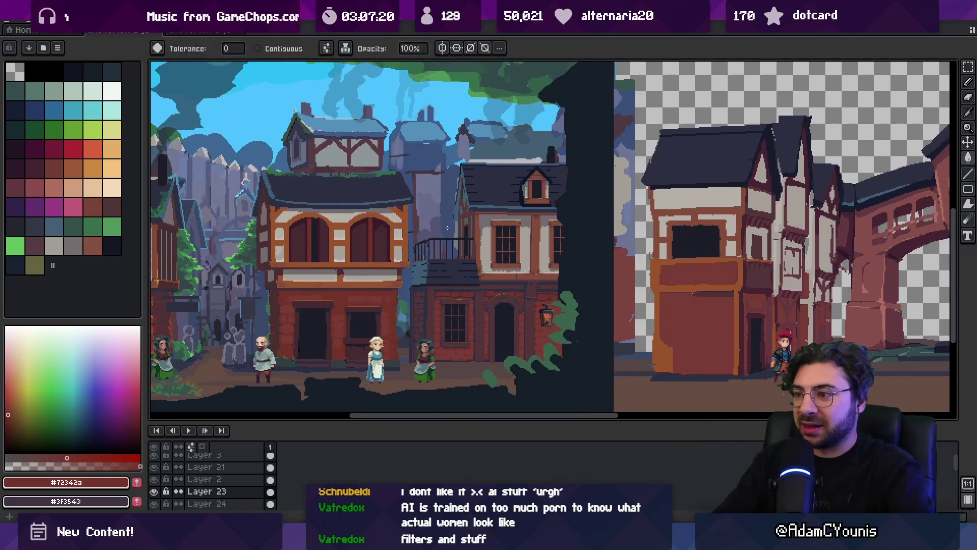
pyautogui.keyDown('alt'); pyautogui.click(390, 201); pyautogui.keyUp('alt')
pyautogui.press('z')
pyautogui.click(704, 200)
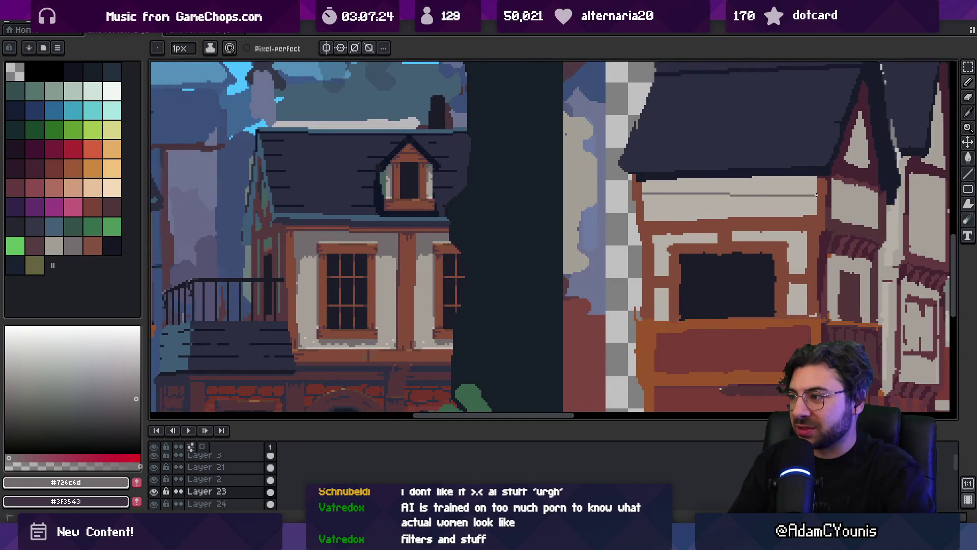
pyautogui.press('g')
pyautogui.click(753, 204)
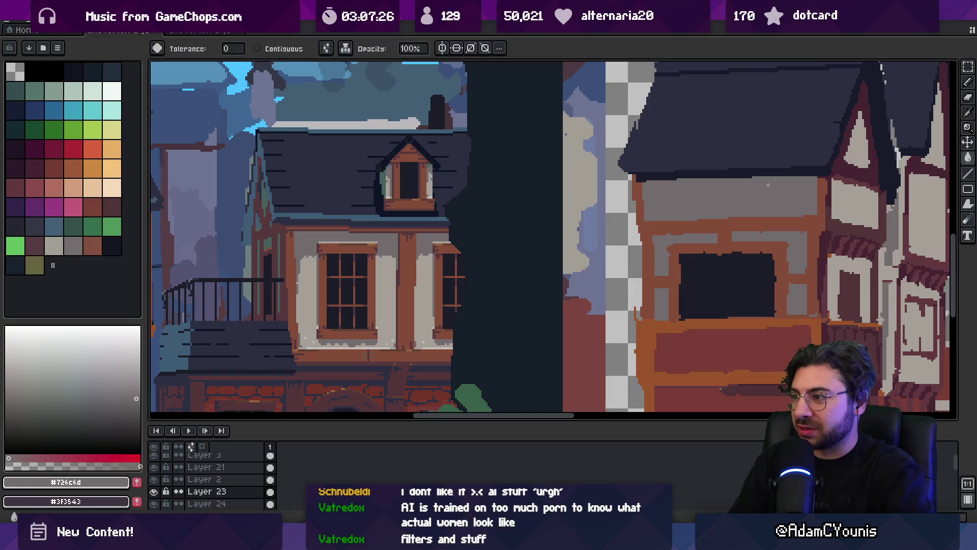
pyautogui.hotkey('ctrl', 'z')
pyautogui.click(732, 184)
# - Sample the light grey #a7a098 from the reference wall for filling
pyautogui.press('z')
pyautogui.scroll(-2, 728, 197)
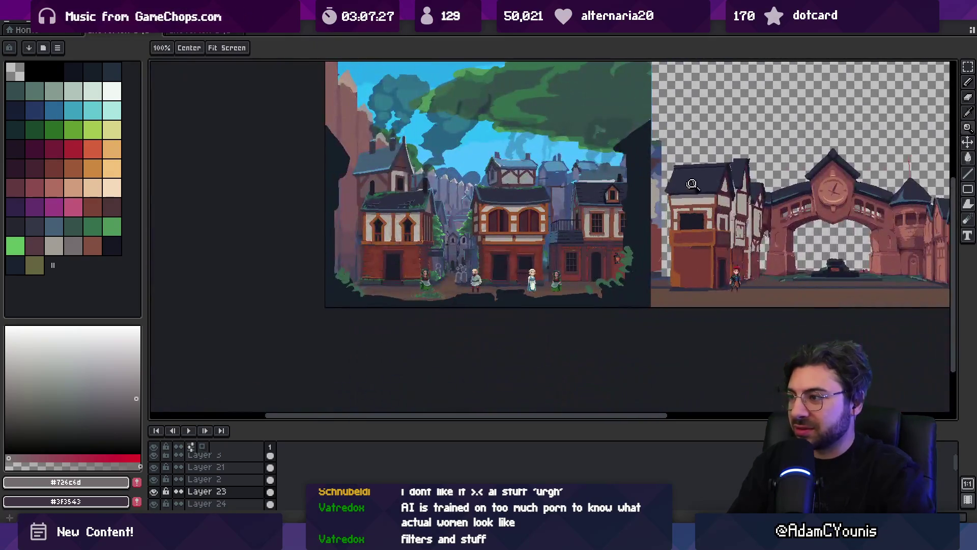
pyautogui.scroll(2, 384, 217)
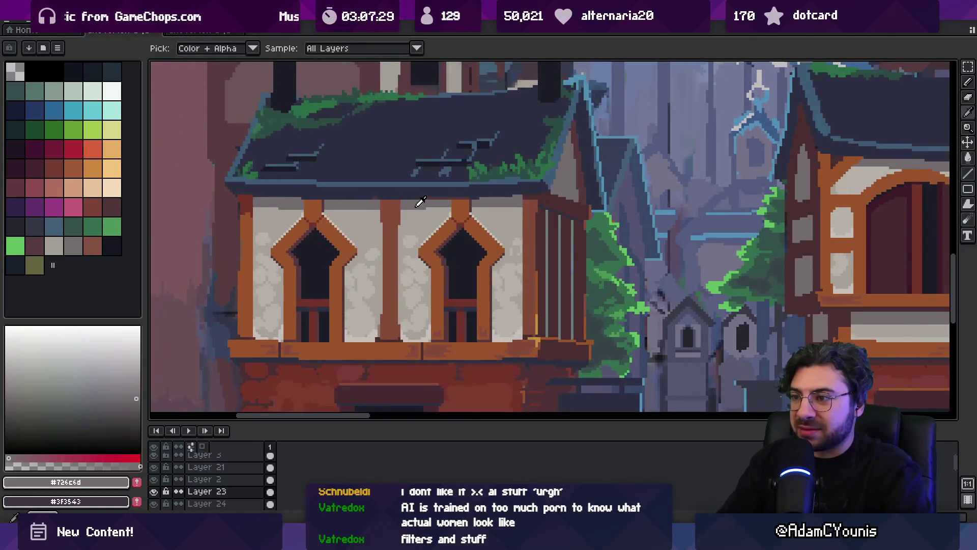
pyautogui.press('h')
pyautogui.scroll(-2, 458, 221)
pyautogui.scroll(4, 407, 232)
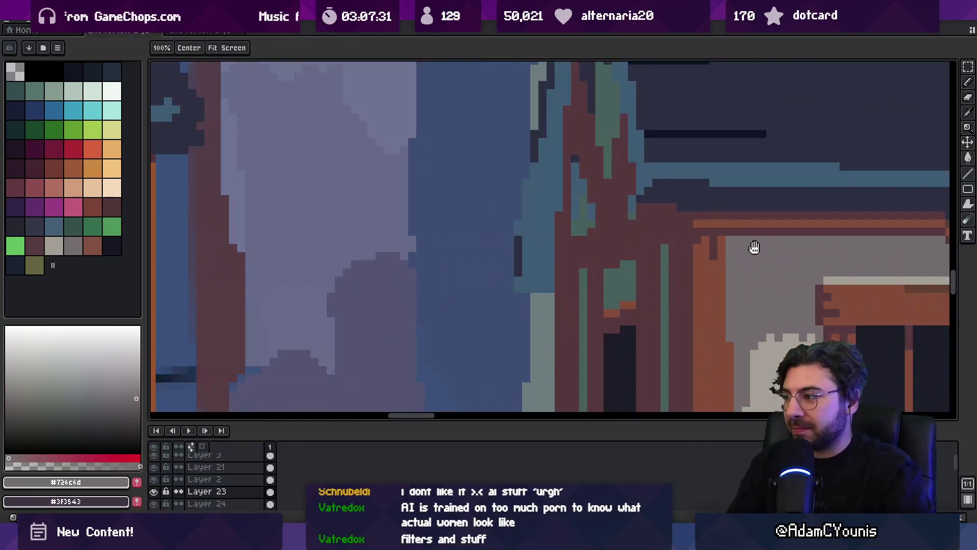
pyautogui.press('g')
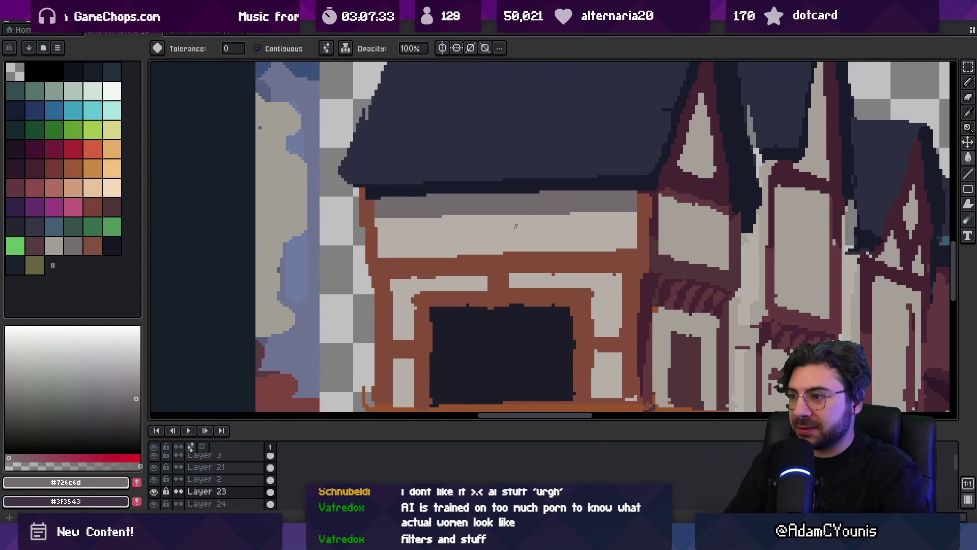
pyautogui.press('i')
pyautogui.scroll(-2, 516, 226)
pyautogui.click(334, 284)
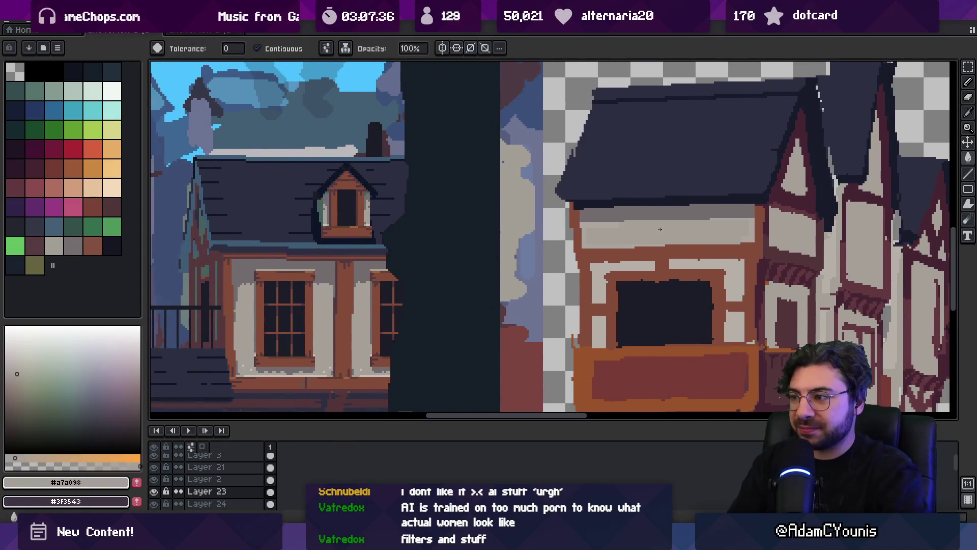
pyautogui.press('g')
pyautogui.scroll(-2, 509, 229)
pyautogui.scroll(3, 670, 224)
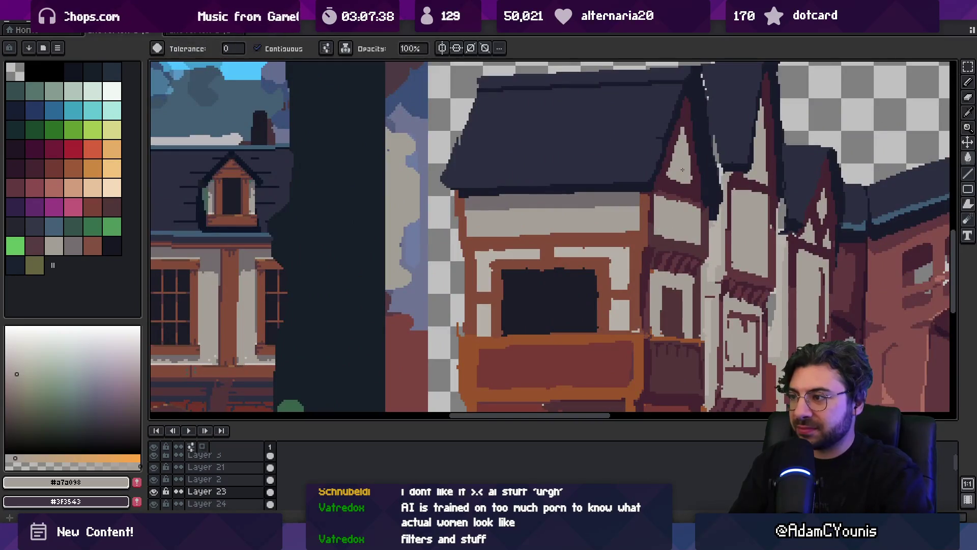
# - Reframe both scenes and sample the dark blue #39517c from the reference sky
pyautogui.press('z')
pyautogui.scroll(-3, 627, 234)
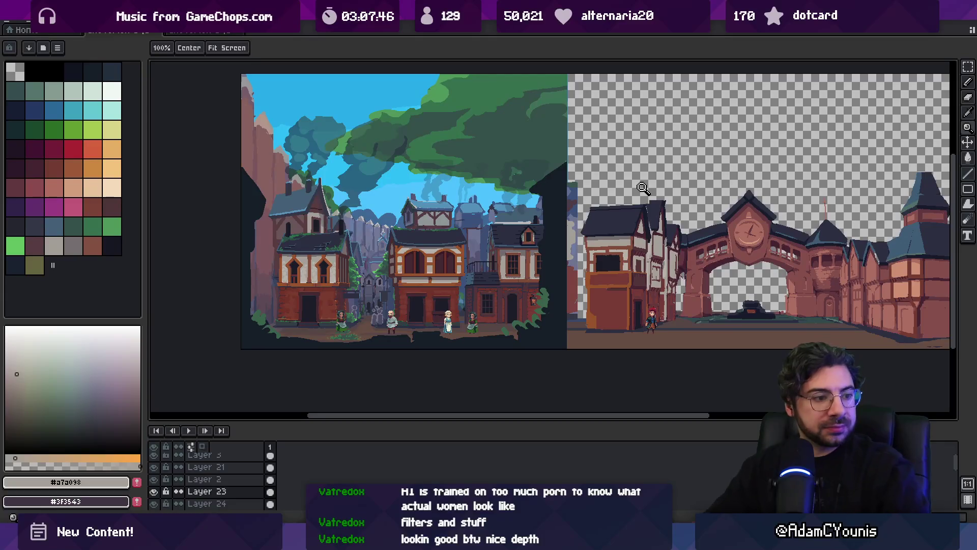
pyautogui.moveTo(535, 262); pyautogui.dragTo(442, 257)
pyautogui.scroll(1, 503, 234)
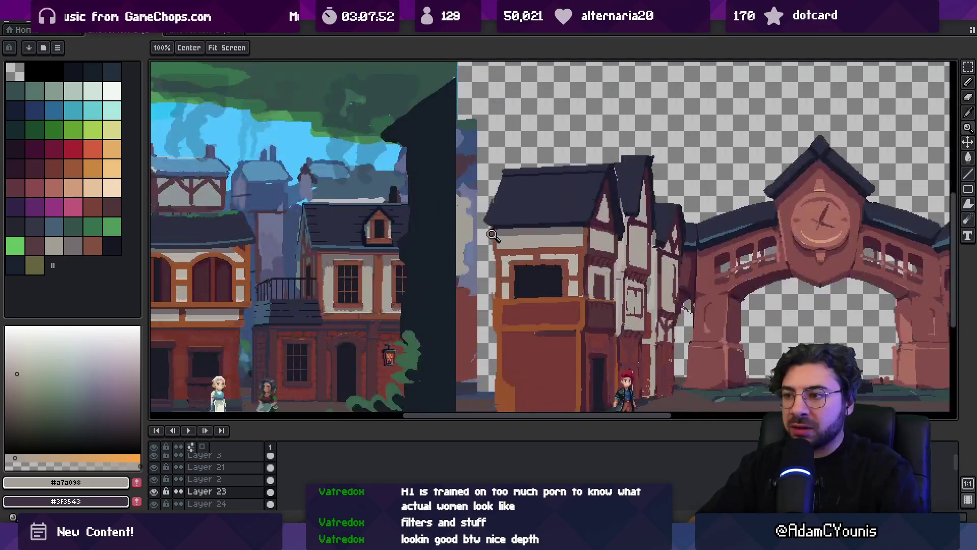
pyautogui.scroll(-1, 508, 231)
pyautogui.keyDown('alt'); pyautogui.click(418, 209); pyautogui.keyUp('alt')
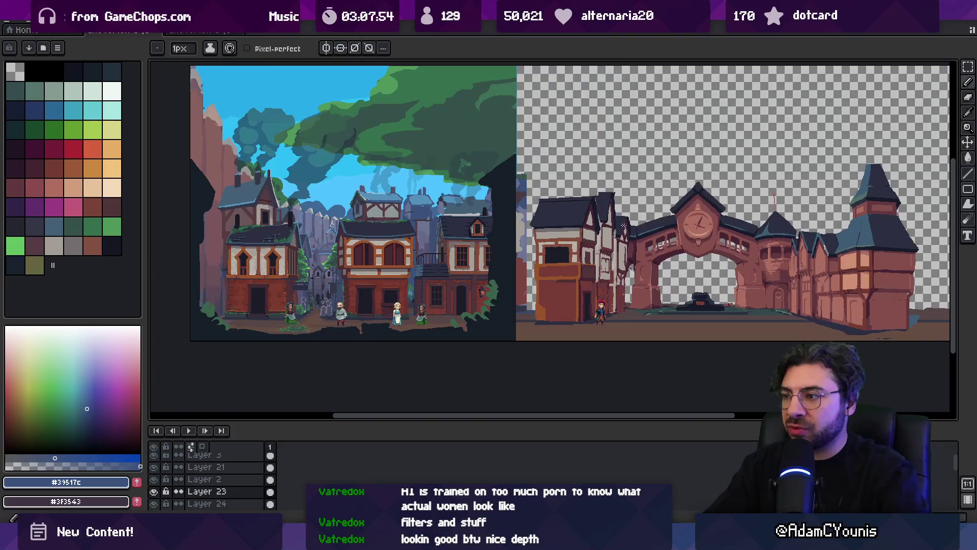
# - Paint dark blue sky behind the arch with lighter #5390b9 cloud strokes
pyautogui.moveTo(539, 198); pyautogui.dragTo(687, 193)
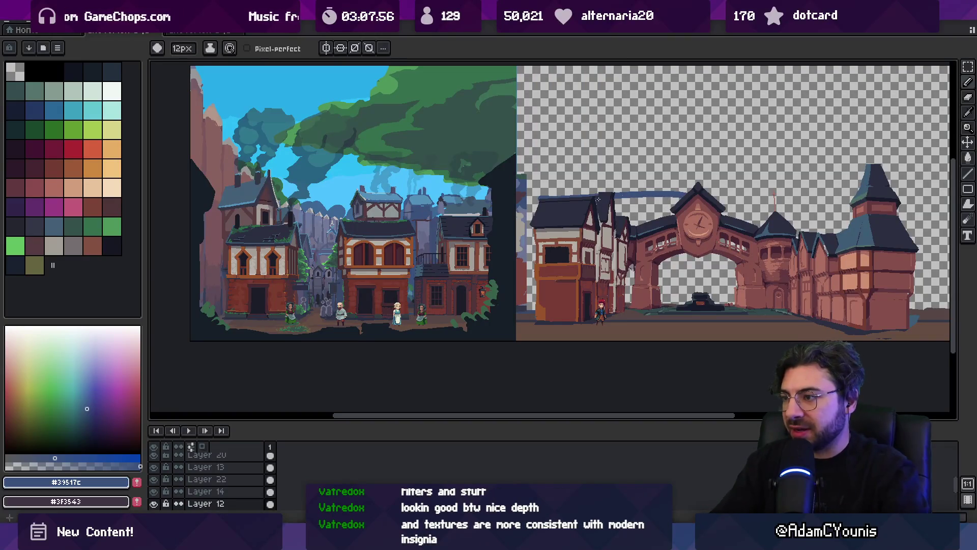
pyautogui.moveTo(616, 211)
pyautogui.mouseDown()
pyautogui.moveTo(819, 203)
pyautogui.moveTo(727, 212)
pyautogui.moveTo(771, 217)
pyautogui.moveTo(848, 191)
pyautogui.mouseUp()
pyautogui.keyDown('alt'); pyautogui.click(444, 202); pyautogui.keyUp('alt')
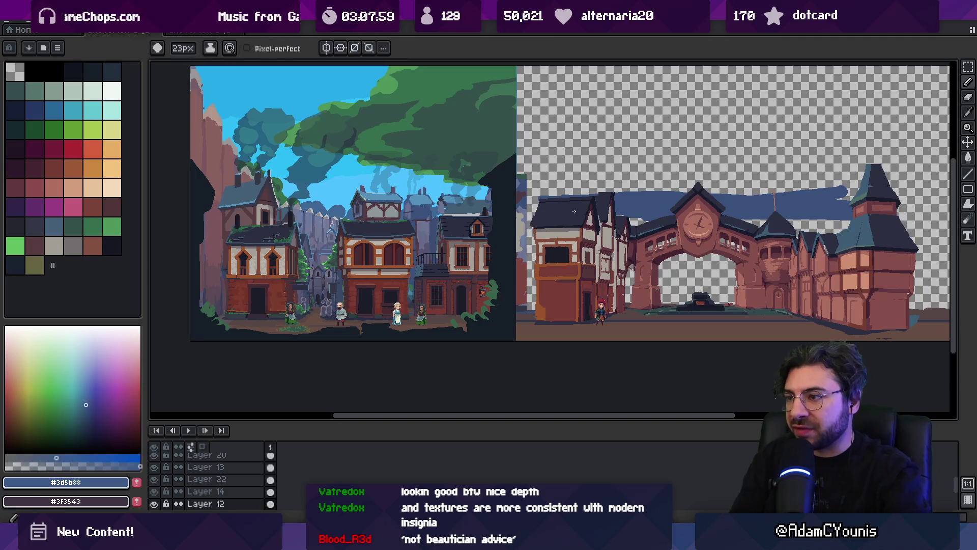
pyautogui.keyDown('alt'); pyautogui.click(416, 189); pyautogui.keyUp('alt')
pyautogui.moveTo(616, 201)
pyautogui.mouseDown()
pyautogui.moveTo(657, 204)
pyautogui.moveTo(619, 208)
pyautogui.mouseUp()
pyautogui.moveTo(725, 208)
pyautogui.mouseDown()
pyautogui.moveTo(829, 191)
pyautogui.moveTo(786, 197)
pyautogui.mouseUp()
# - Add a new layer and paint broad bright light-blue #4bc1ff strokes over the arch
pyautogui.press('v')
pyautogui.click(680, 229)
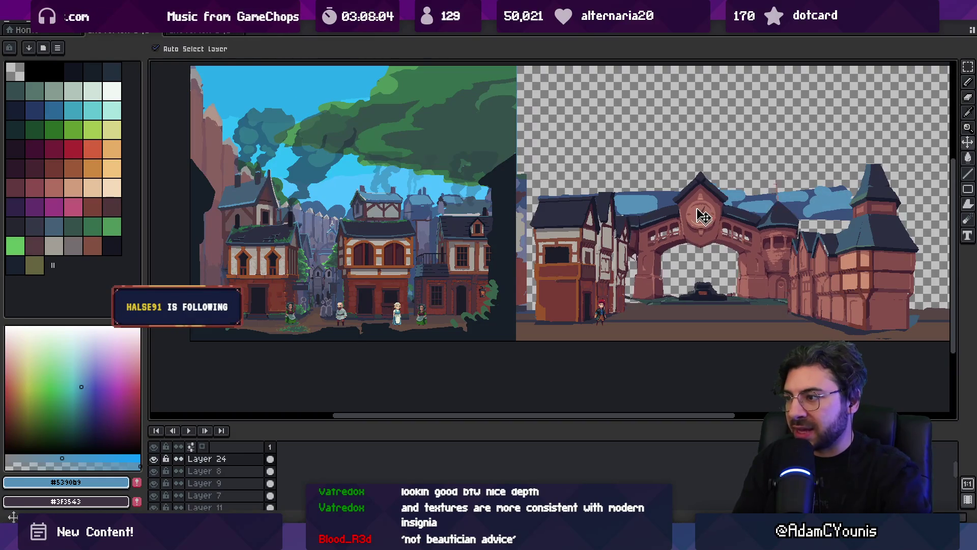
pyautogui.click(343, 219)
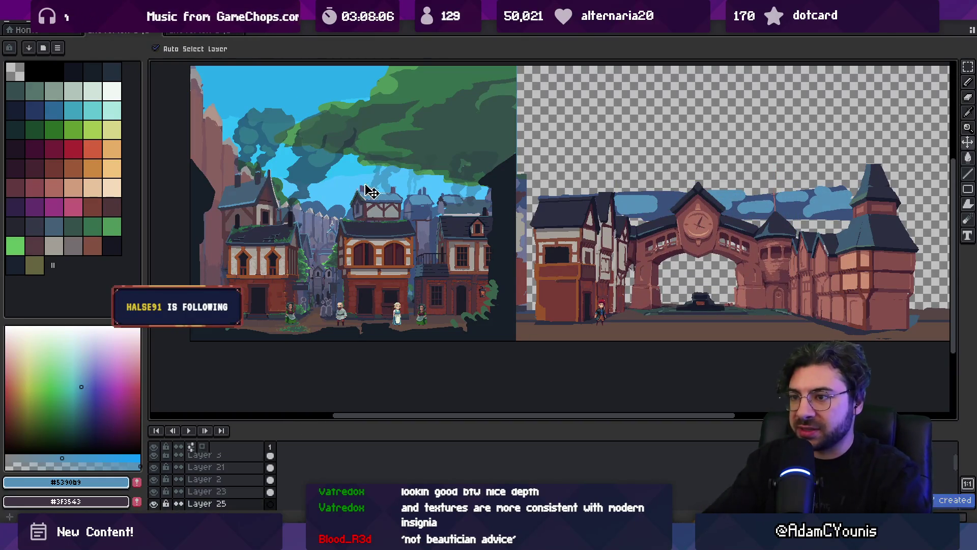
pyautogui.keyDown('alt'); pyautogui.click(336, 200); pyautogui.keyUp('alt')
pyautogui.press('b')
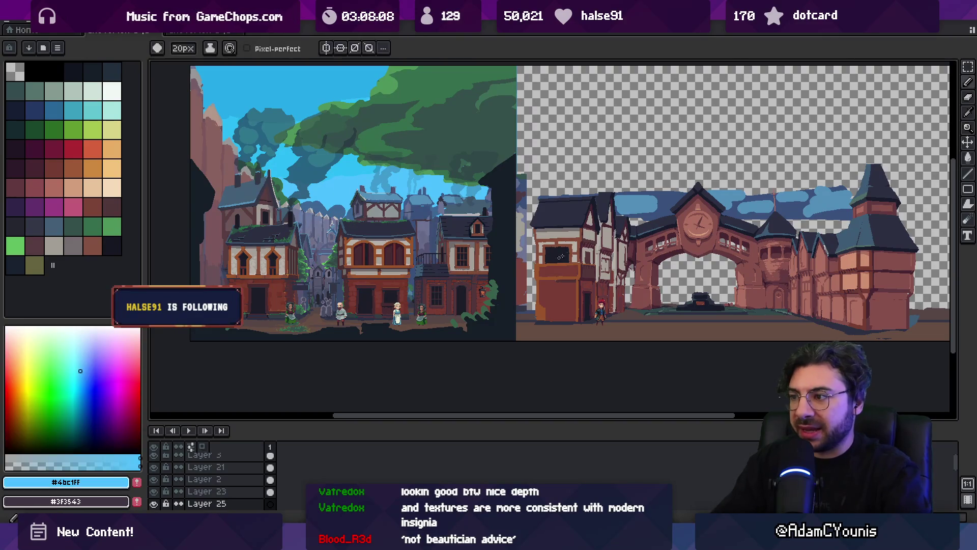
pyautogui.moveTo(611, 214)
pyautogui.mouseDown()
pyautogui.moveTo(623, 168)
pyautogui.moveTo(683, 186)
pyautogui.moveTo(722, 326)
pyautogui.moveTo(751, 330)
pyautogui.moveTo(795, 203)
pyautogui.moveTo(834, 216)
pyautogui.mouseUp()
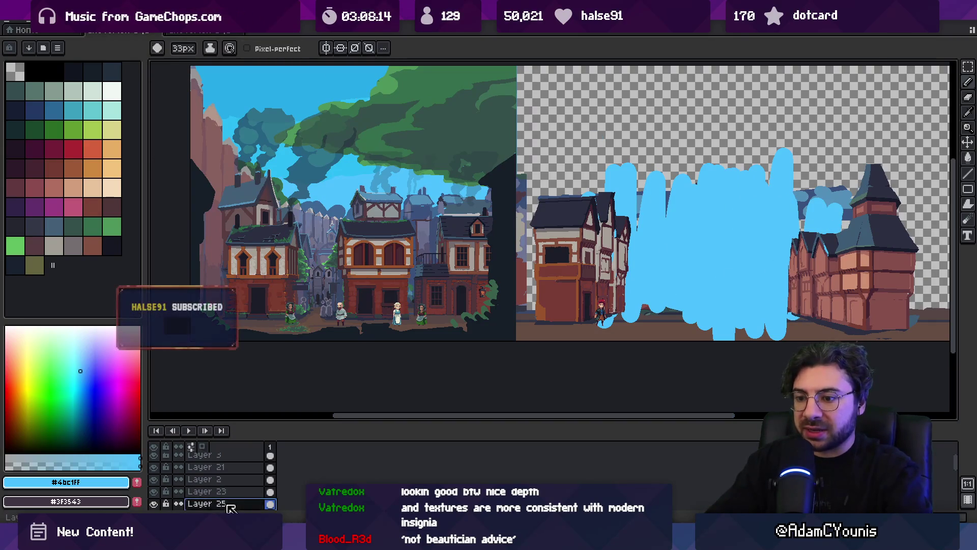
# - Set Layer 25's opacity to 23%
pyautogui.doubleClick(206, 503)
pyautogui.click(481, 348)
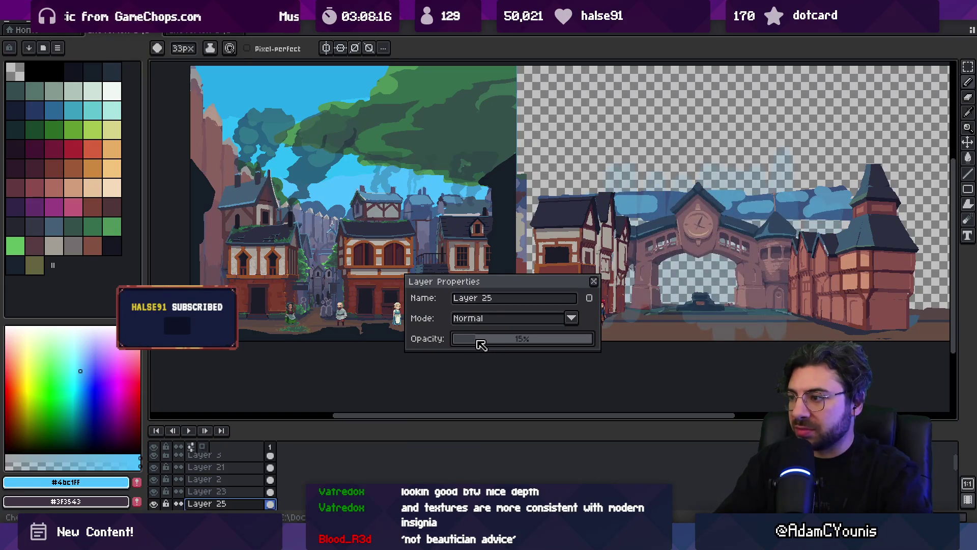
pyautogui.moveTo(490, 347); pyautogui.dragTo(494, 348)
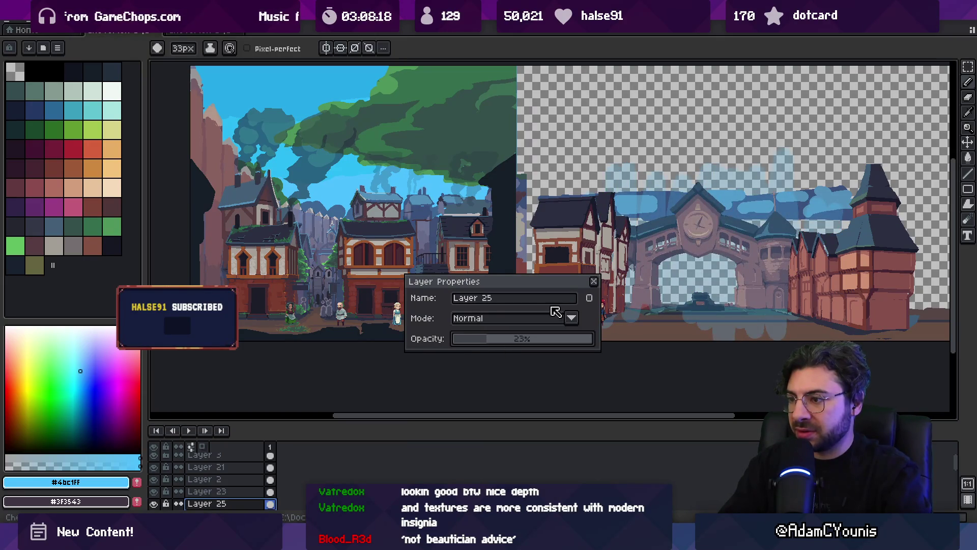
pyautogui.click(594, 281)
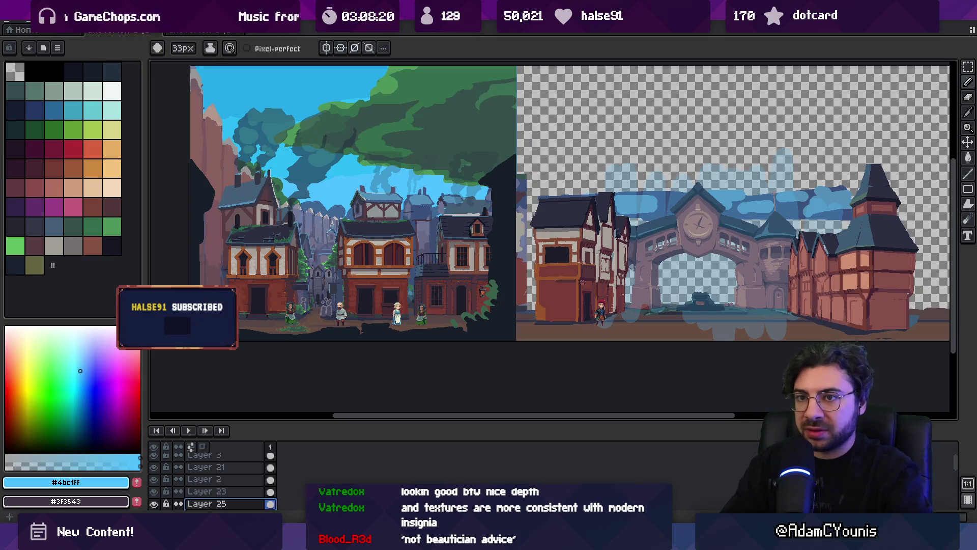
# - Fill the translucent haze area with a blue from the palette
pyautogui.click(56, 111)
pyautogui.press('g')
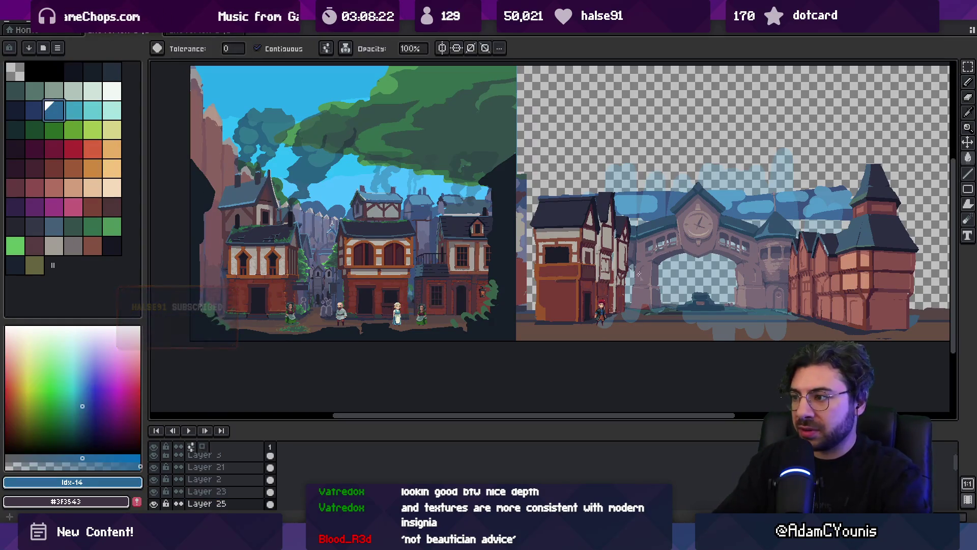
pyautogui.click(658, 248)
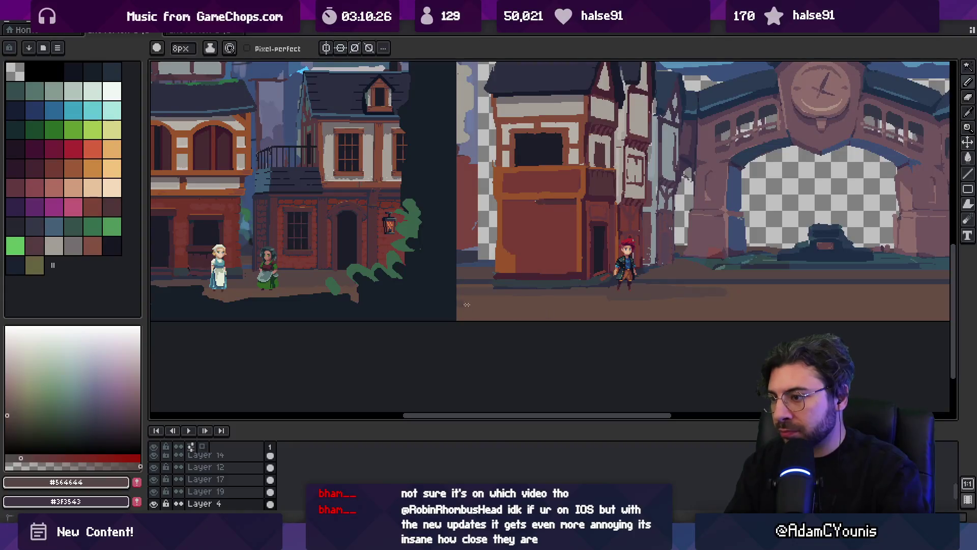
pyautogui.hscroll(3, 374, 324)
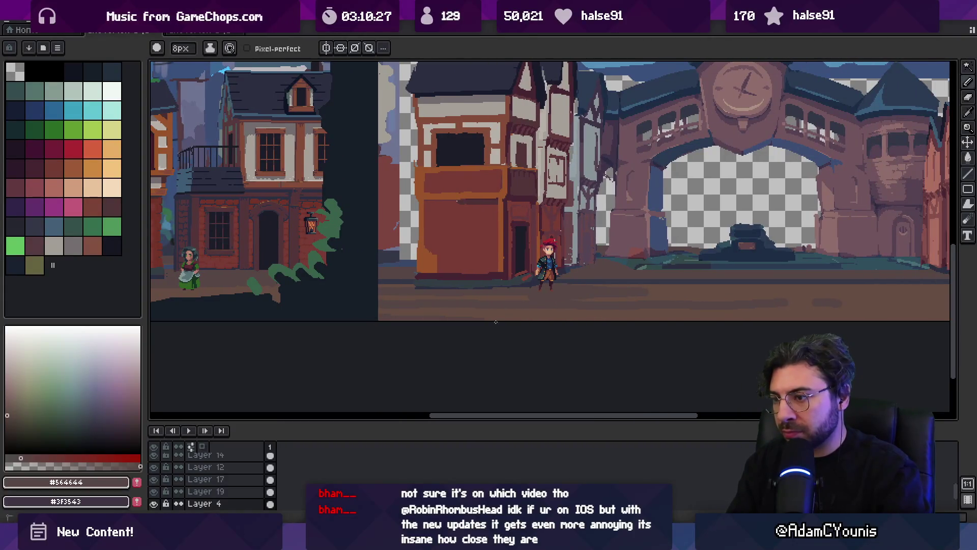
# - Repaint the dark ground line in brown with the pencil
pyautogui.hscroll(5, 858, 315)
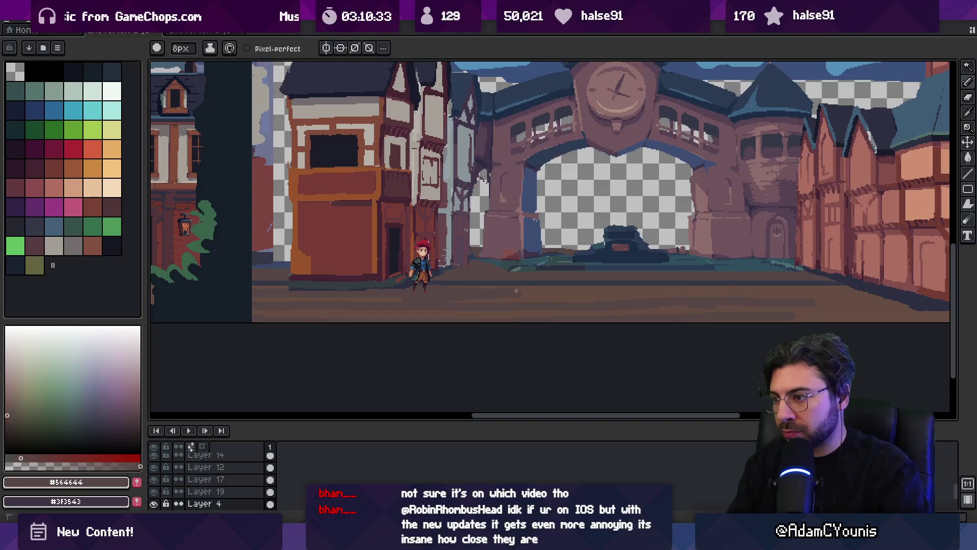
pyautogui.press('z')
pyautogui.scroll(-2, 641, 270)
pyautogui.scroll(3, 621, 273)
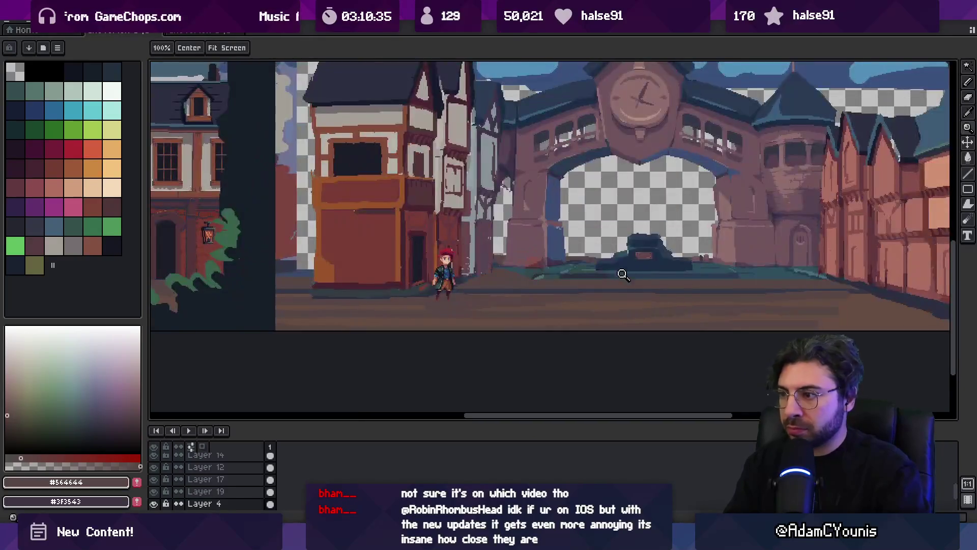
pyautogui.press('b')
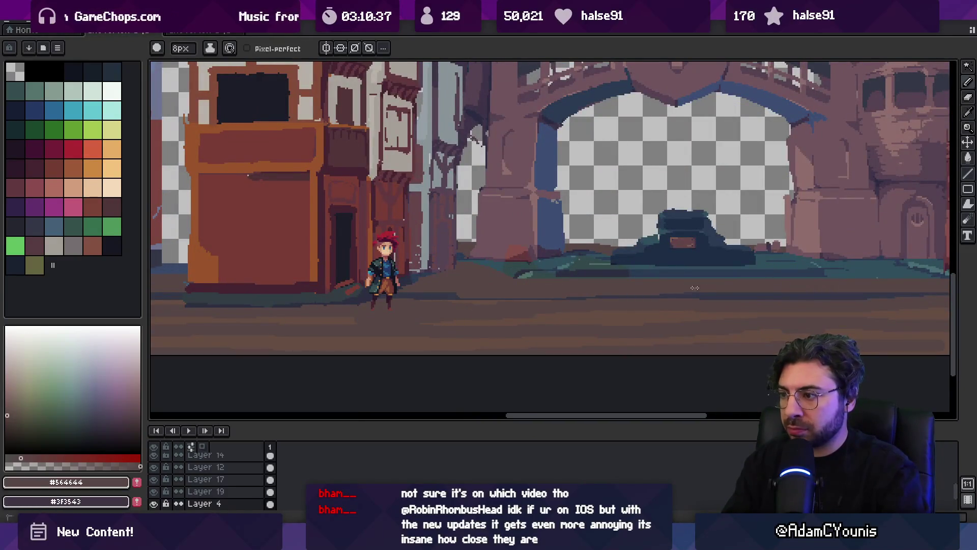
pyautogui.moveTo(681, 298); pyautogui.dragTo(872, 291)
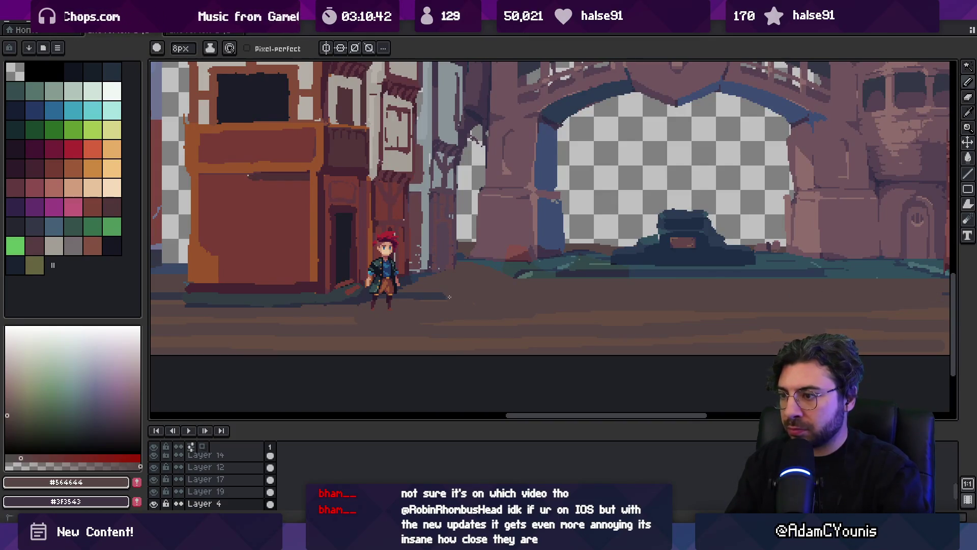
# - Reframe the view to show both scenes, then switch over to the browser
pyautogui.press('z')
pyautogui.scroll(-3, 514, 254)
pyautogui.scroll(1, 513, 229)
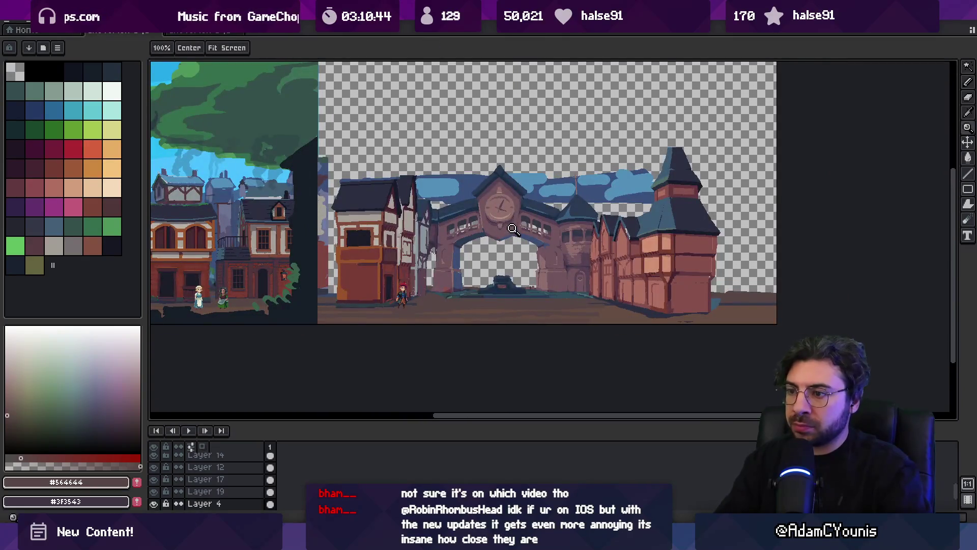
pyautogui.scroll(4, 524, 285)
pyautogui.press('i')
pyautogui.press('b')
pyautogui.press('space')
pyautogui.moveTo(714, 279); pyautogui.dragTo(626, 288)
pyautogui.scroll(-3, 626, 288)
pyautogui.scroll(1, 525, 285)
pyautogui.scroll(1, 525, 286)
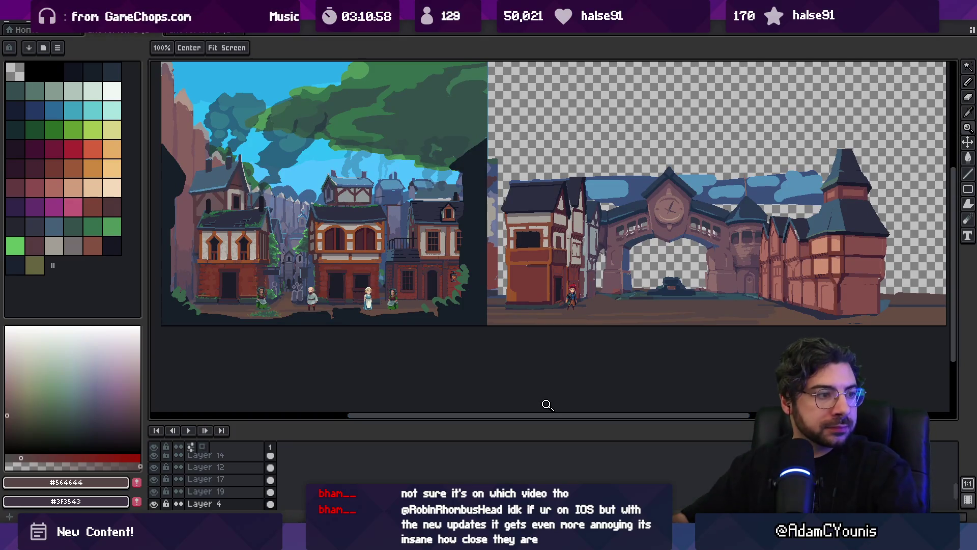
pyautogui.hotkey('alt', 'Tab')
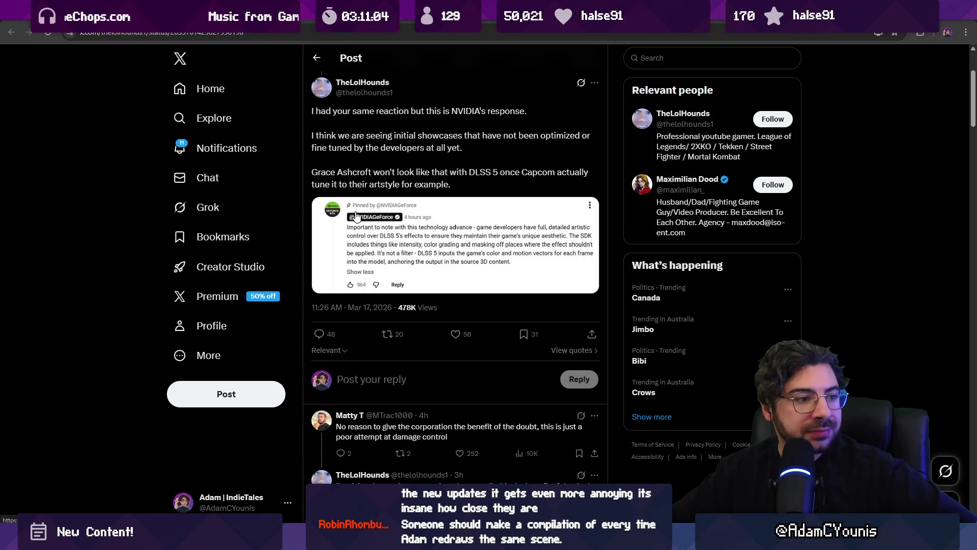
# - Enlarge NVIDIA's embedded DLSS 5 screenshot and scroll through the replies, then close it
pyautogui.click(428, 243)
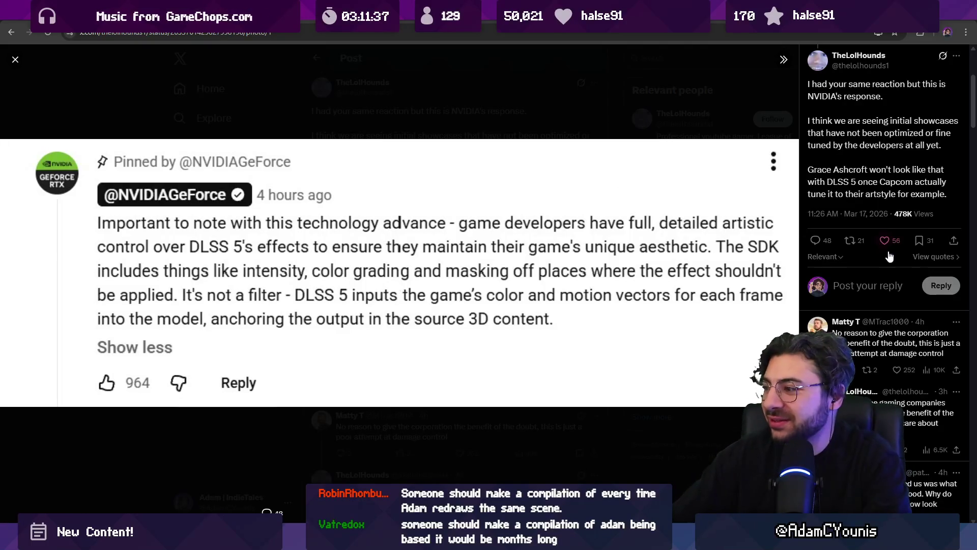
pyautogui.scroll(-1, 889, 256)
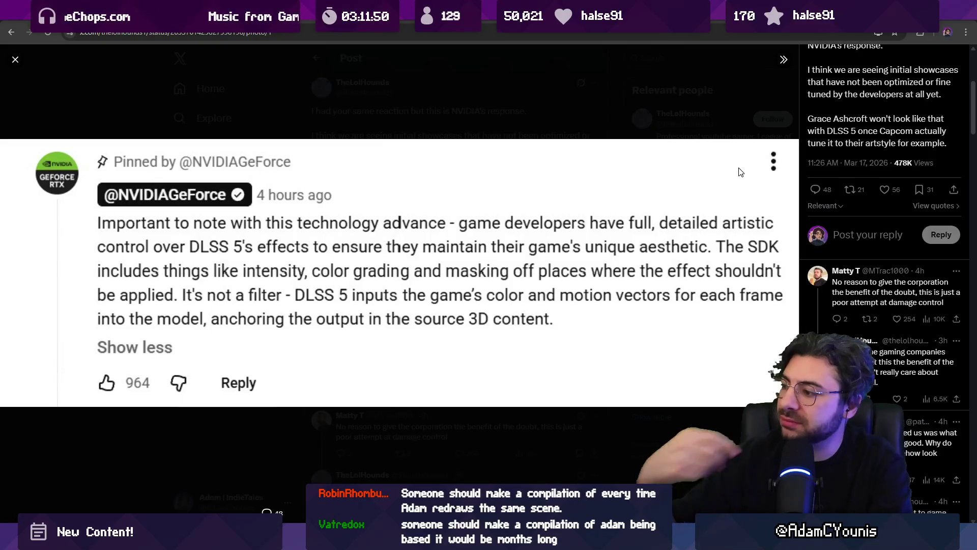
pyautogui.scroll(-3, 860, 222)
pyautogui.scroll(-4, 860, 223)
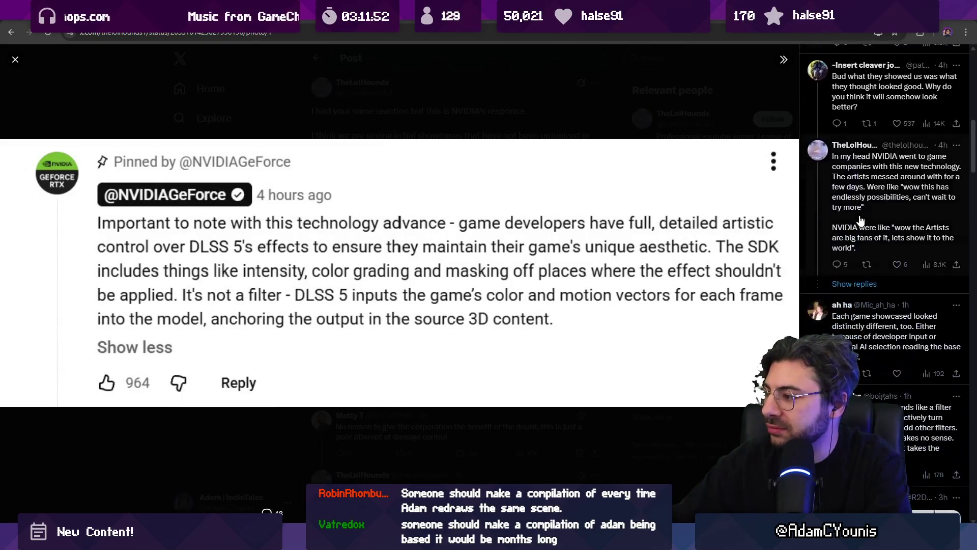
pyautogui.scroll(-1, 859, 220)
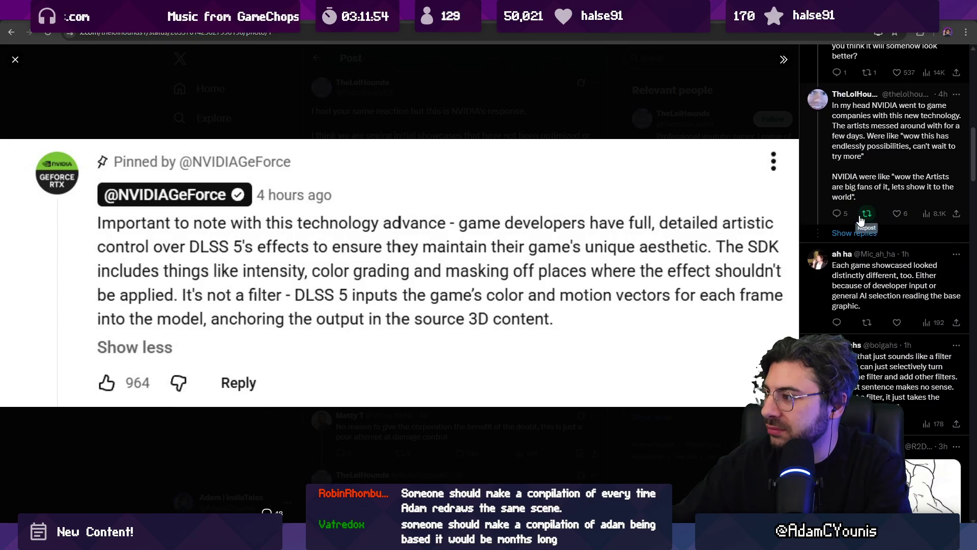
pyautogui.scroll(-2, 860, 219)
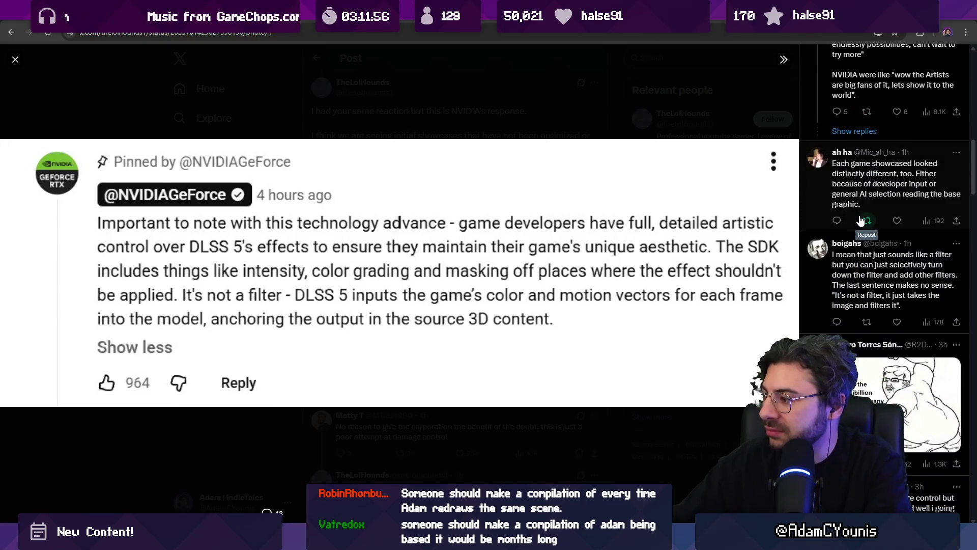
pyautogui.press('Escape')
# - Scroll further down the feed, flip through the browser tabs, and return to Aseprite
pyautogui.scroll(-10, 411, 193)
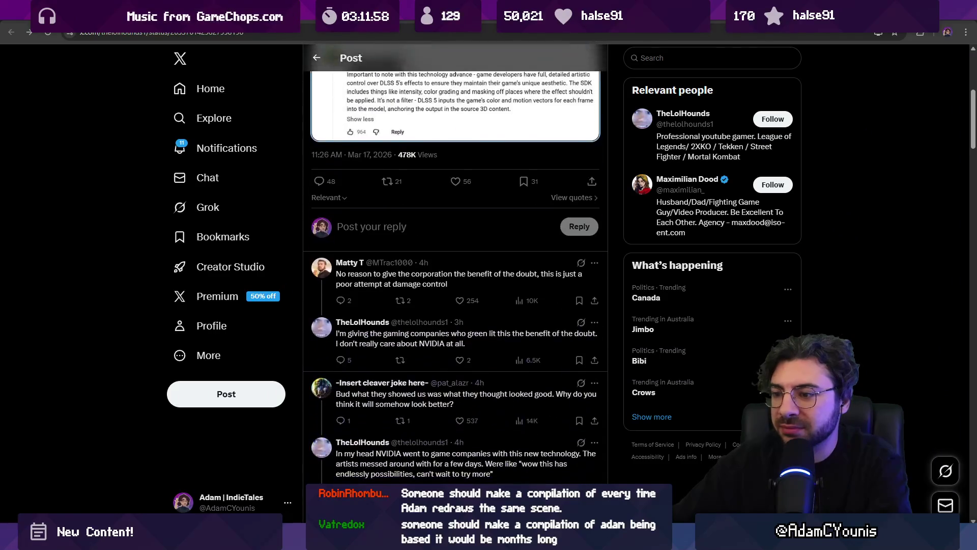
pyautogui.scroll(-15, 415, 191)
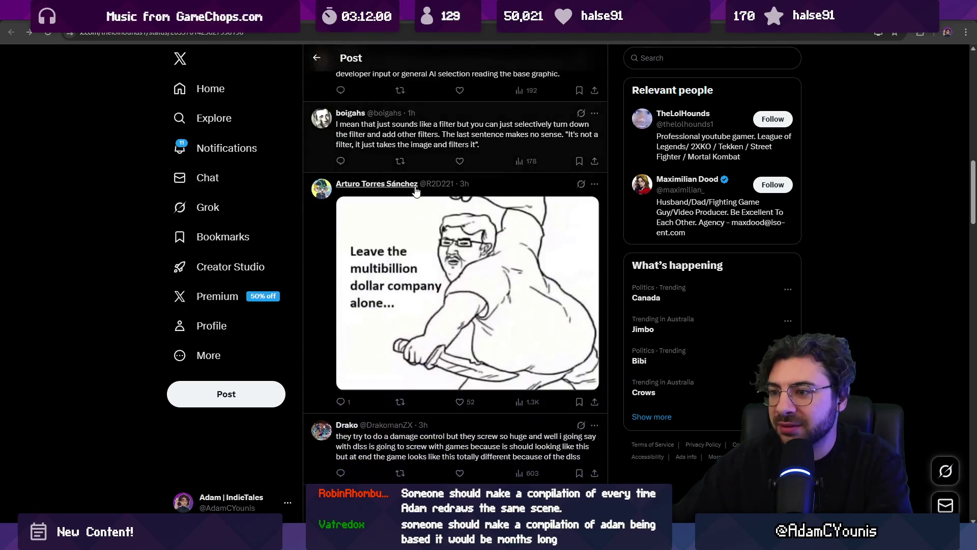
pyautogui.hotkey('ctrl', 'Tab')
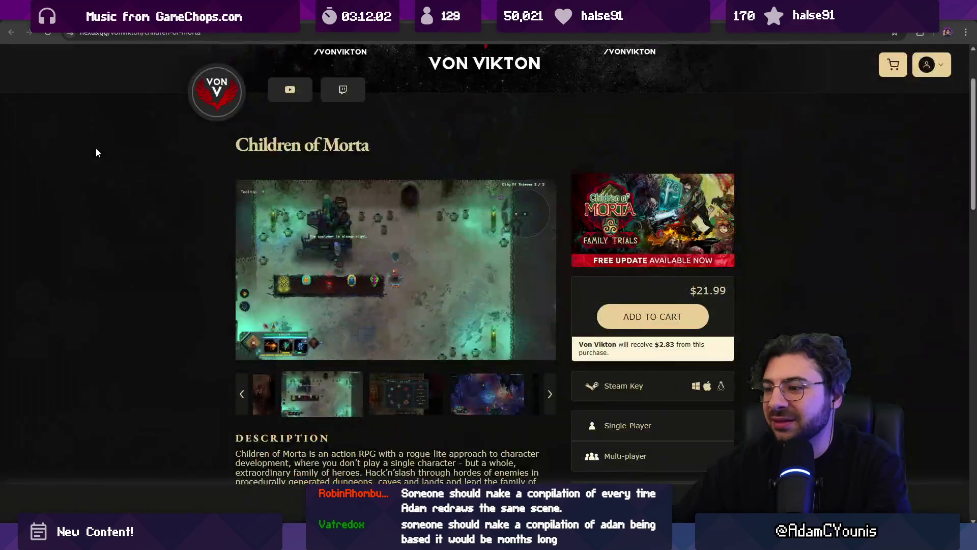
pyautogui.hotkey('ctrl', 'Tab')
pyautogui.hotkey('alt', 'Tab')
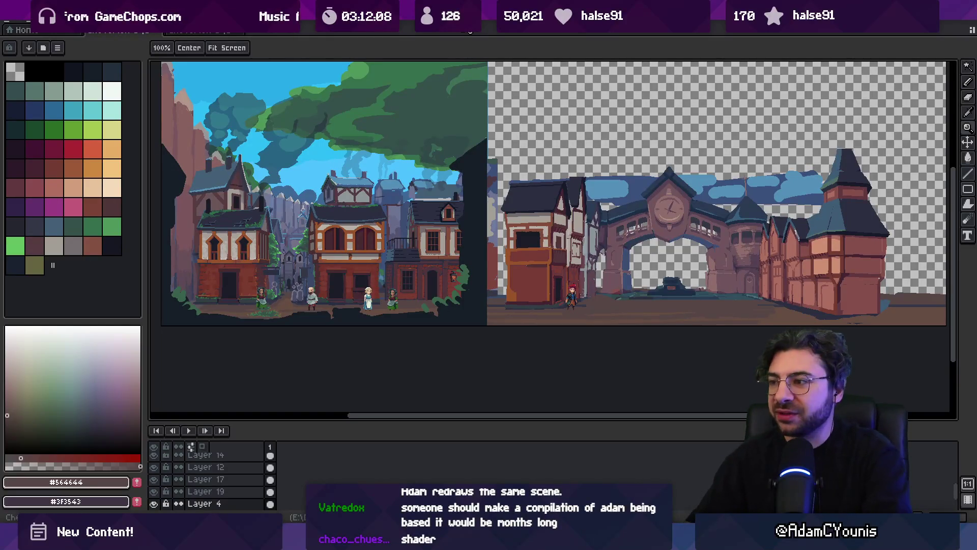
# - Select sky Layer 5 and slide its blue sky right, behind the clock-tower scene
pyautogui.moveTo(480, 291)
pyautogui.mouseDown()
pyautogui.moveTo(496, 310)
pyautogui.moveTo(484, 318)
pyautogui.mouseUp()
pyautogui.press('v')
pyautogui.click(651, 228)
pyautogui.press('b')
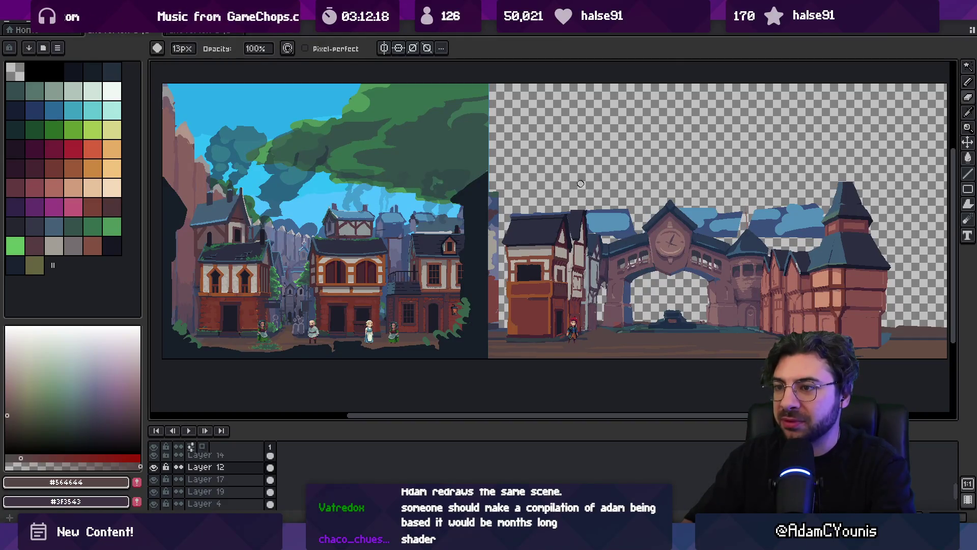
pyautogui.press('v')
pyautogui.click(322, 208)
pyautogui.moveTo(326, 203)
pyautogui.mouseDown()
pyautogui.moveTo(331, 190)
pyautogui.moveTo(355, 200)
pyautogui.moveTo(662, 197)
pyautogui.moveTo(544, 176)
pyautogui.mouseUp()
pyautogui.hotkey('ctrl', 't')
pyautogui.hscroll(3, 662, 196)
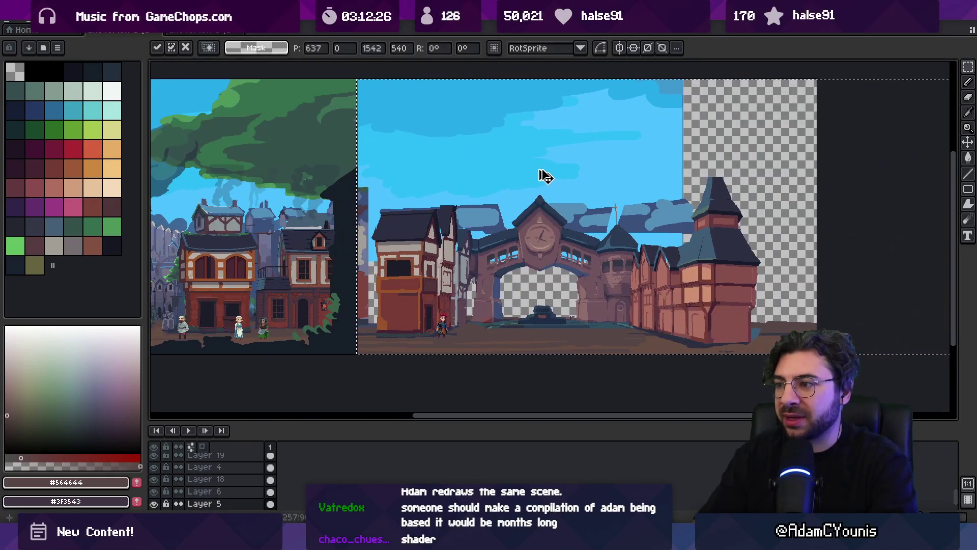
pyautogui.press('Return')
pyautogui.hotkey('ctrl', 'a')
pyautogui.moveTo(444, 170)
pyautogui.mouseDown()
pyautogui.moveTo(752, 165)
pyautogui.moveTo(562, 146)
pyautogui.moveTo(741, 144)
pyautogui.moveTo(613, 166)
pyautogui.mouseUp()
# - Sample the sky blue and flood-fill the empty upper-right sky with it
pyautogui.press('i')
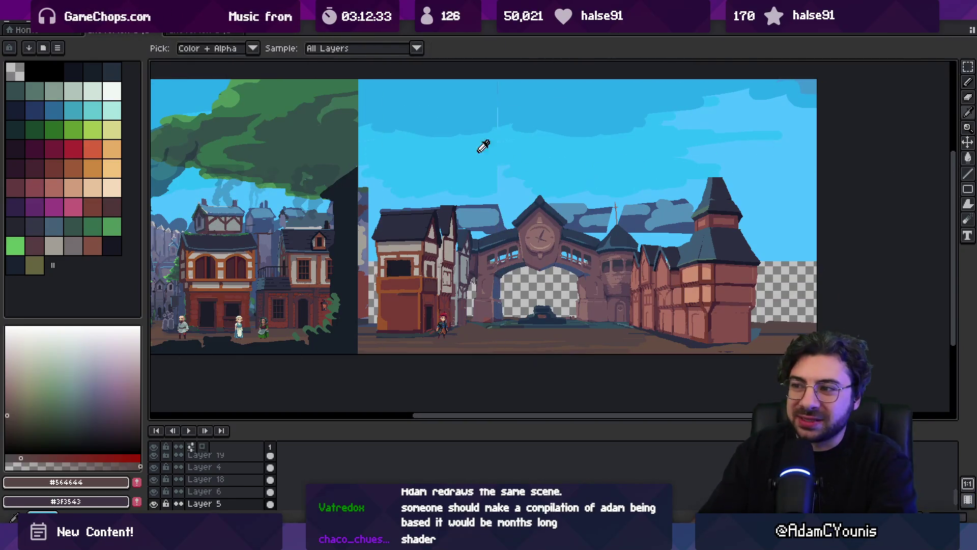
pyautogui.keyDown('alt'); pyautogui.click(479, 151); pyautogui.keyUp('alt')
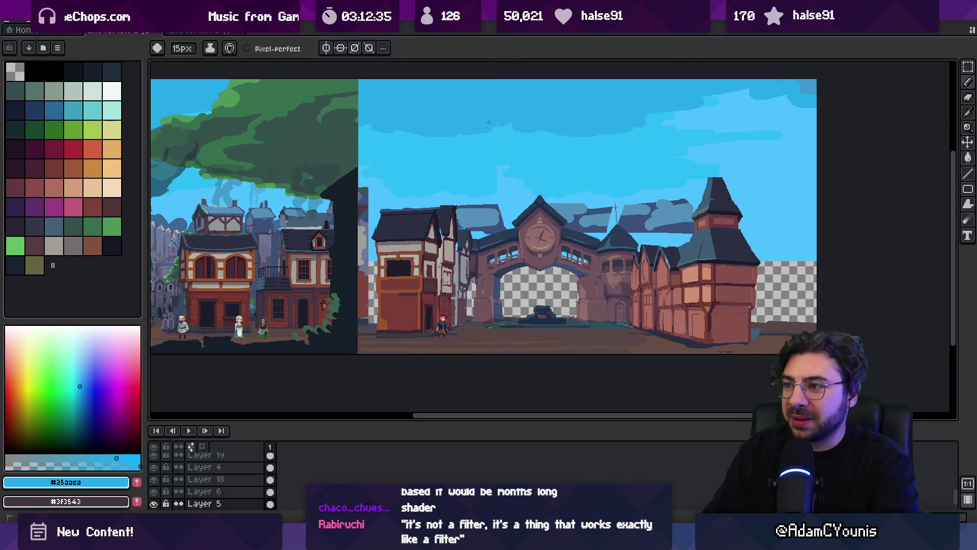
pyautogui.press('alt')
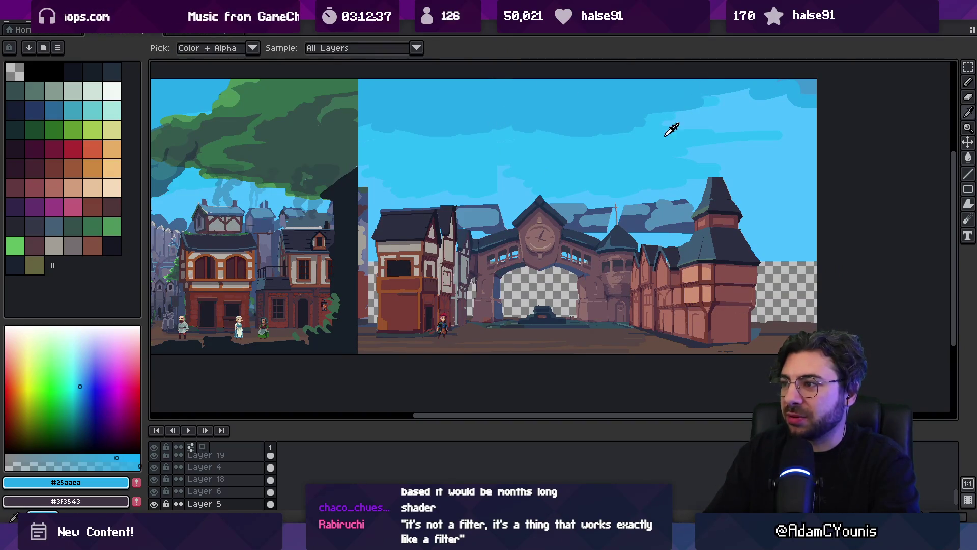
pyautogui.keyDown('alt'); pyautogui.click(671, 129); pyautogui.keyUp('alt')
pyautogui.press('g')
pyautogui.click(805, 170)
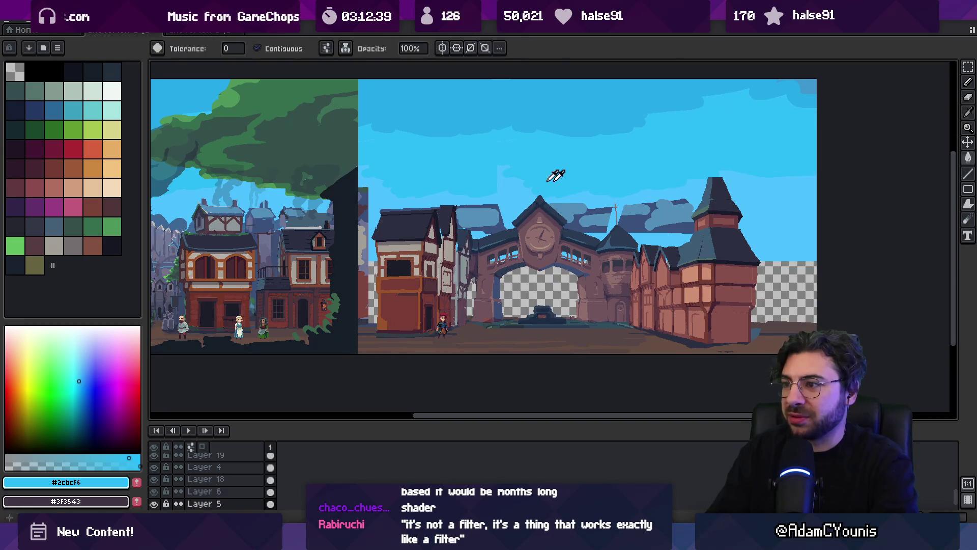
pyautogui.press('b')
pyautogui.keyDown('alt'); pyautogui.click(483, 194); pyautogui.keyUp('alt')
pyautogui.keyDown('alt'); pyautogui.click(728, 163); pyautogui.keyUp('alt')
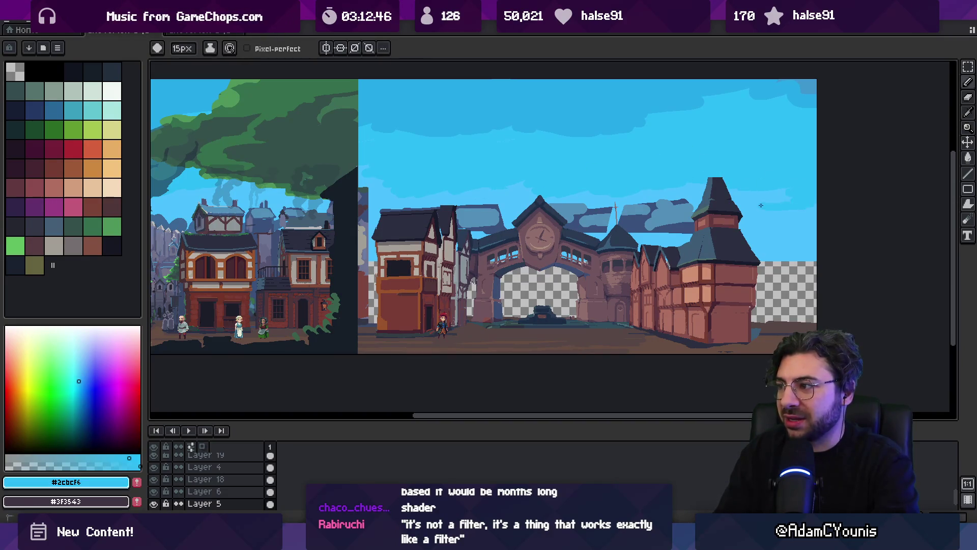
pyautogui.keyDown('alt'); pyautogui.click(774, 213); pyautogui.keyUp('alt')
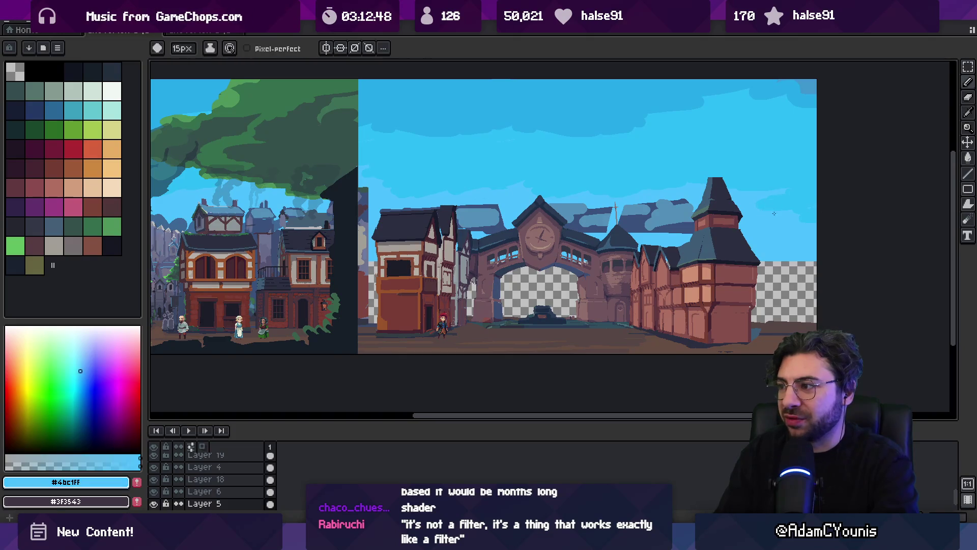
pyautogui.keyDown('alt'); pyautogui.click(741, 208); pyautogui.keyUp('alt')
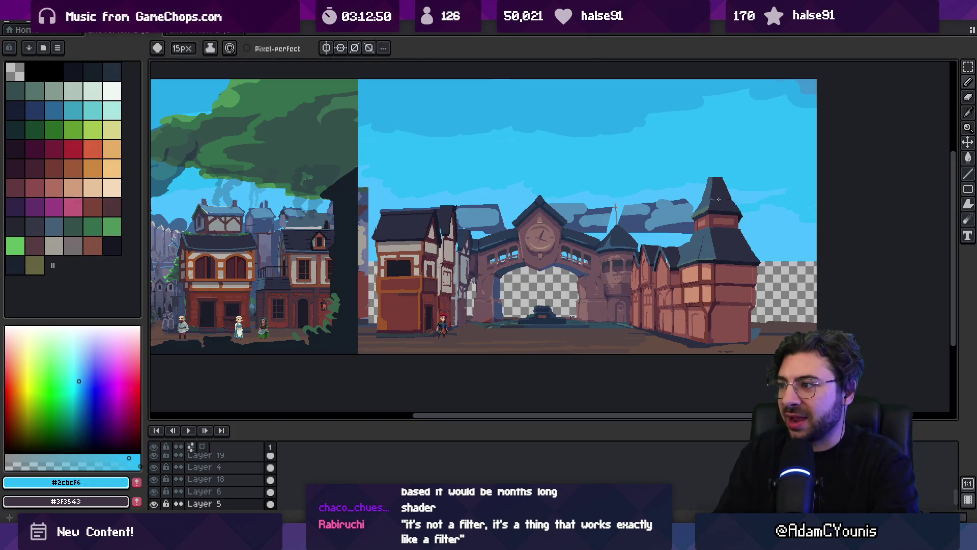
# - On tree Layer 4, lasso the green canopy and drag a copy onto the right scene
pyautogui.press('v')
pyautogui.scroll(-2, 541, 183)
pyautogui.scroll(1, 540, 183)
pyautogui.click(541, 184)
pyautogui.moveTo(541, 183); pyautogui.dragTo(516, 174)
pyautogui.press('q')
pyautogui.moveTo(443, 153); pyautogui.dragTo(414, 168)
pyautogui.moveTo(525, 217); pyautogui.dragTo(444, 156)
pyautogui.moveTo(577, 169)
pyautogui.mouseDown()
pyautogui.moveTo(489, 150)
pyautogui.moveTo(735, 181)
pyautogui.moveTo(714, 180)
pyautogui.mouseUp()
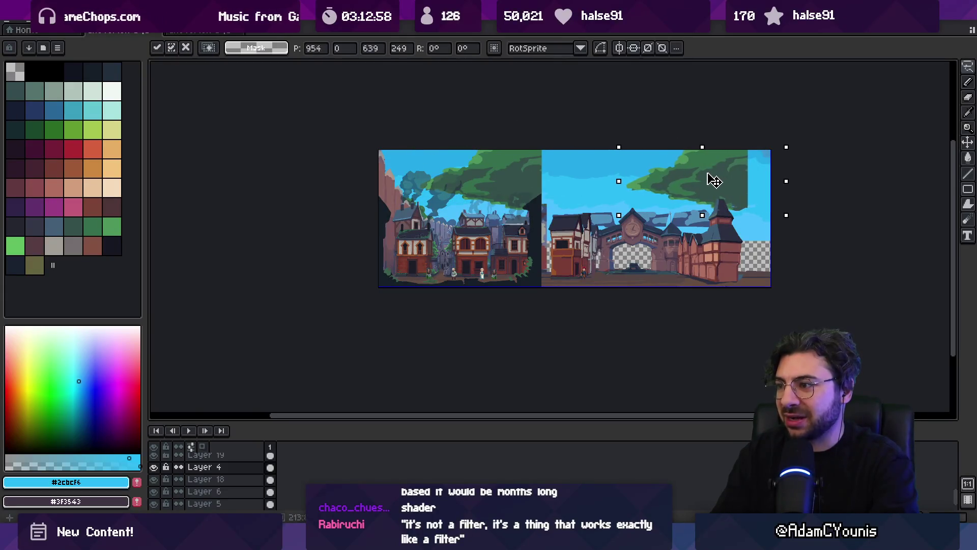
# - Commit the placed tree canopy and pan the view across both scenes
pyautogui.press('Return')
pyautogui.press('m')
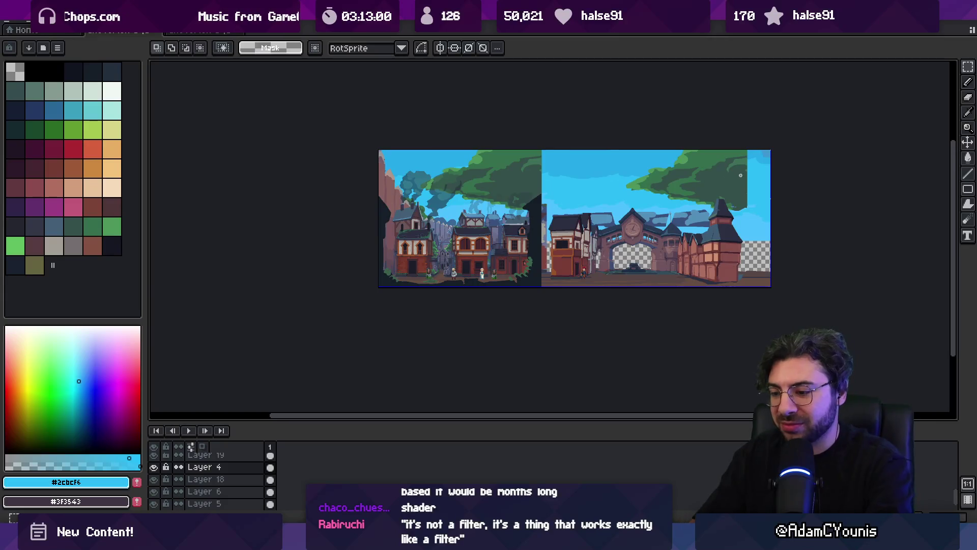
pyautogui.press('space')
pyautogui.scroll(1, 722, 186)
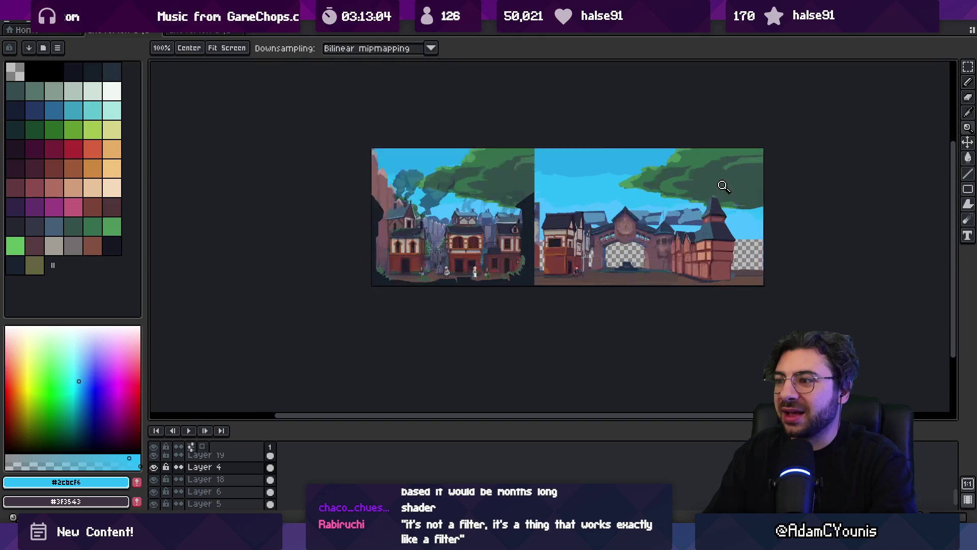
pyautogui.scroll(3, 626, 204)
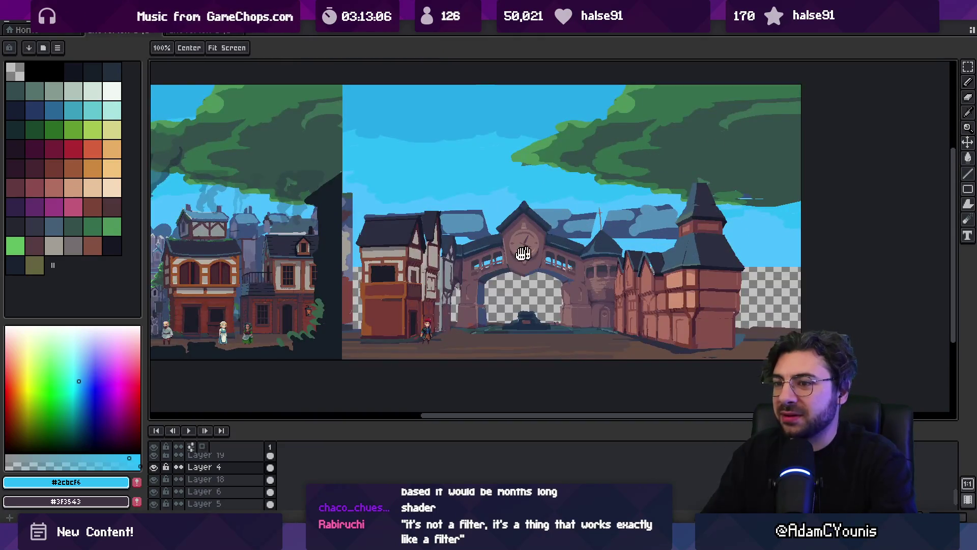
pyautogui.scroll(2, 523, 253)
pyautogui.press('v')
pyautogui.keyDown('alt'); pyautogui.click(613, 244); pyautogui.keyUp('alt')
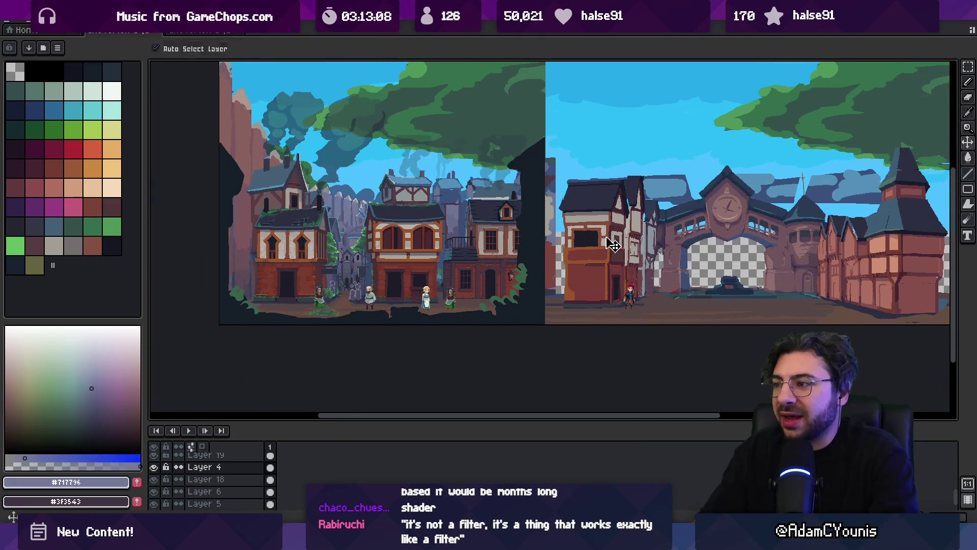
pyautogui.hscroll(4, 661, 239)
pyautogui.press('h')
pyautogui.moveTo(222, 223); pyautogui.dragTo(342, 223)
pyautogui.press('v')
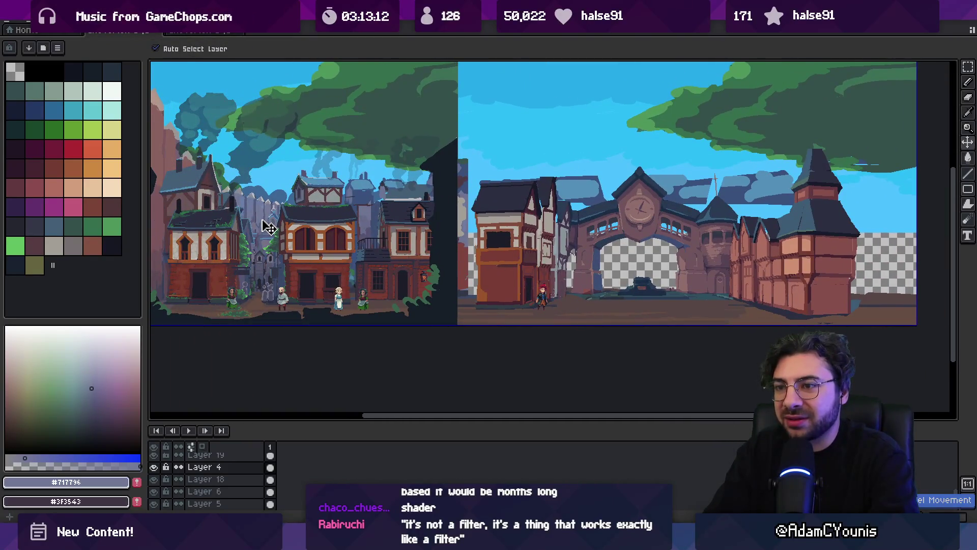
pyautogui.scroll(1, 369, 241)
# - Try pasting a lasso-selected part of the left scene over the arch, then undo it
pyautogui.press('q')
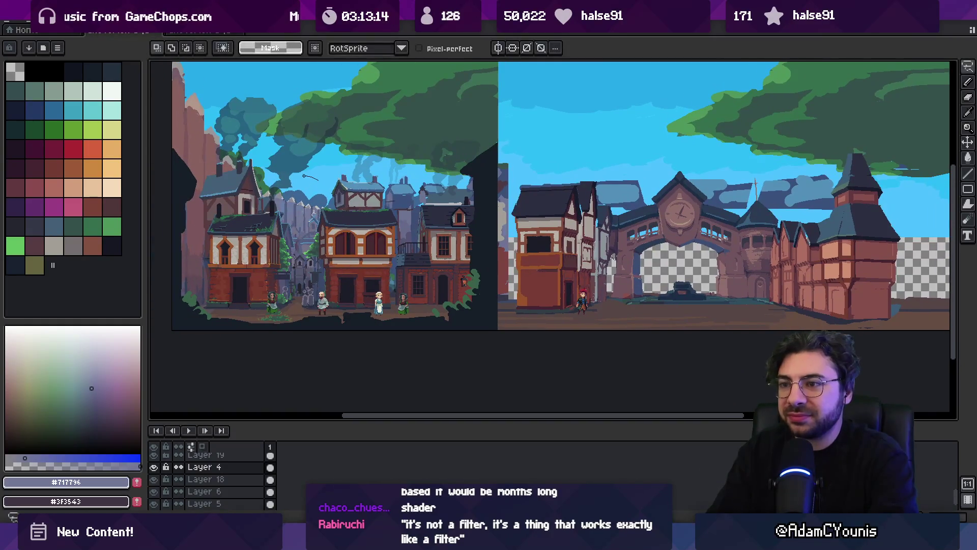
pyautogui.moveTo(297, 341)
pyautogui.mouseDown()
pyautogui.moveTo(294, 200)
pyautogui.moveTo(287, 320)
pyautogui.moveTo(501, 310)
pyautogui.moveTo(488, 173)
pyautogui.mouseUp()
pyautogui.hotkey('ctrl', 'c')
pyautogui.hotkey('ctrl', 'v')
pyautogui.moveTo(325, 276)
pyautogui.mouseDown()
pyautogui.moveTo(615, 276)
pyautogui.moveTo(607, 264)
pyautogui.mouseUp()
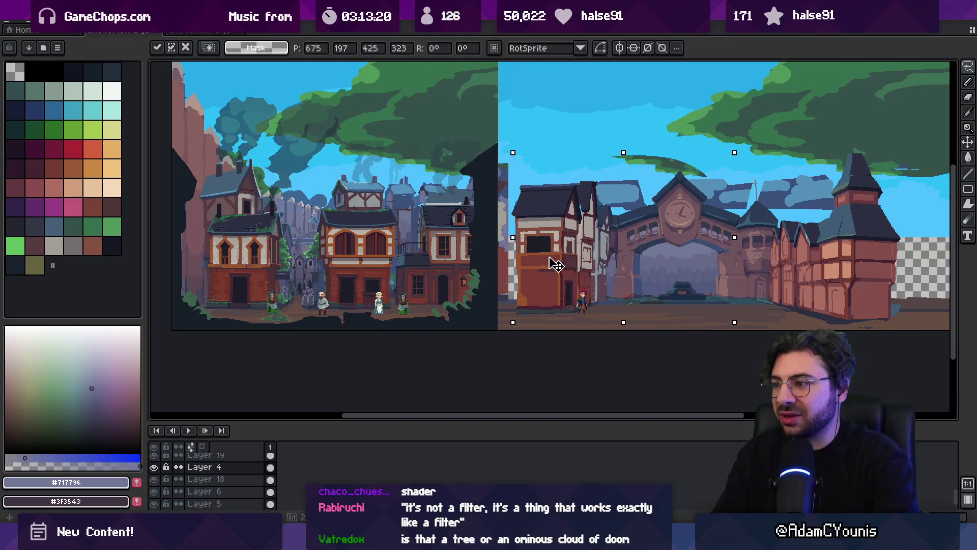
pyautogui.hotkey('ctrl', 'z')
pyautogui.hotkey('ctrl', 'd')
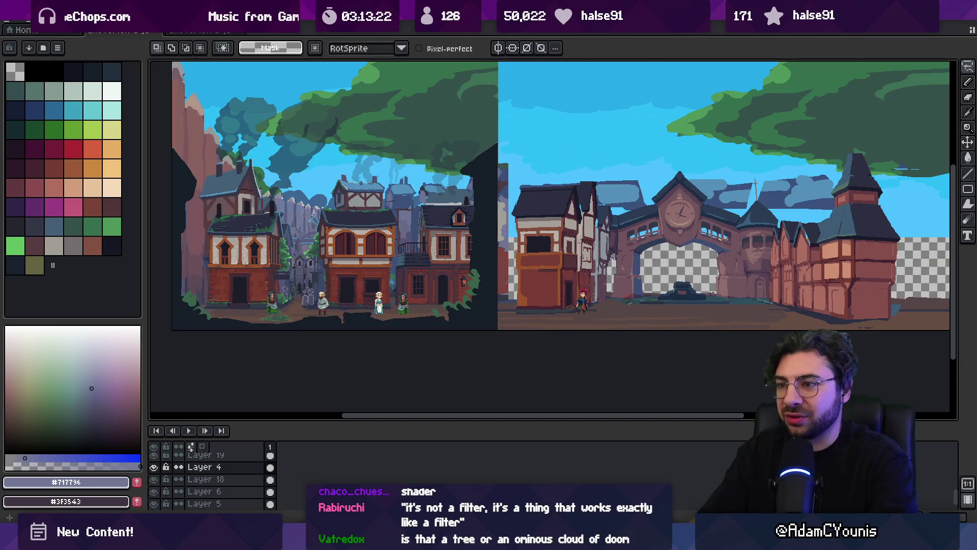
# - Copy the boxed-in houses from the left scene and set them over the right tower
pyautogui.moveTo(357, 180); pyautogui.dragTo(489, 324)
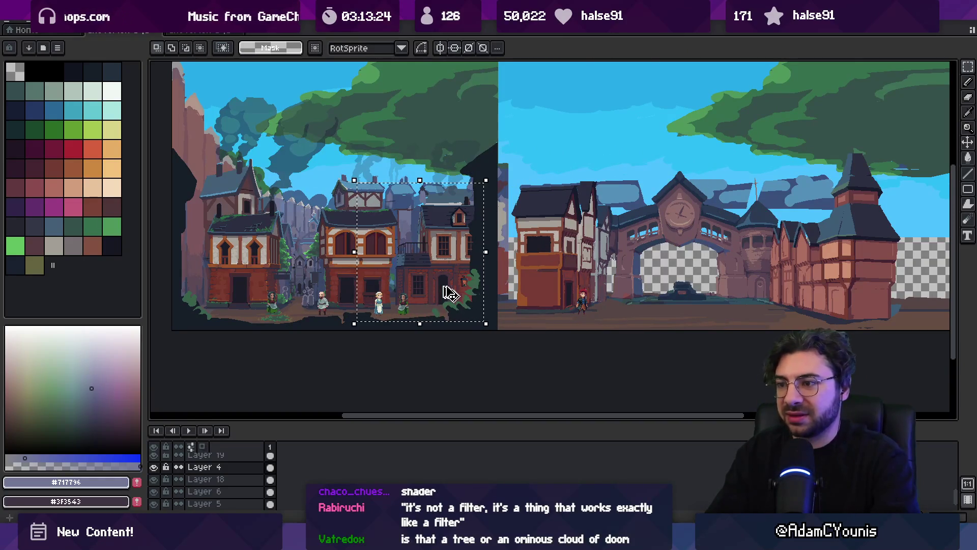
pyautogui.hotkey('ctrl', 'c')
pyautogui.hotkey('ctrl', 'v')
pyautogui.moveTo(651, 268); pyautogui.dragTo(773, 269)
pyautogui.hscroll(5, 769, 269)
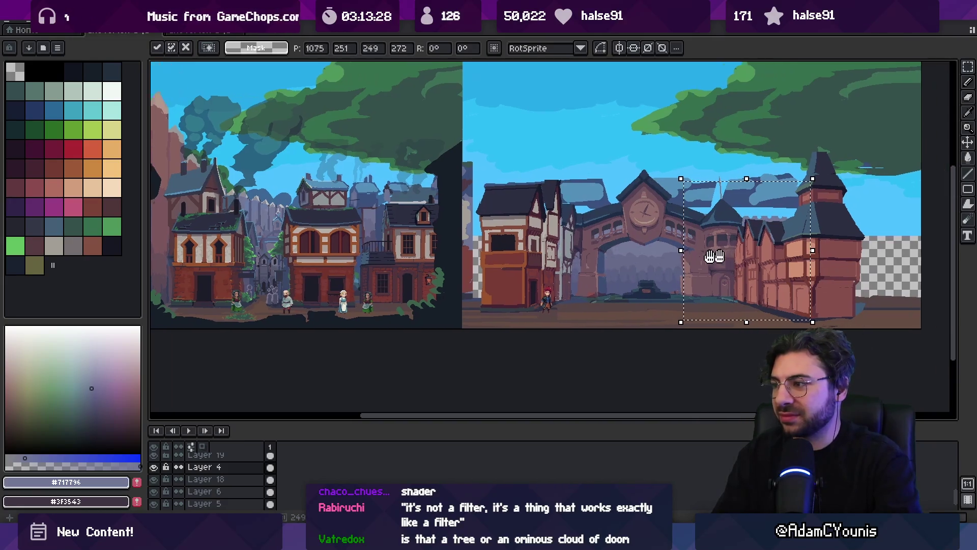
pyautogui.moveTo(625, 268)
pyautogui.mouseDown()
pyautogui.moveTo(709, 268)
pyautogui.moveTo(684, 276)
pyautogui.mouseUp()
pyautogui.press('Return')
pyautogui.scroll(-3, 786, 218)
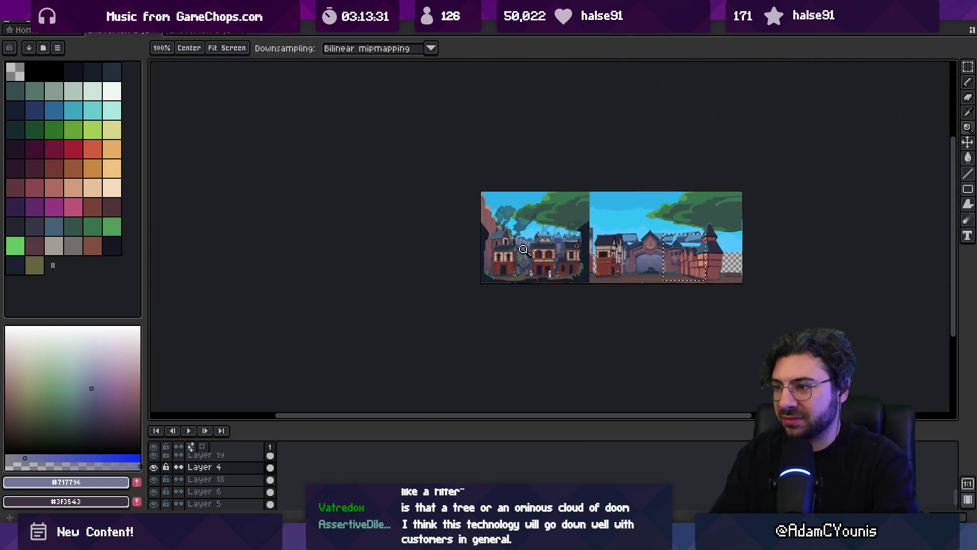
# - Select the left picture, flip it horizontally and try placing it, then cancel the attempt
pyautogui.scroll(1, 476, 205)
pyautogui.press('m')
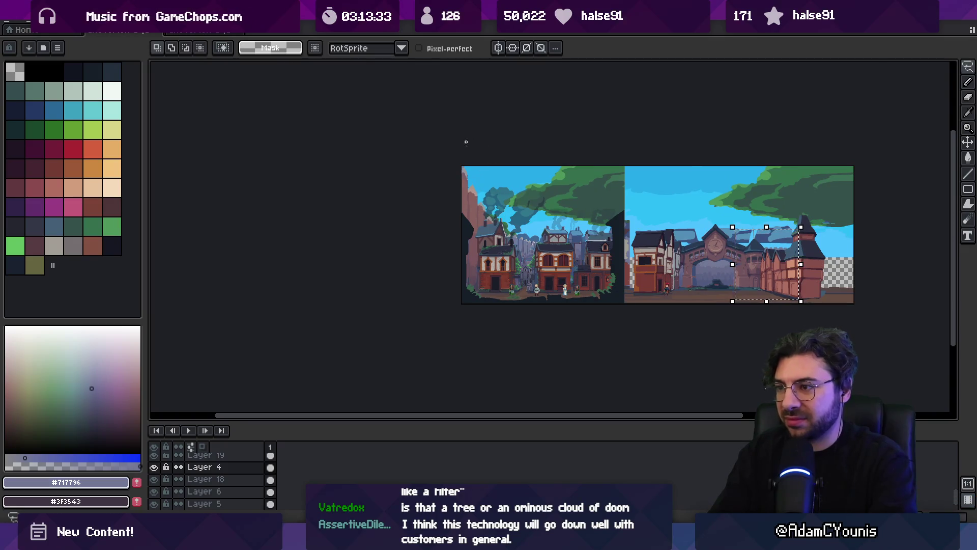
pyautogui.click(556, 192)
pyautogui.click(35, 16)
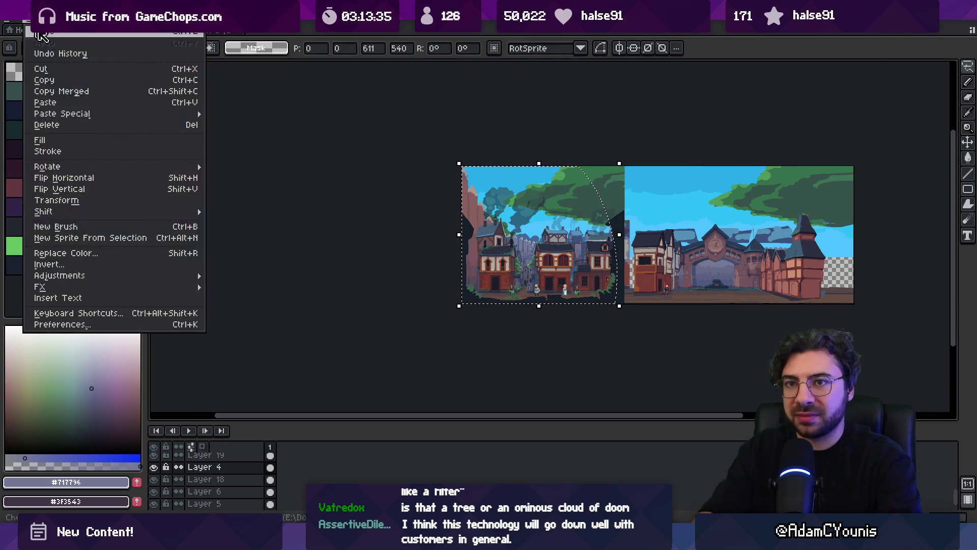
pyautogui.click(104, 183)
pyautogui.moveTo(480, 250)
pyautogui.mouseDown()
pyautogui.moveTo(615, 267)
pyautogui.moveTo(789, 266)
pyautogui.moveTo(772, 275)
pyautogui.mouseUp()
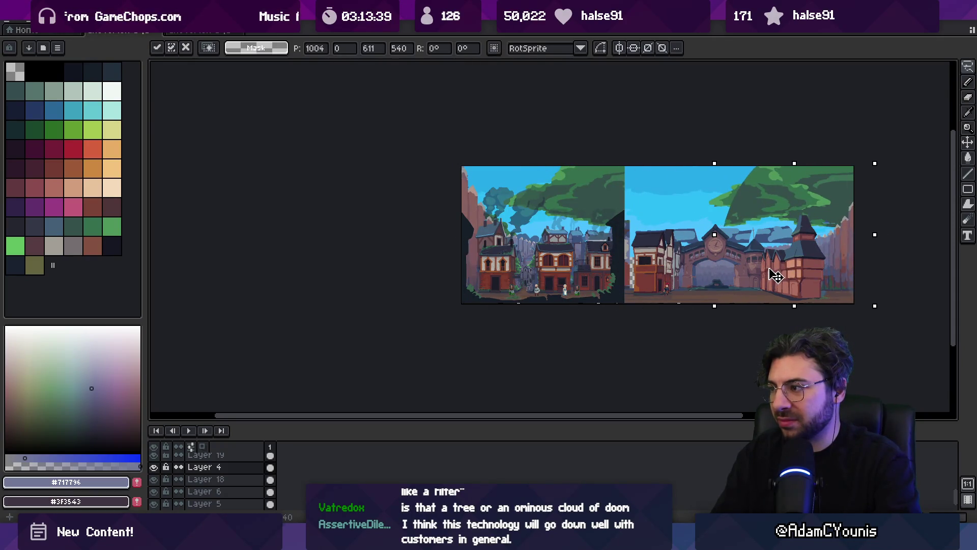
pyautogui.press('Escape')
pyautogui.hotkey('ctrl', 'd')
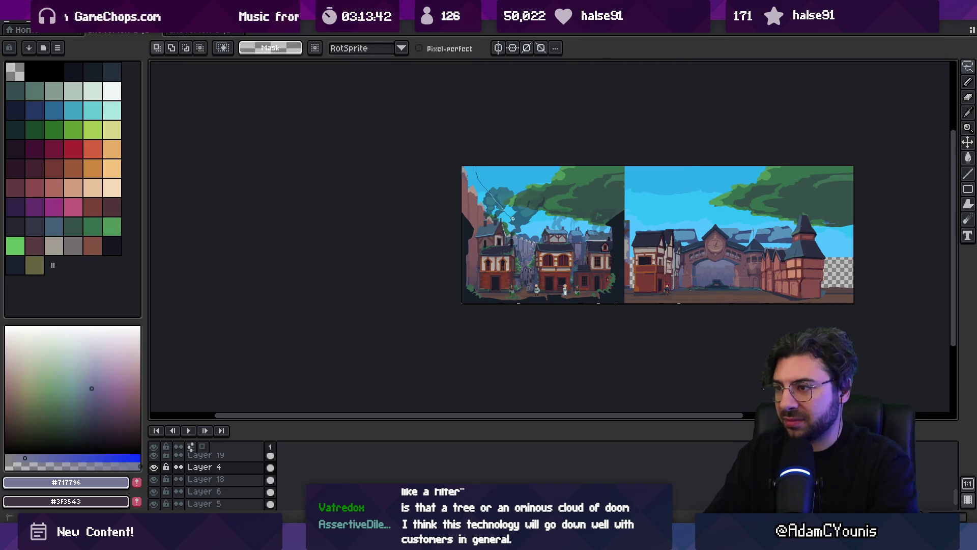
# - Reselect and horizontally flip the left picture, drop the copy along the right edge, and zoom in
pyautogui.hotkey('ctrl', 'shift', 'd')
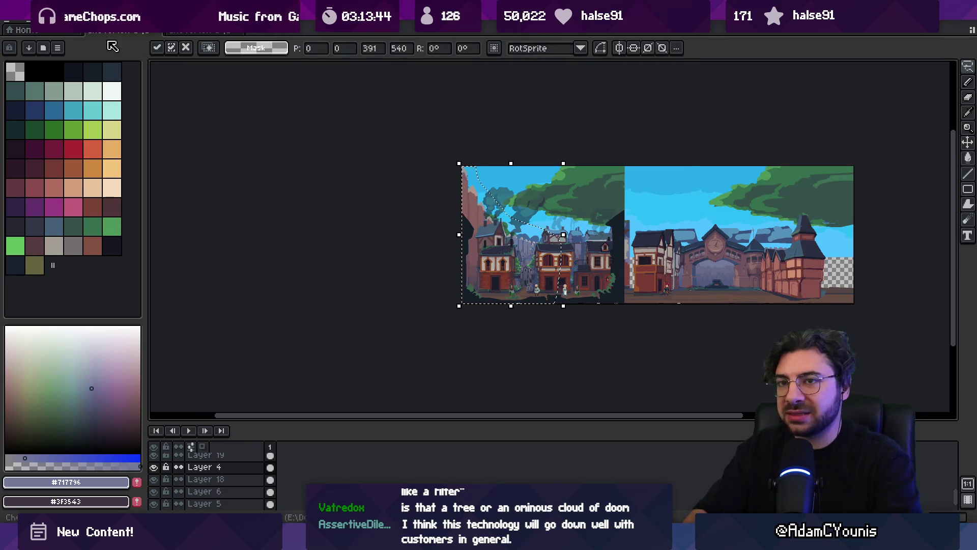
pyautogui.hotkey('alt', 'e')
pyautogui.click(133, 182)
pyautogui.moveTo(523, 264); pyautogui.dragTo(870, 265)
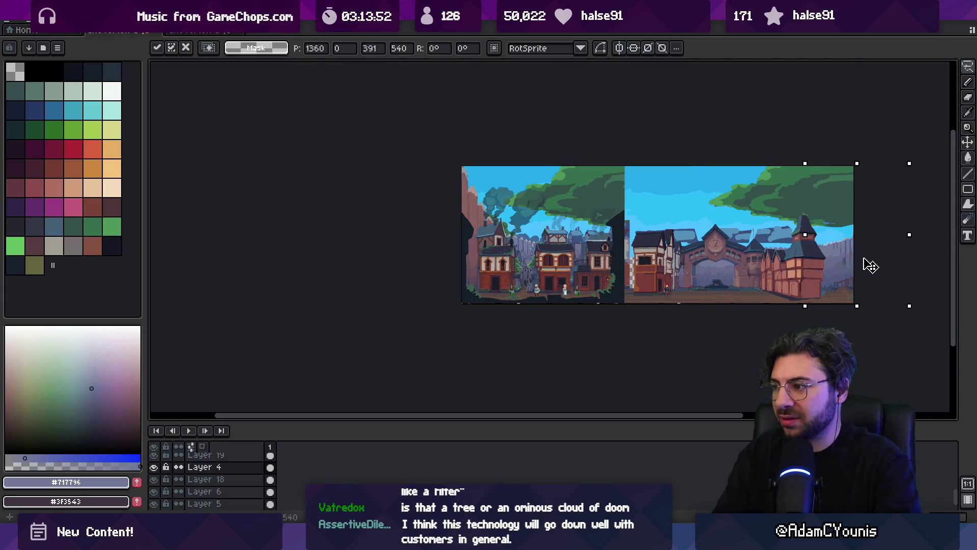
pyautogui.click(688, 232)
pyautogui.press('z')
pyautogui.click(503, 256)
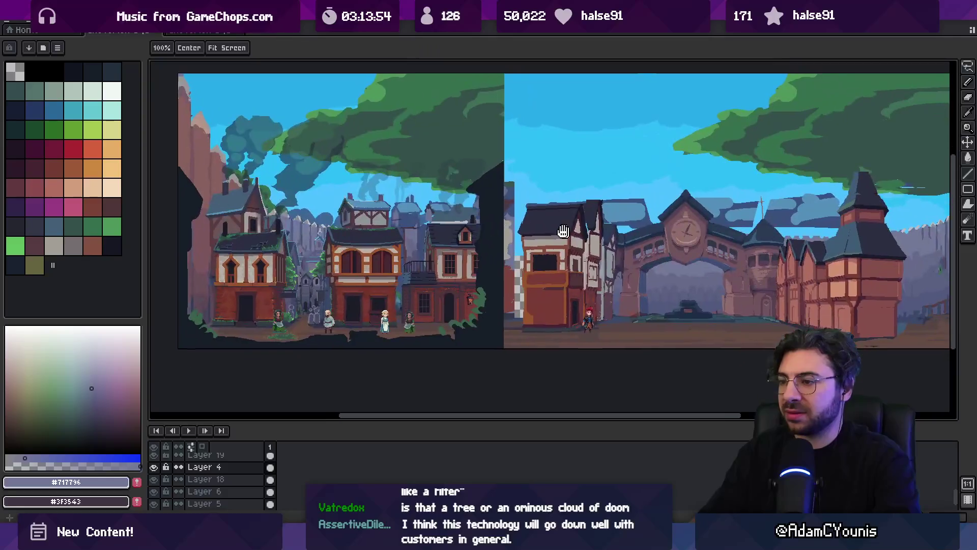
# - Hide Layer 3's dark foreground framing and zoom back in on the central buildings
pyautogui.keyDown('ctrl'); pyautogui.click(502, 256); pyautogui.keyUp('ctrl')
pyautogui.press('v')
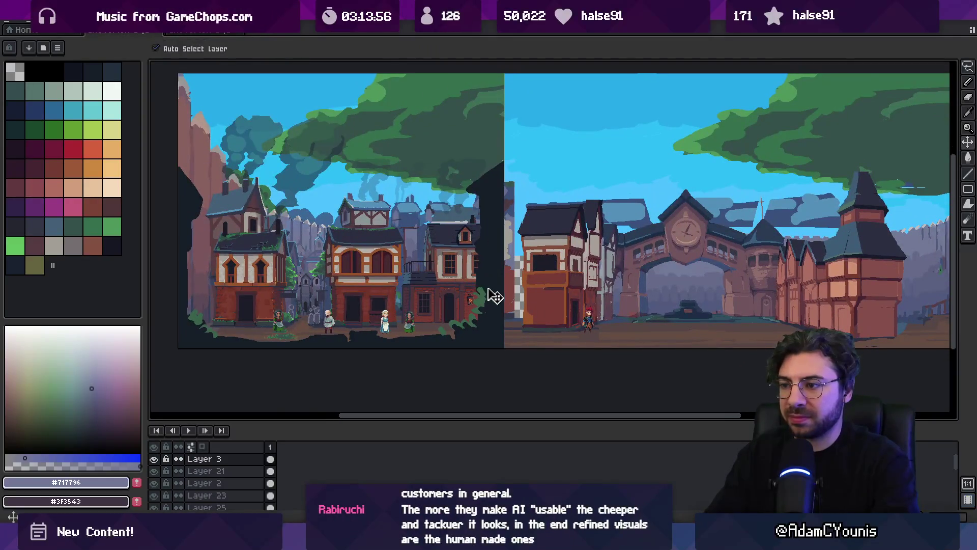
pyautogui.click(153, 458)
pyautogui.press('z')
pyautogui.keyDown('alt'); pyautogui.click(409, 303); pyautogui.keyUp('alt')
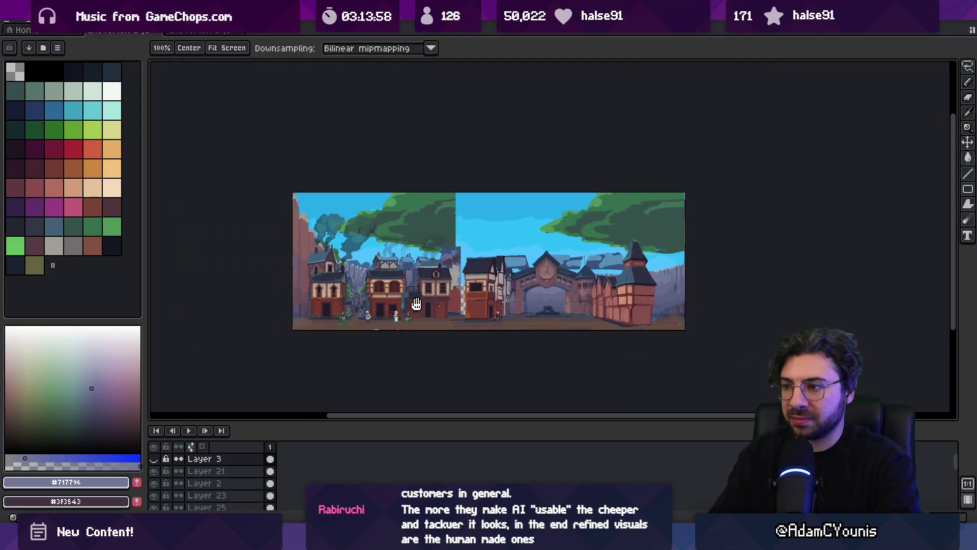
pyautogui.click(424, 296)
pyautogui.press('v')
# - Select Layer 12, then sample dark blue, sky blue and dark green-grey from the scene
pyautogui.click(493, 229)
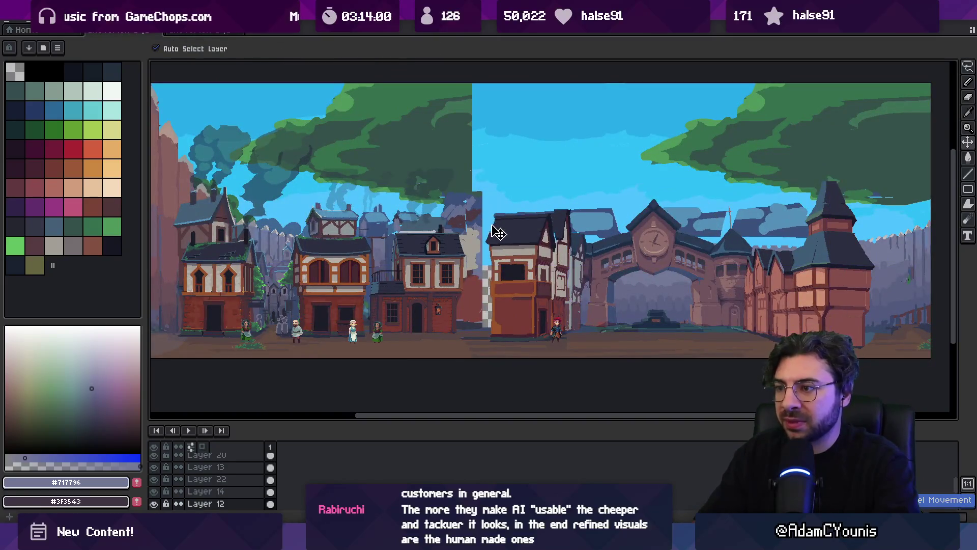
pyautogui.press('i')
pyautogui.click(521, 211)
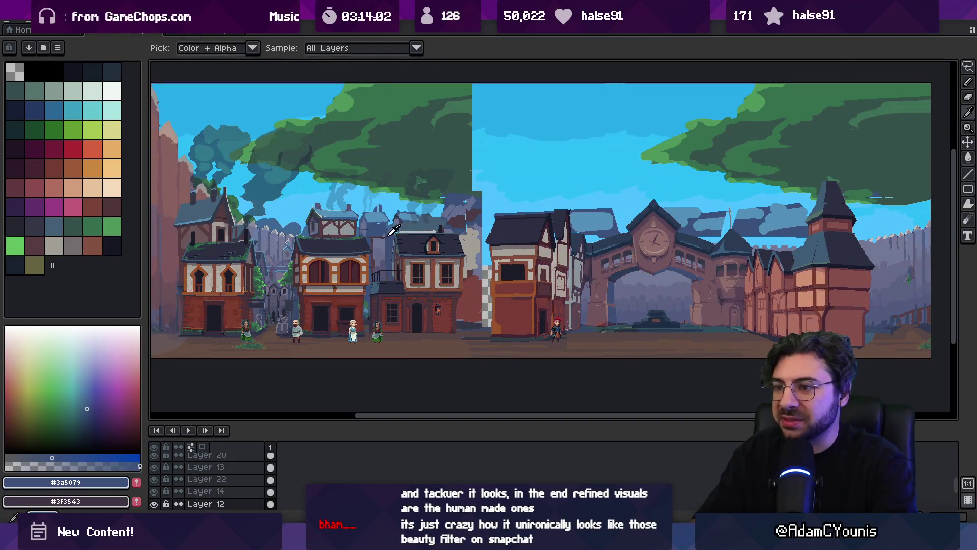
pyautogui.click(382, 213)
pyautogui.press('b')
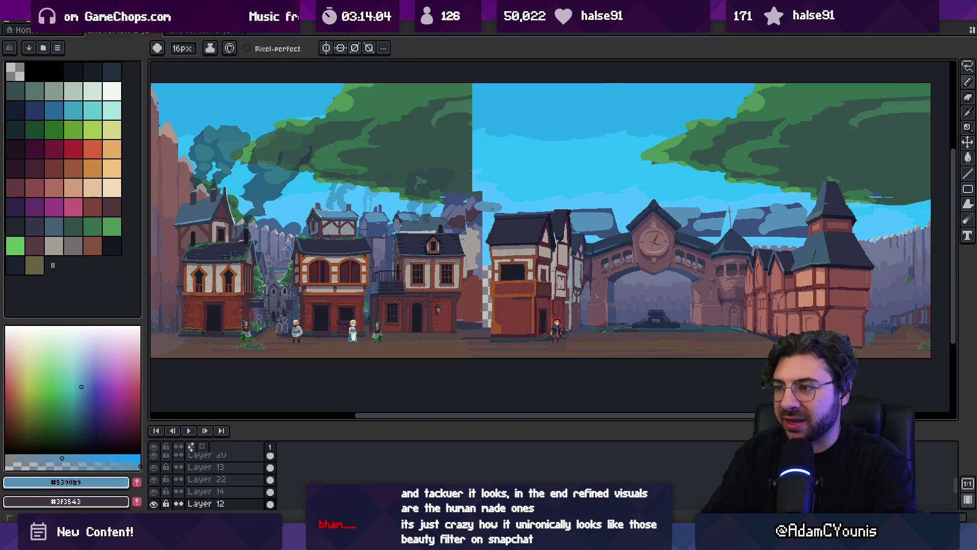
pyautogui.keyDown('alt'); pyautogui.click(493, 209); pyautogui.keyUp('alt')
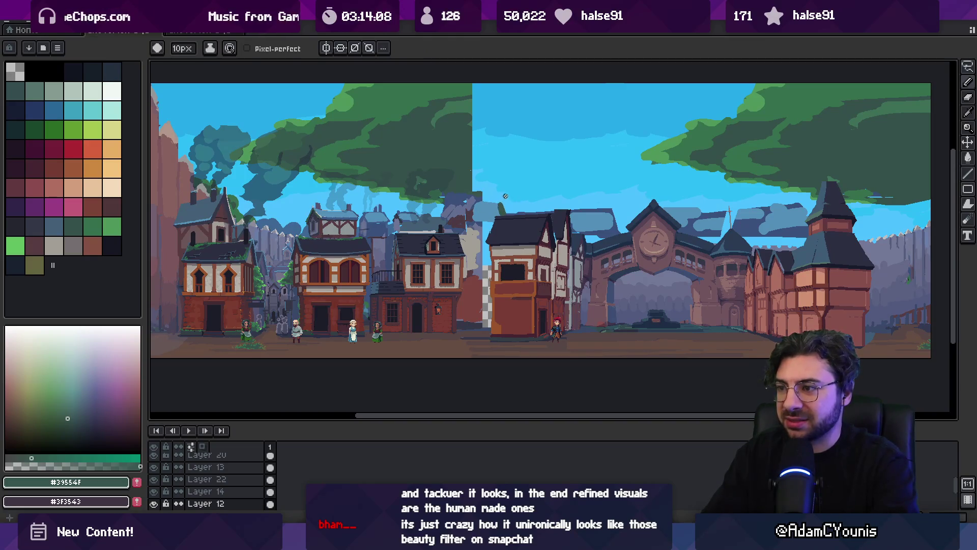
pyautogui.scroll(3, 505, 196)
pyautogui.keyDown('alt'); pyautogui.click(399, 170); pyautogui.keyUp('alt')
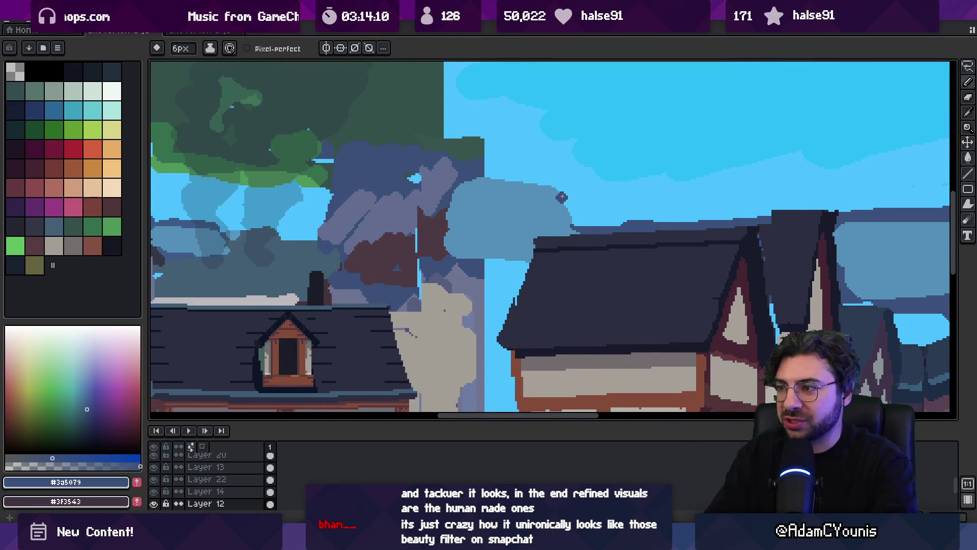
# - Paint dark blue roof strokes in the background gap, then sample the grey wall colour
pyautogui.moveTo(562, 197); pyautogui.dragTo(572, 234)
pyautogui.moveTo(467, 187); pyautogui.dragTo(554, 183)
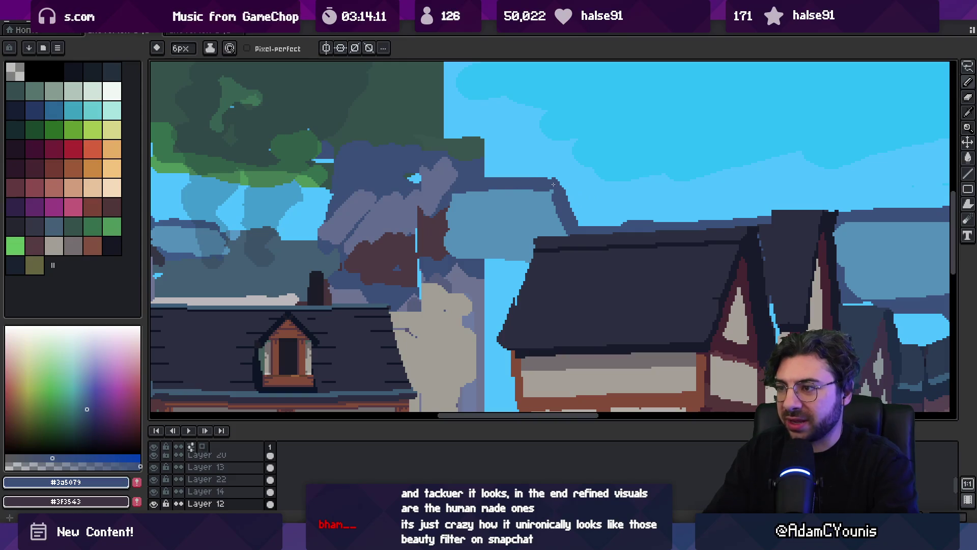
pyautogui.keyDown('alt'); pyautogui.click(379, 232); pyautogui.keyUp('alt')
pyautogui.press('z')
pyautogui.scroll(-5, 423, 209)
pyautogui.keyDown('alt'); pyautogui.click(473, 218); pyautogui.keyUp('alt')
pyautogui.press('b')
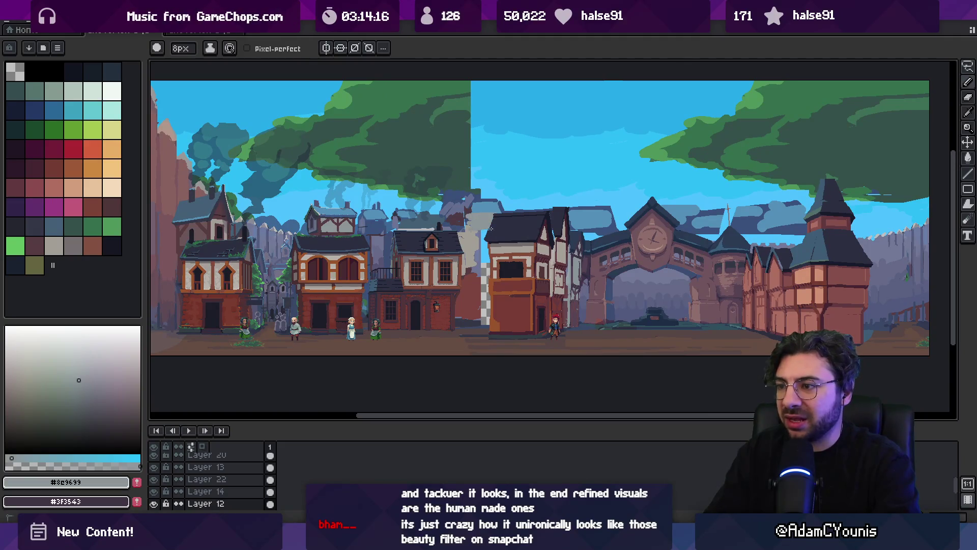
# - Outline the background roofline and a vertical wall edge in dark red-brown
pyautogui.keyDown('alt'); pyautogui.click(427, 250); pyautogui.keyUp('alt')
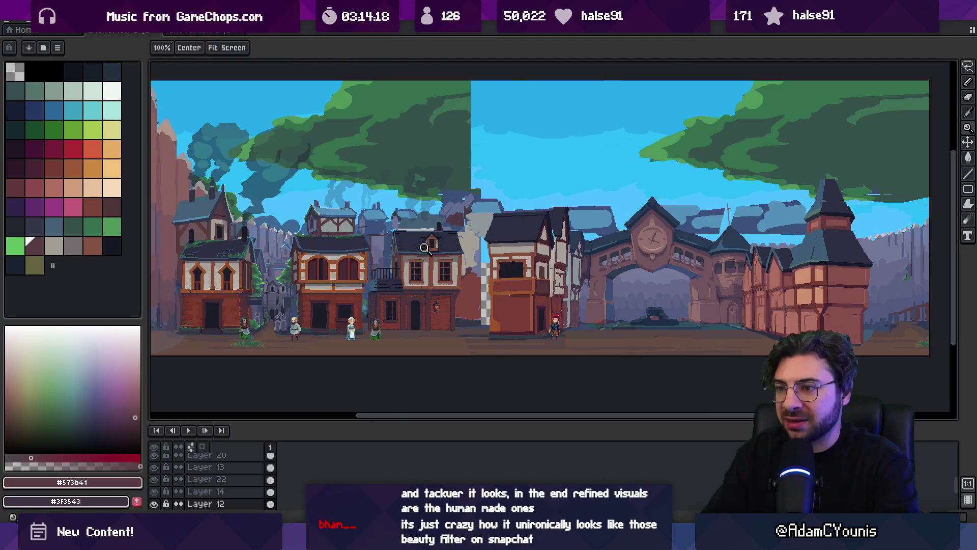
pyautogui.scroll(3, 427, 250)
pyautogui.moveTo(543, 145); pyautogui.dragTo(627, 145)
pyautogui.moveTo(539, 145)
pyautogui.mouseDown()
pyautogui.moveTo(543, 204)
pyautogui.moveTo(605, 202)
pyautogui.mouseUp()
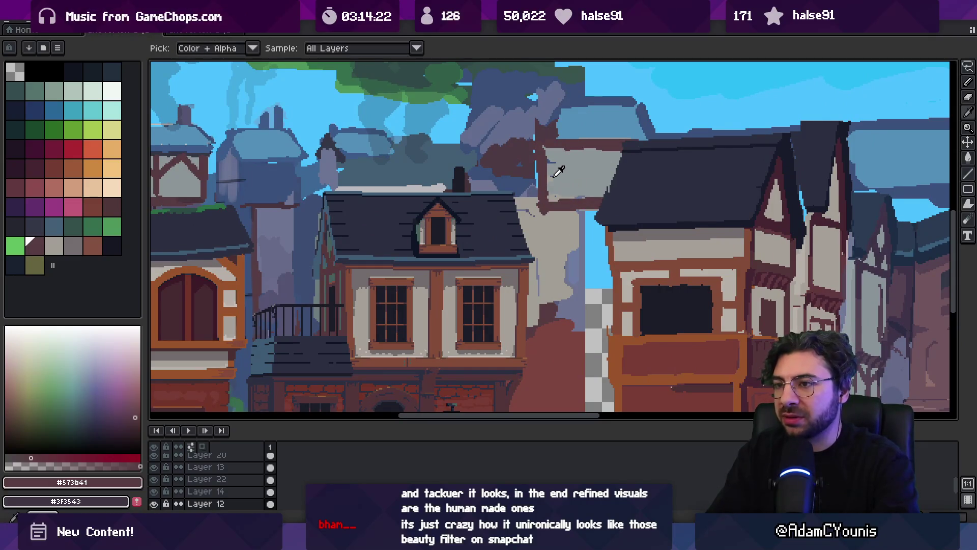
# - Resample the grey wall, red-brown and two roof blues from the new strokes
pyautogui.keyDown('alt'); pyautogui.click(559, 160); pyautogui.keyUp('alt')
pyautogui.keyDown('alt'); pyautogui.click(545, 163); pyautogui.keyUp('alt')
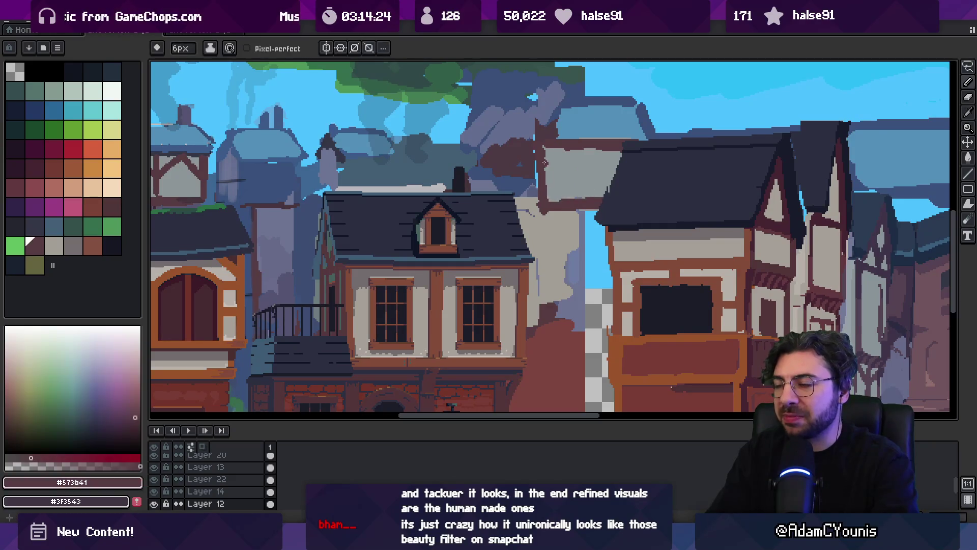
pyautogui.keyDown('alt'); pyautogui.click(559, 120); pyautogui.keyUp('alt')
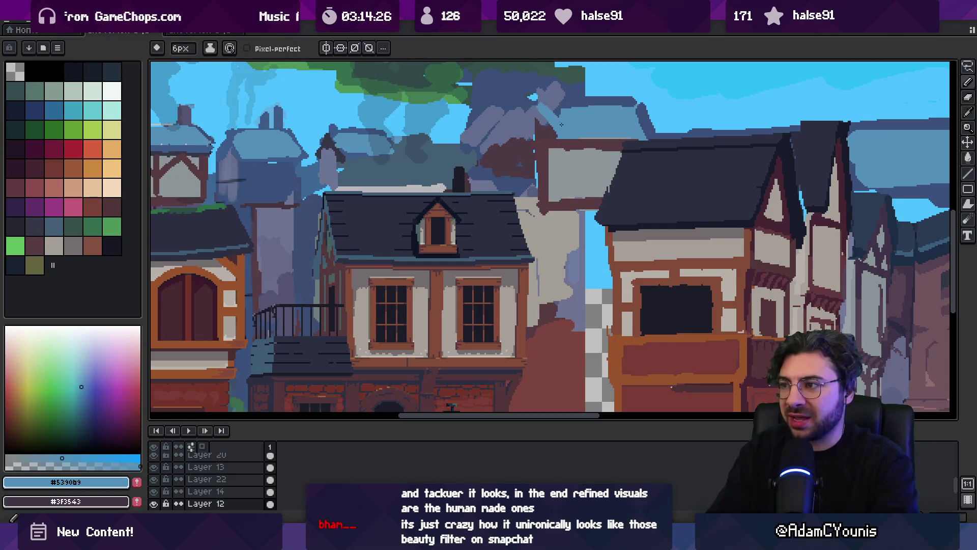
pyautogui.keyDown('alt'); pyautogui.click(568, 105); pyautogui.keyUp('alt')
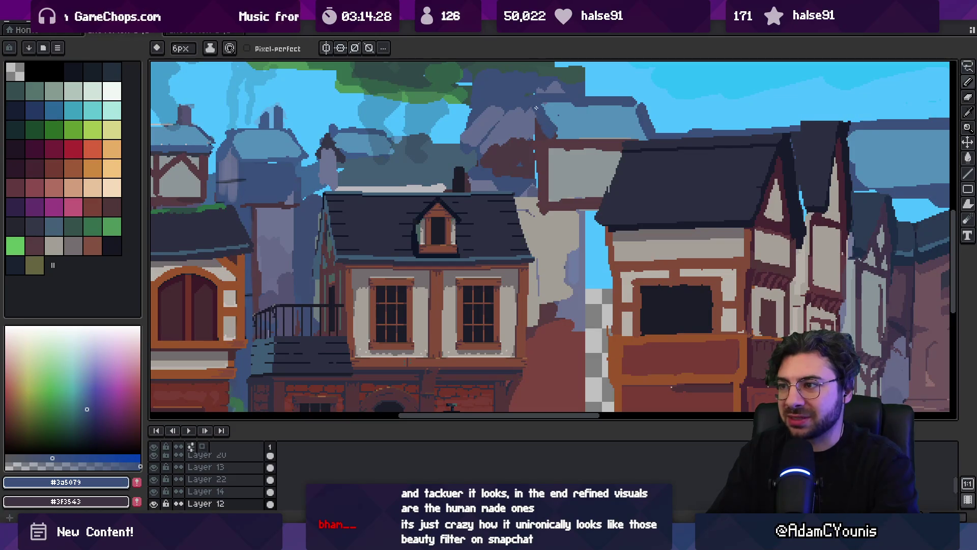
pyautogui.moveTo(536, 108); pyautogui.dragTo(698, 128)
# - Pan to the left houses, sample their dark roof and grey wall colours, then ready brush and eraser
pyautogui.keyDown('alt'); pyautogui.click(254, 165); pyautogui.keyUp('alt')
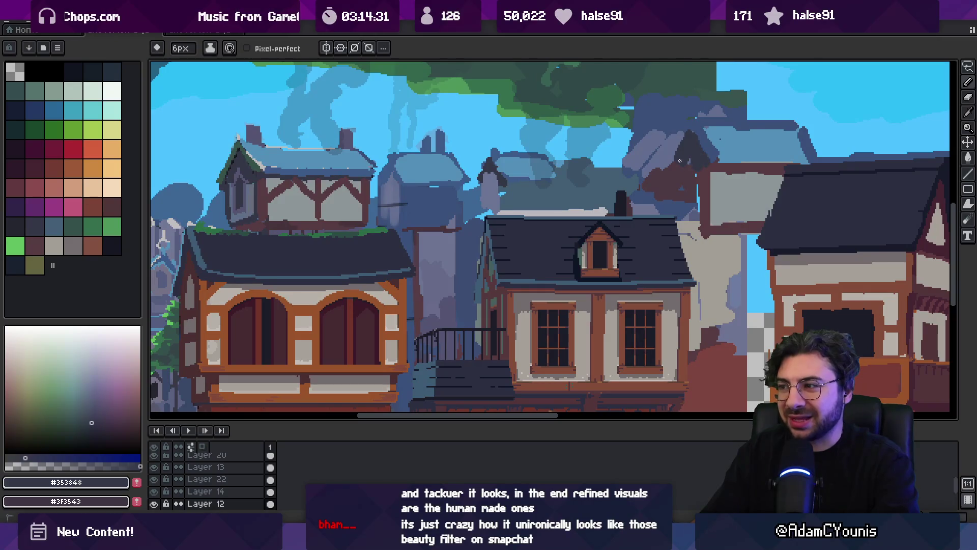
pyautogui.keyDown('alt'); pyautogui.click(686, 165); pyautogui.keyUp('alt')
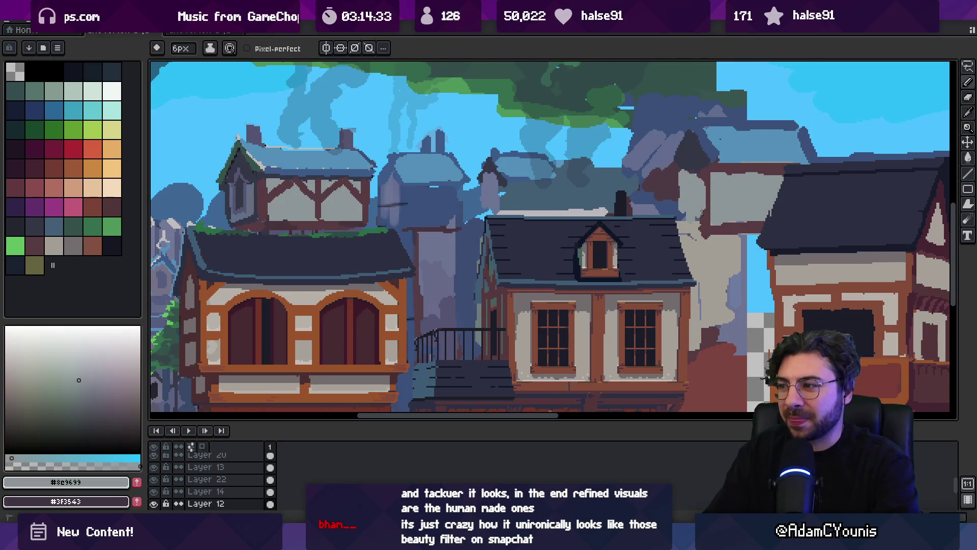
pyautogui.scroll(-5, 590, 189)
pyautogui.scroll(5, 560, 203)
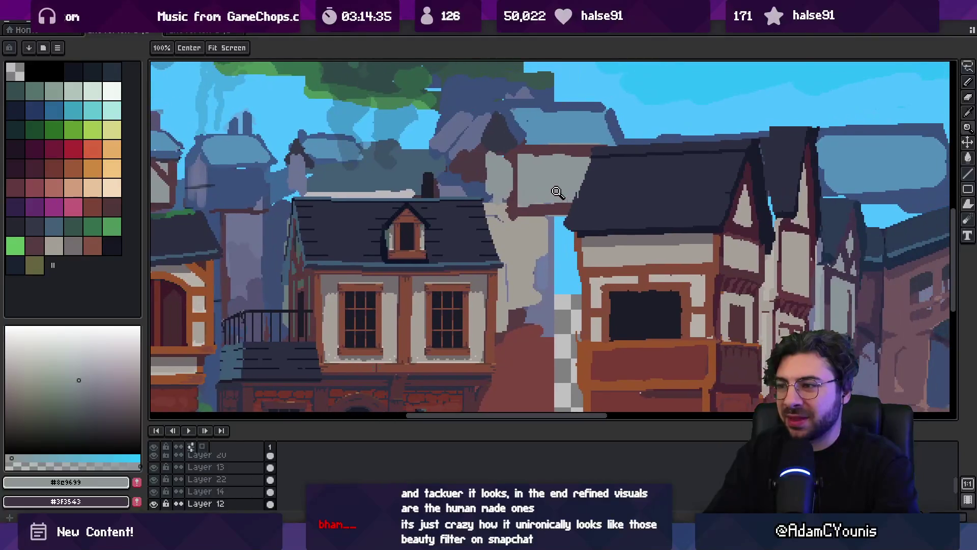
pyautogui.press('b')
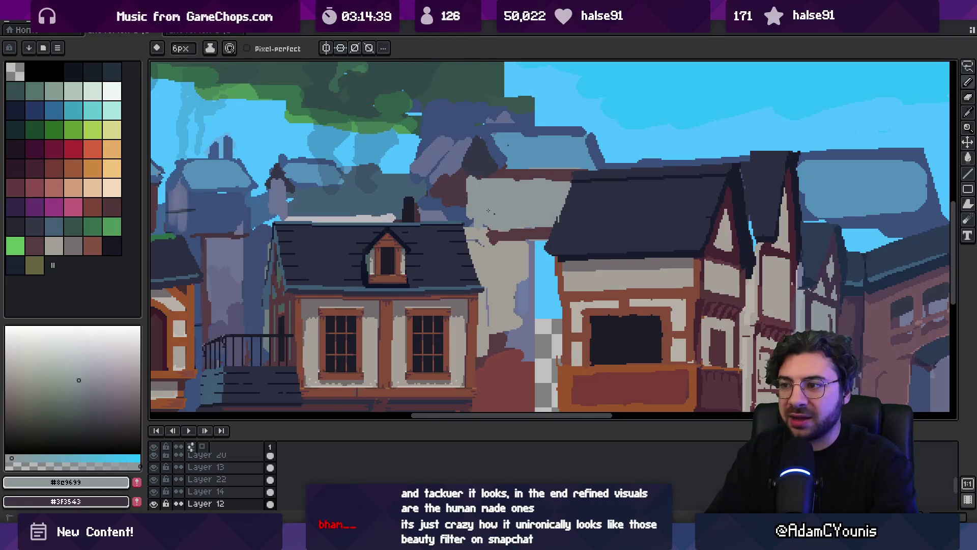
pyautogui.press('e')
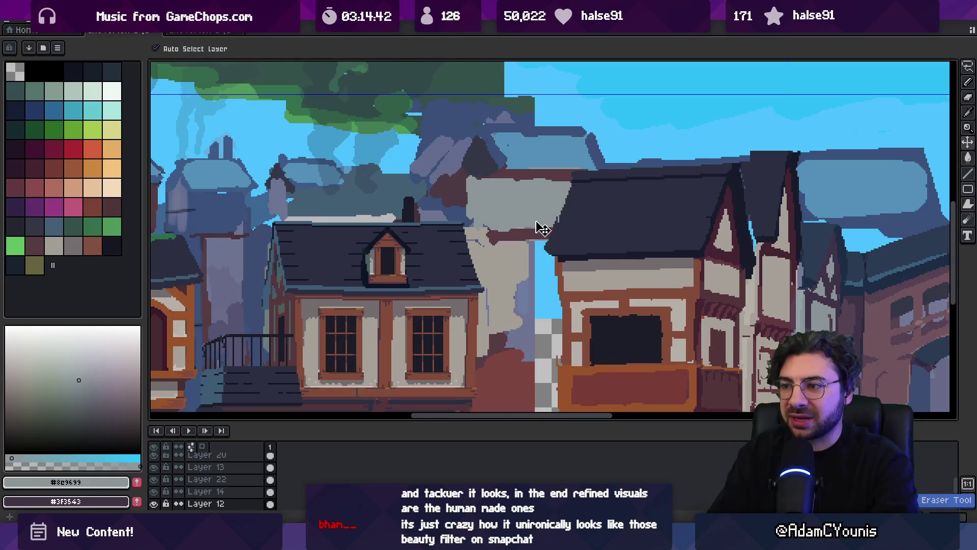
pyautogui.press('z')
pyautogui.scroll(-5, 505, 192)
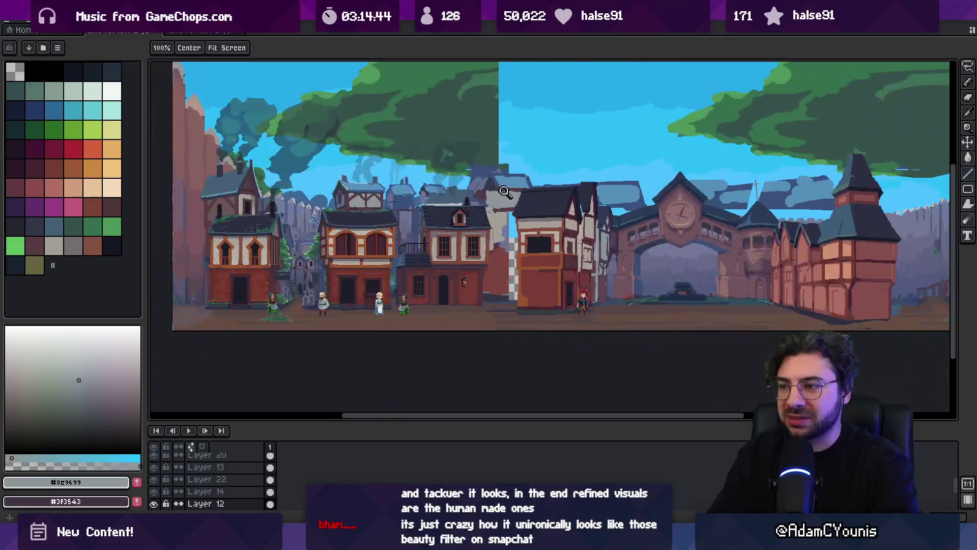
# - Pan to the left buildings and sample slate-blue and a lighter blue-grey
pyautogui.scroll(3, 515, 182)
pyautogui.press('b')
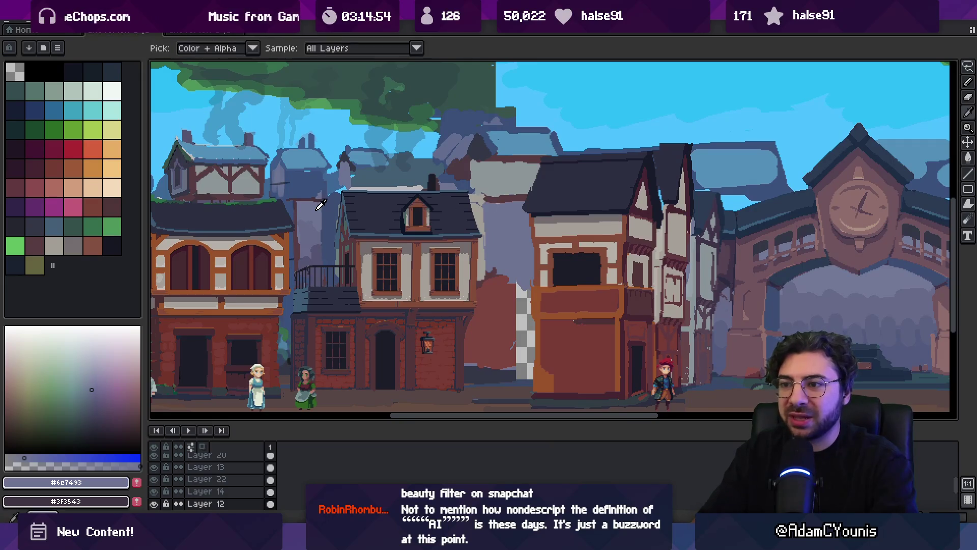
pyautogui.moveTo(321, 206); pyautogui.dragTo(497, 222)
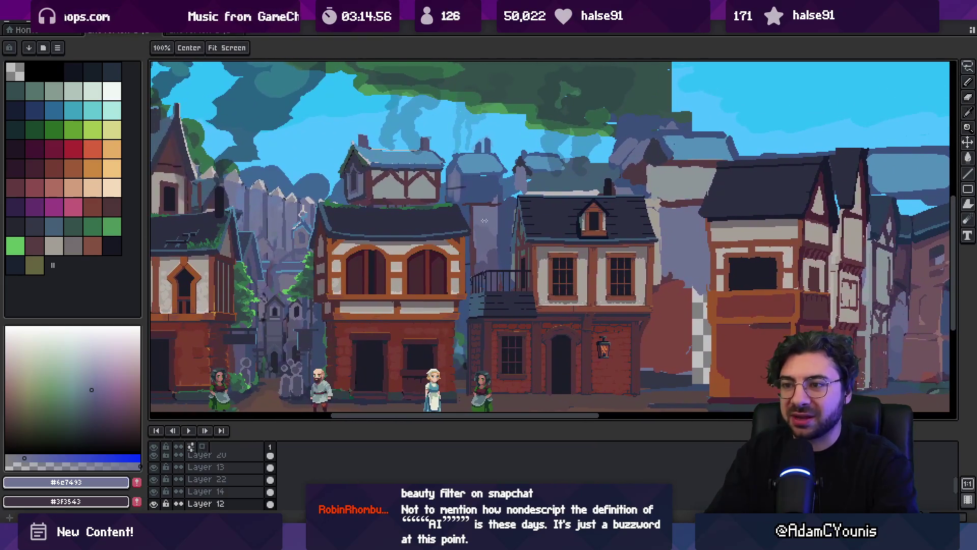
pyautogui.press('o')
pyautogui.click(294, 220)
pyautogui.press('b')
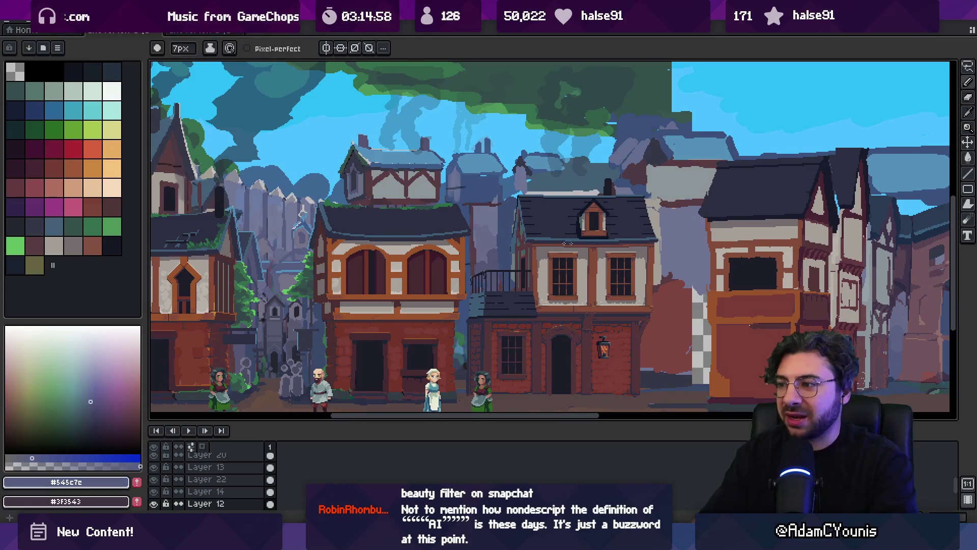
pyautogui.keyDown('alt'); pyautogui.click(663, 233); pyautogui.keyUp('alt')
# - Sample dark blue, neutral grey and dark reddish-brown from the right-hand street
pyautogui.press('g')
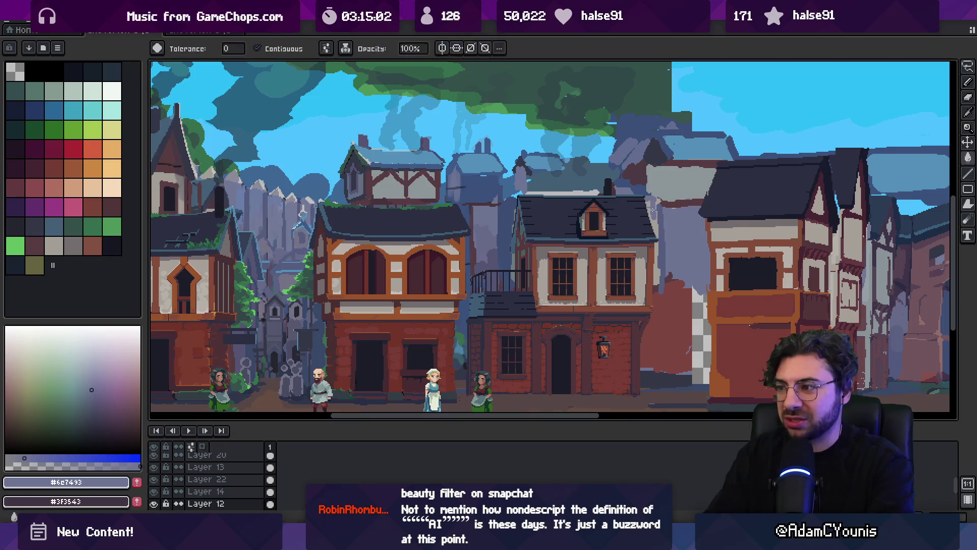
pyautogui.press('g')
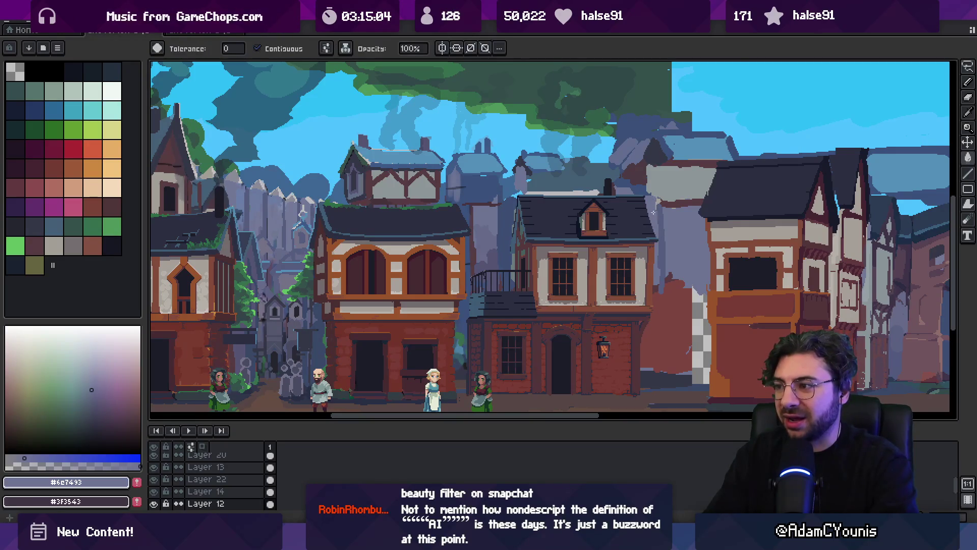
pyautogui.press('b')
pyautogui.moveTo(653, 210); pyautogui.dragTo(605, 213)
pyautogui.keyDown('alt'); pyautogui.click(615, 216); pyautogui.keyUp('alt')
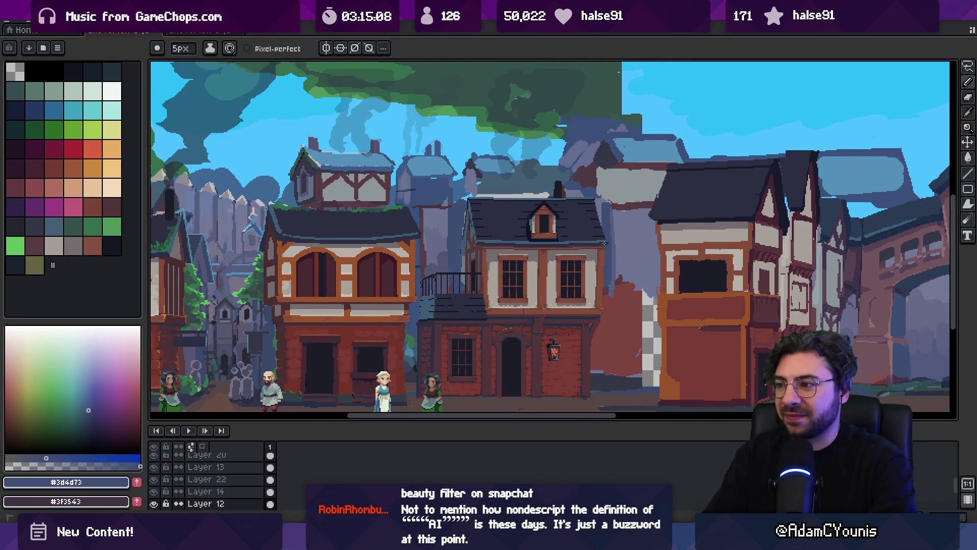
pyautogui.keyDown('alt'); pyautogui.click(603, 198); pyautogui.keyUp('alt')
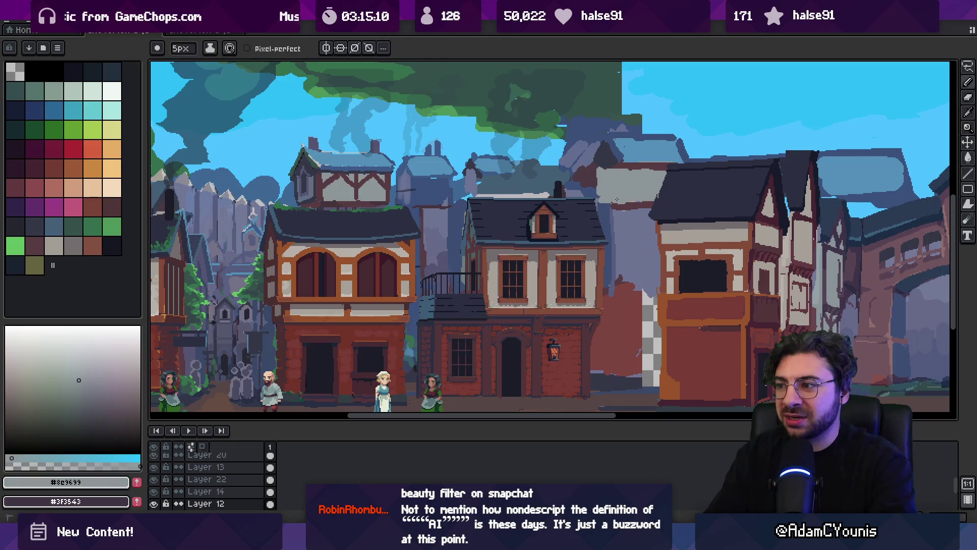
pyautogui.keyDown('alt'); pyautogui.click(630, 206); pyautogui.keyUp('alt')
# - Sample a blue-grey and select the layer under the tall house
pyautogui.press('z')
pyautogui.scroll(-5, 658, 204)
pyautogui.scroll(5, 583, 265)
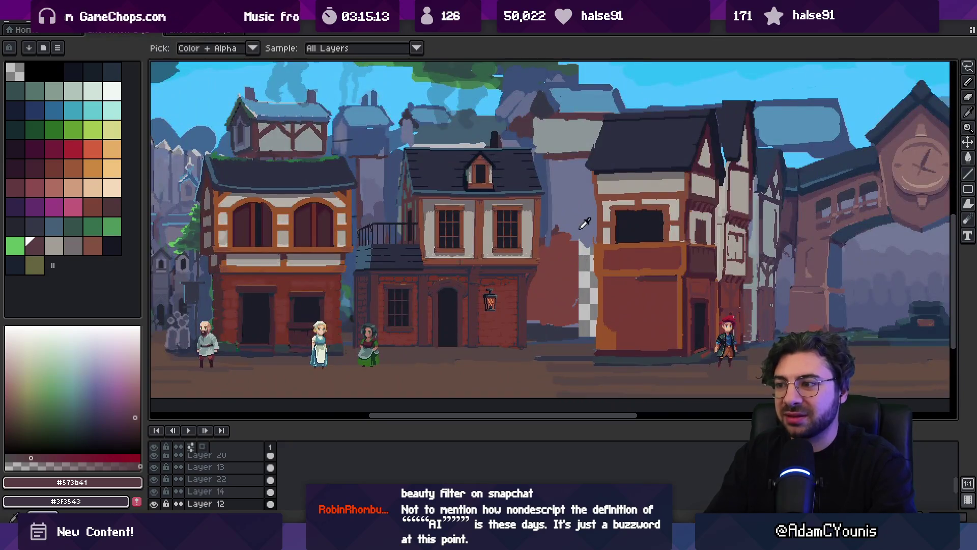
pyautogui.keyDown('alt'); pyautogui.click(562, 218); pyautogui.keyUp('alt')
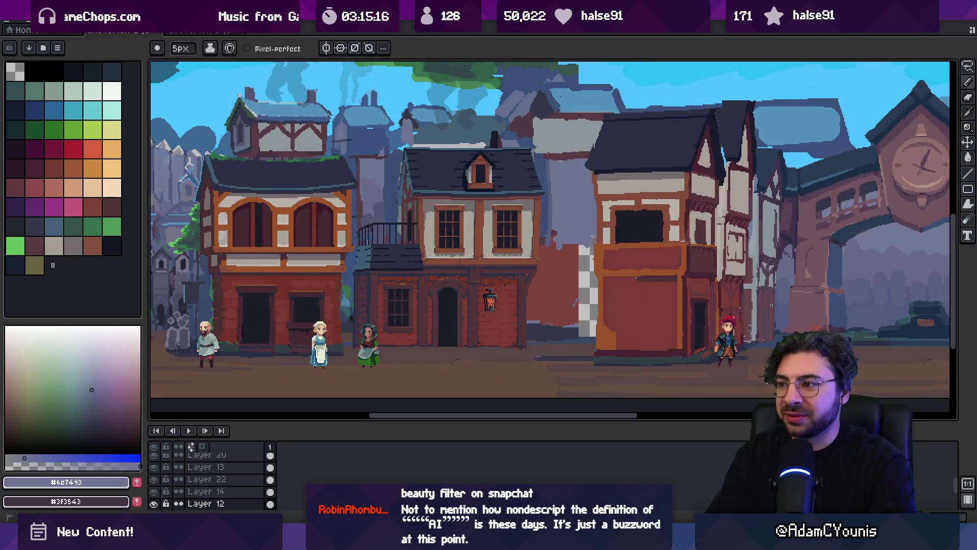
pyautogui.press('v')
pyautogui.scroll(5, 588, 231)
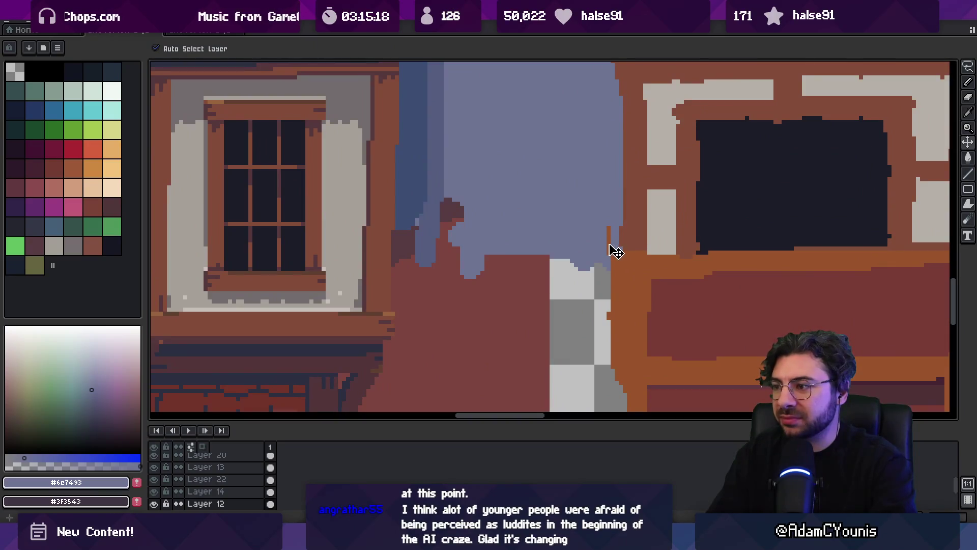
pyautogui.click(615, 251)
# - Sample a purple-grey wall colour, select Layer 12 with the pencil, and pick a lavender-grey
pyautogui.press('z')
pyautogui.scroll(-5, 565, 208)
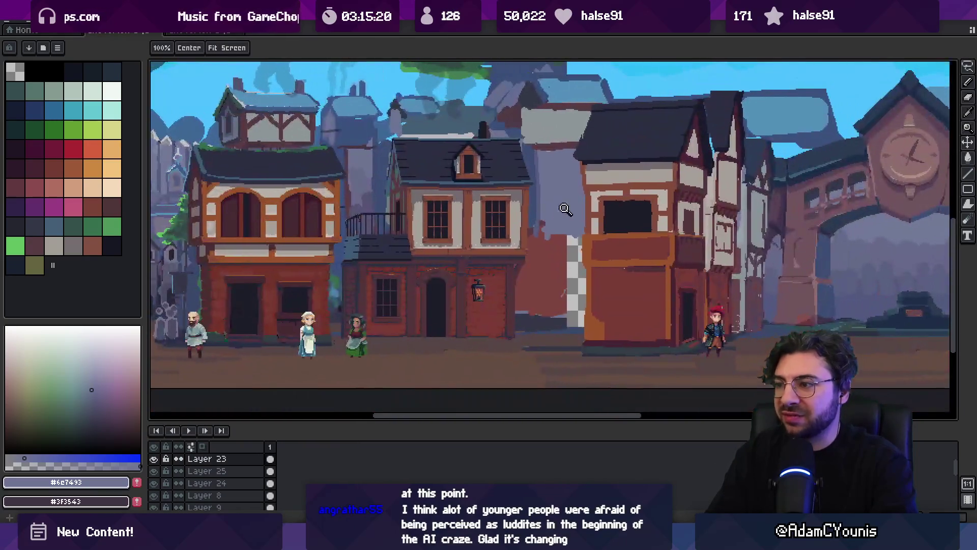
pyautogui.hscroll(-5, 564, 208)
pyautogui.keyDown('alt'); pyautogui.click(523, 207); pyautogui.keyUp('alt')
pyautogui.press('v')
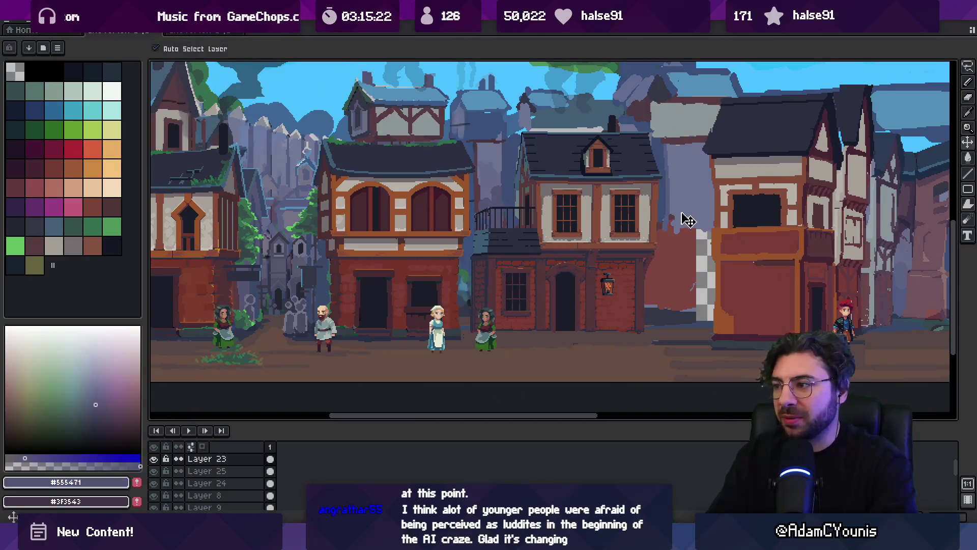
pyautogui.click(687, 220)
pyautogui.press('b')
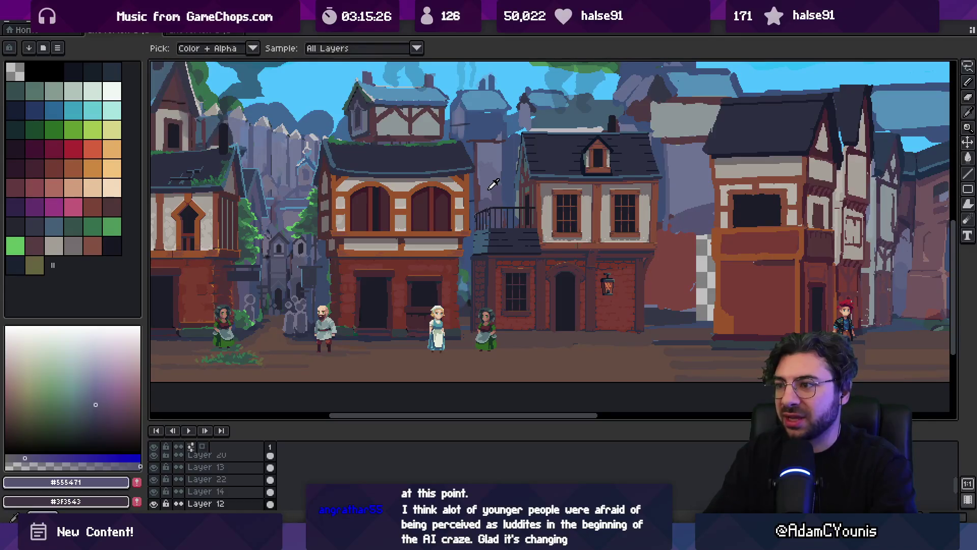
pyautogui.keyDown('alt'); pyautogui.click(694, 196); pyautogui.keyUp('alt')
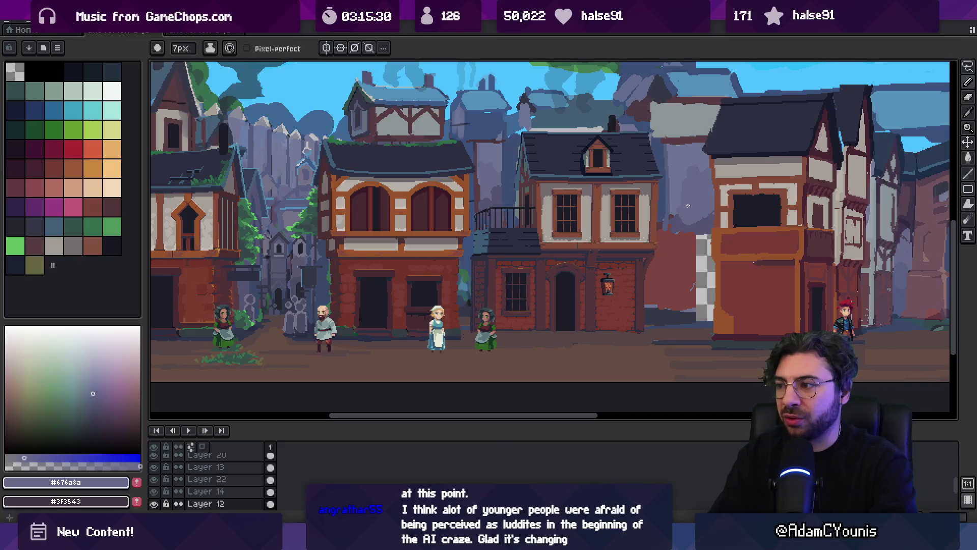
# - Paint navy over the transparent strip beside the tall house, then enlarge the brush to 10px
pyautogui.hscroll(3, 681, 224)
pyautogui.press('alt')
pyautogui.keyDown('alt'); pyautogui.click(604, 255); pyautogui.keyUp('alt')
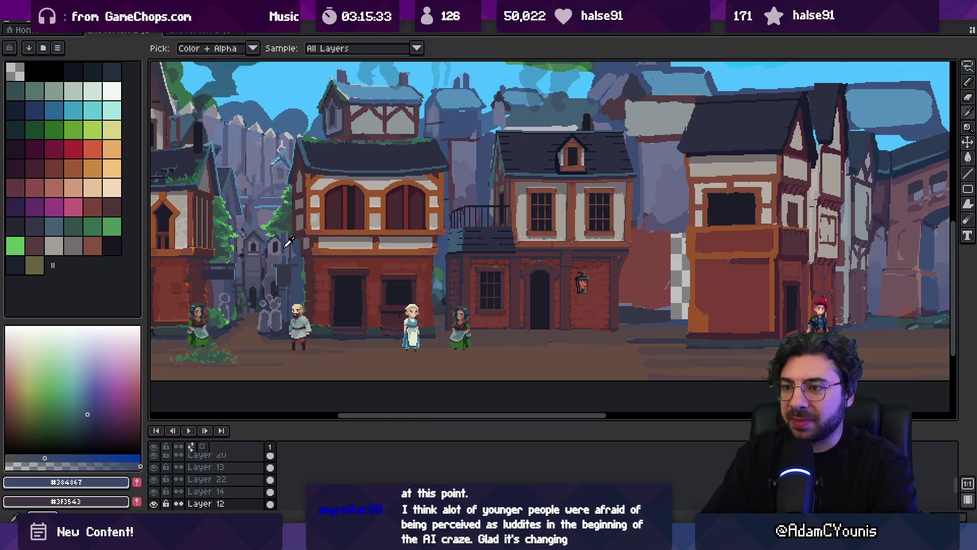
pyautogui.moveTo(684, 241); pyautogui.dragTo(685, 320)
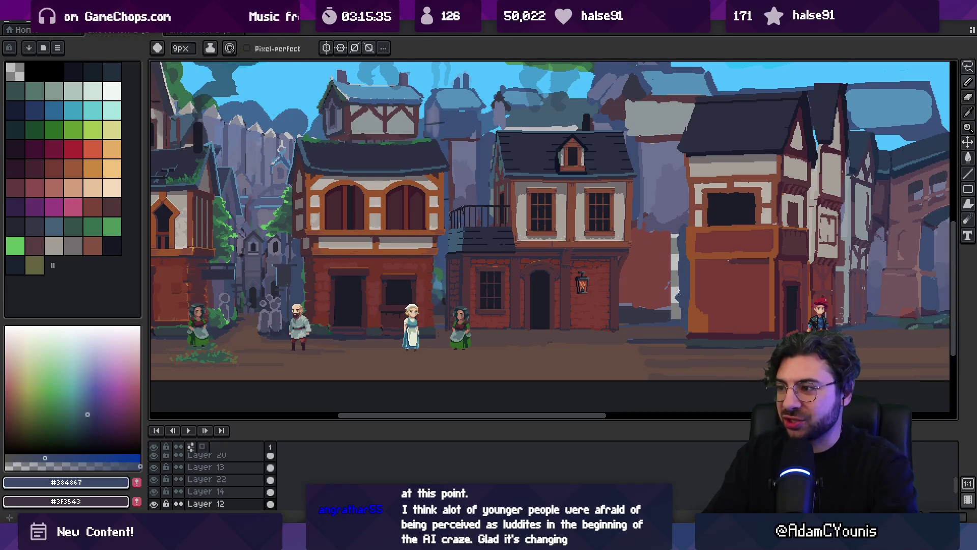
pyautogui.keyDown('alt'); pyautogui.click(648, 237); pyautogui.keyUp('alt')
pyautogui.press('+')
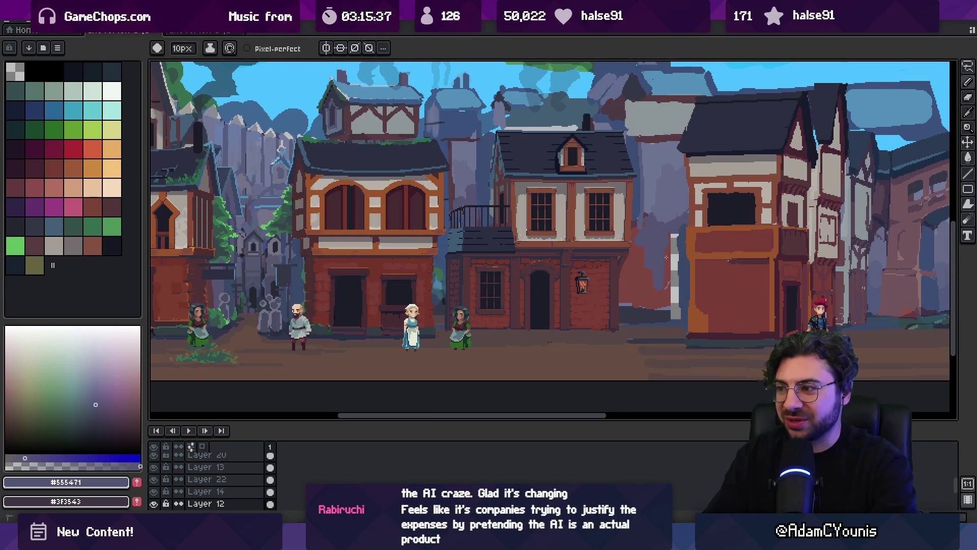
pyautogui.keyDown('alt'); pyautogui.click(648, 146); pyautogui.keyUp('alt')
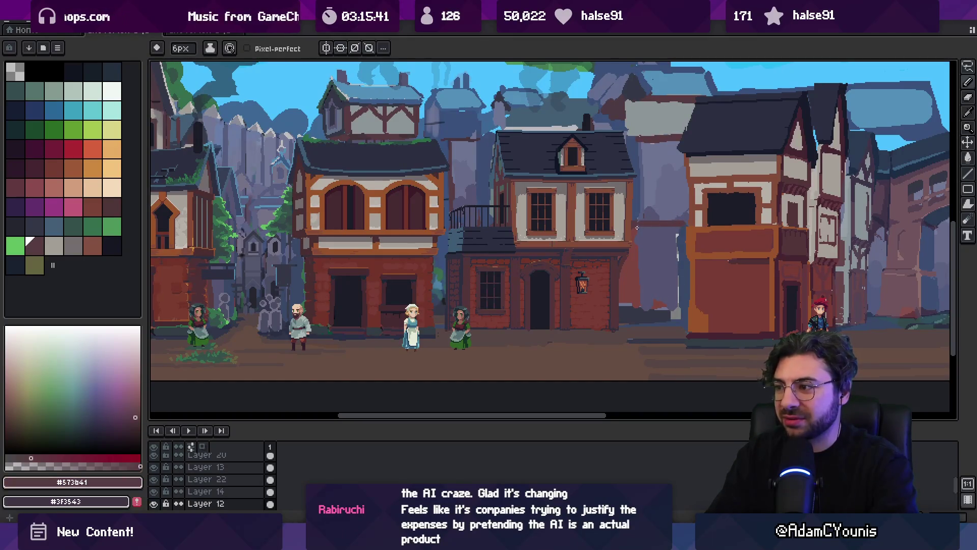
# - Zoom in and out to inspect the newly filled gap beside the tall house
pyautogui.press('z')
pyautogui.scroll(-3, 641, 224)
pyautogui.scroll(3, 646, 218)
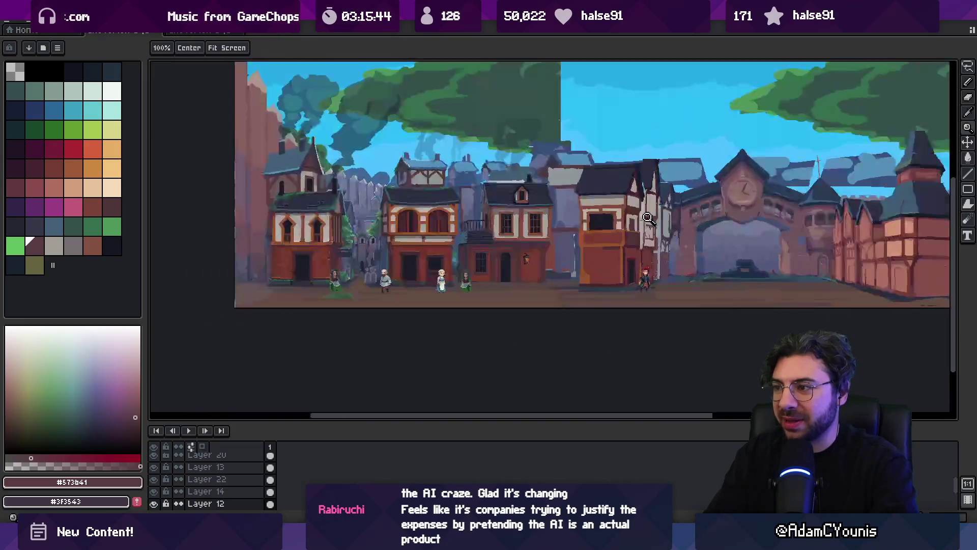
pyautogui.scroll(5, 648, 217)
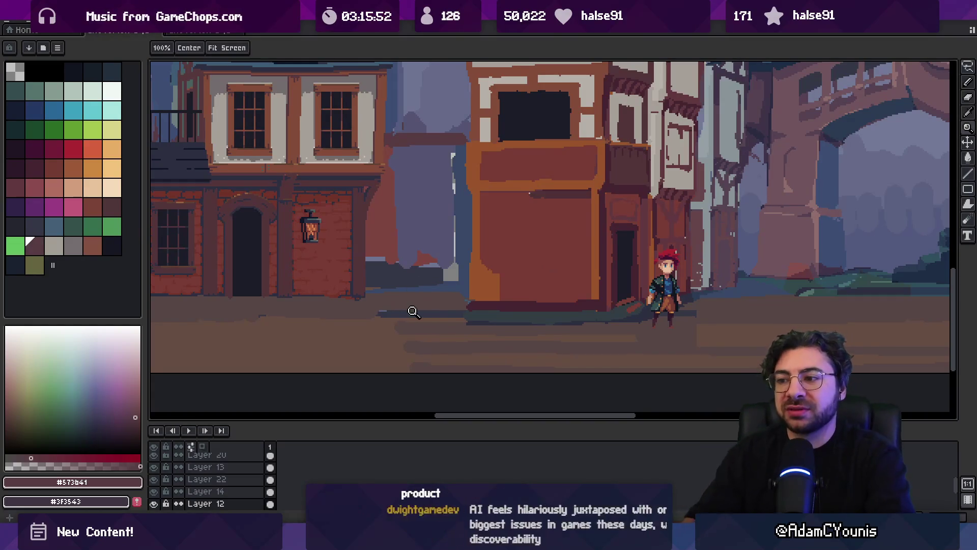
pyautogui.press('v')
pyautogui.press('z')
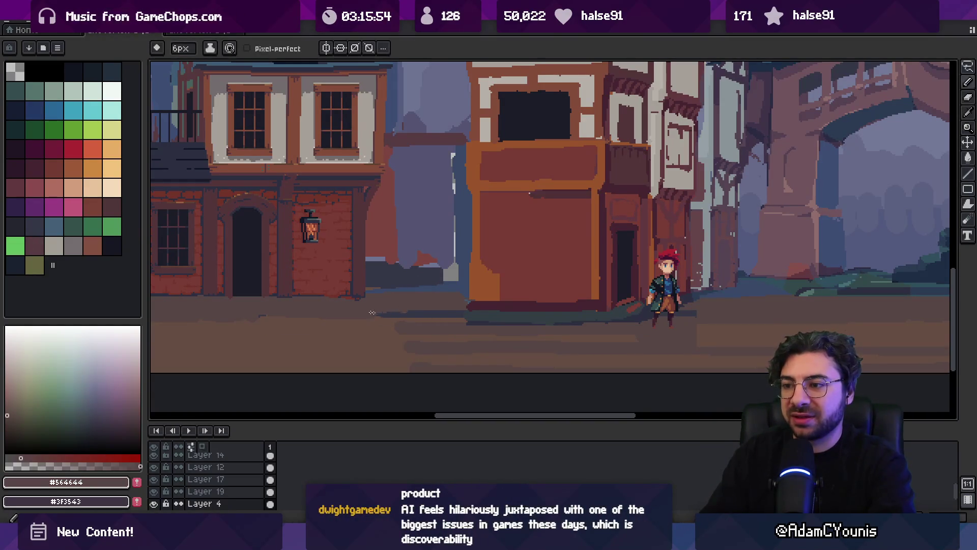
pyautogui.scroll(-2, 402, 313)
pyautogui.scroll(4, 458, 280)
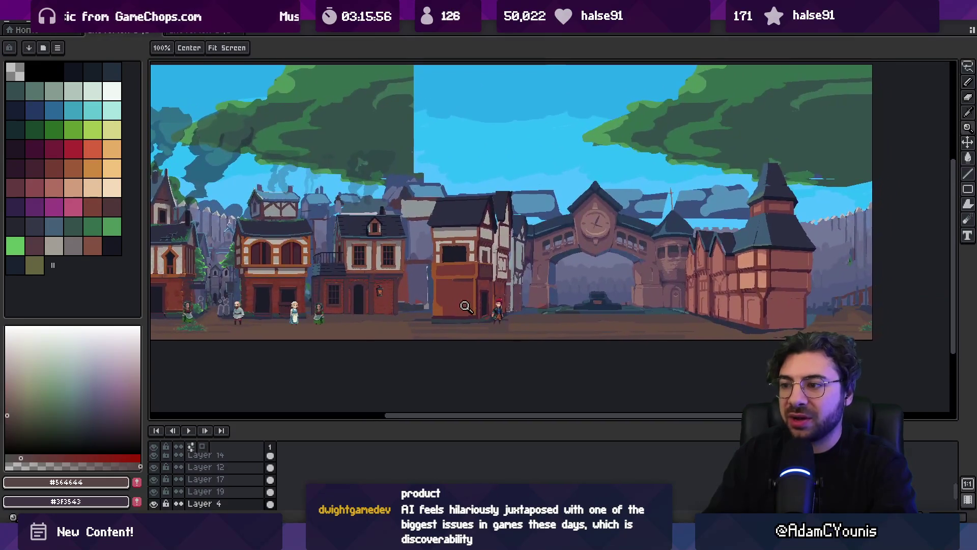
pyautogui.scroll(-3, 458, 320)
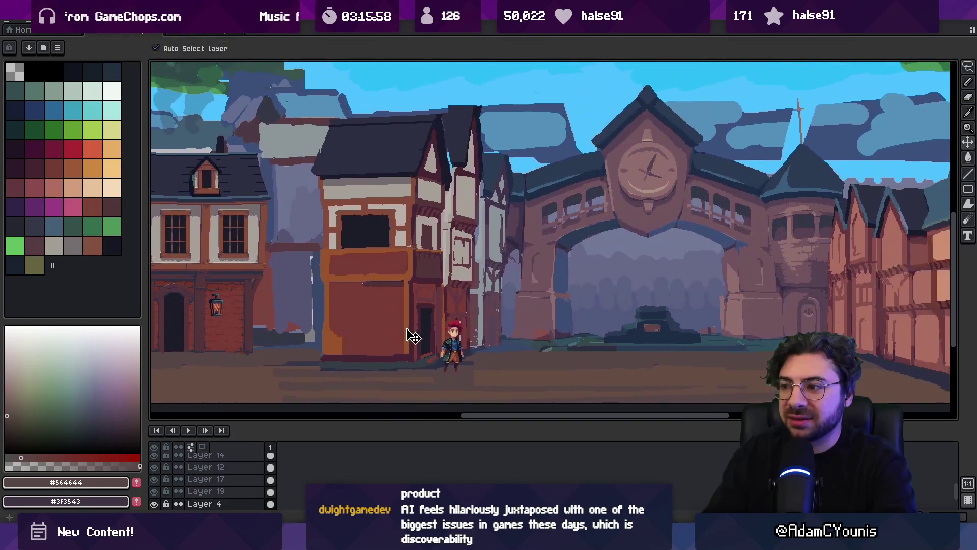
pyautogui.scroll(2, 467, 306)
# - Select the layer under the lower street and nudge it up one pixel
pyautogui.press('v')
pyautogui.click(447, 312)
pyautogui.press('Up')
pyautogui.press('Up')
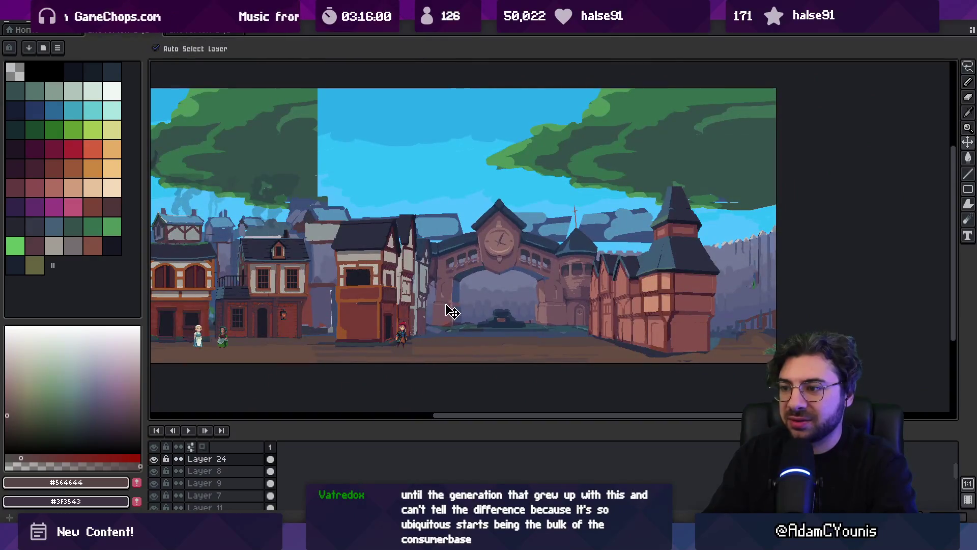
pyautogui.press('z')
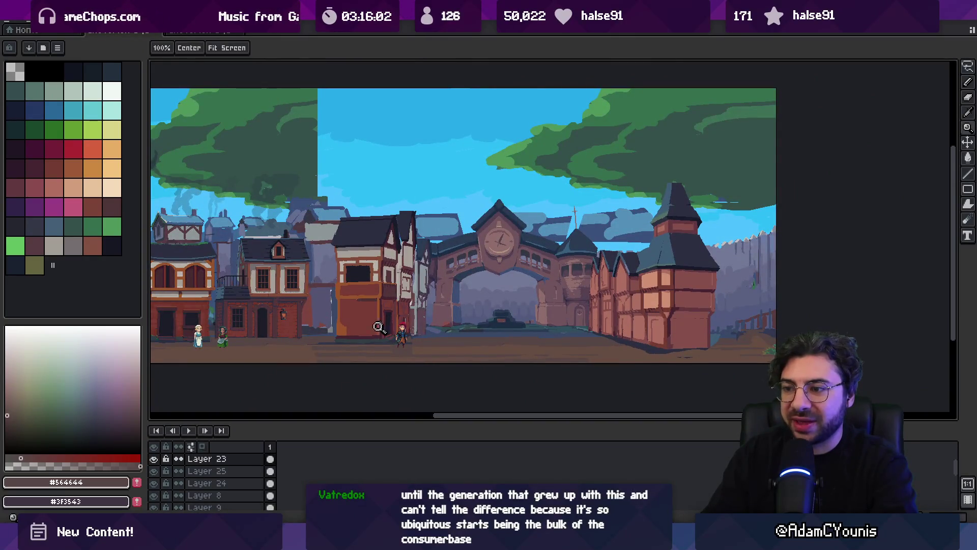
# - Select the clock-tower arch Layer 24, zoom in, and sample a red-brown wall colour
pyautogui.press('v')
pyautogui.click(416, 339)
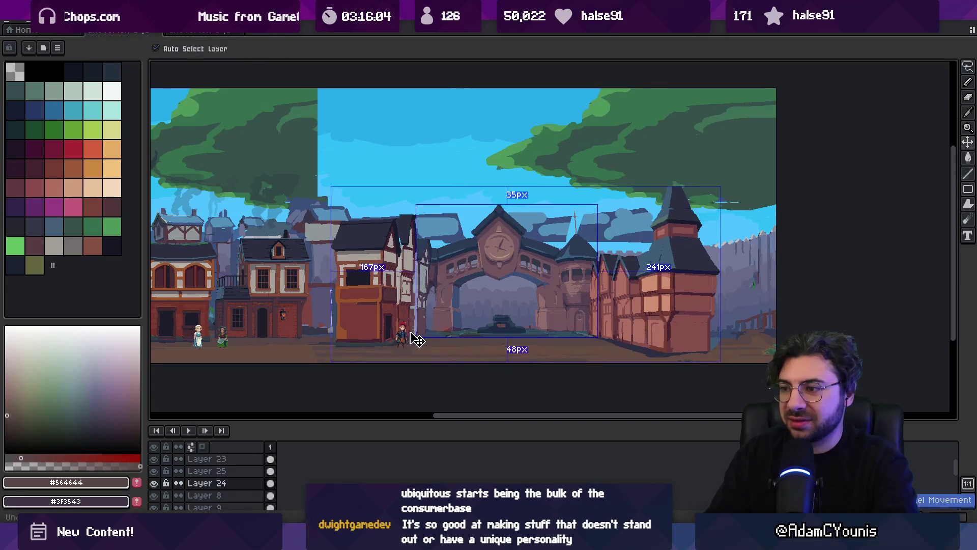
pyautogui.press('z')
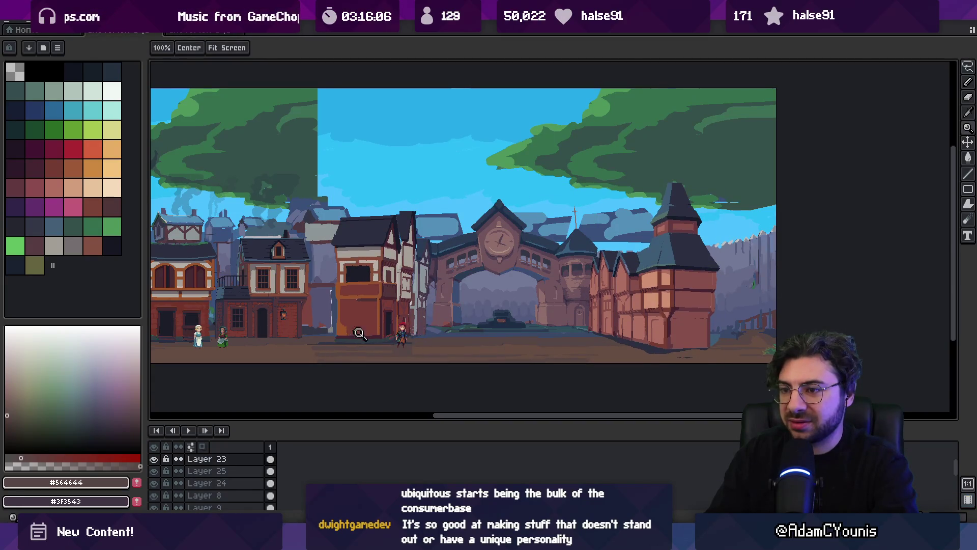
pyautogui.scroll(3, 406, 333)
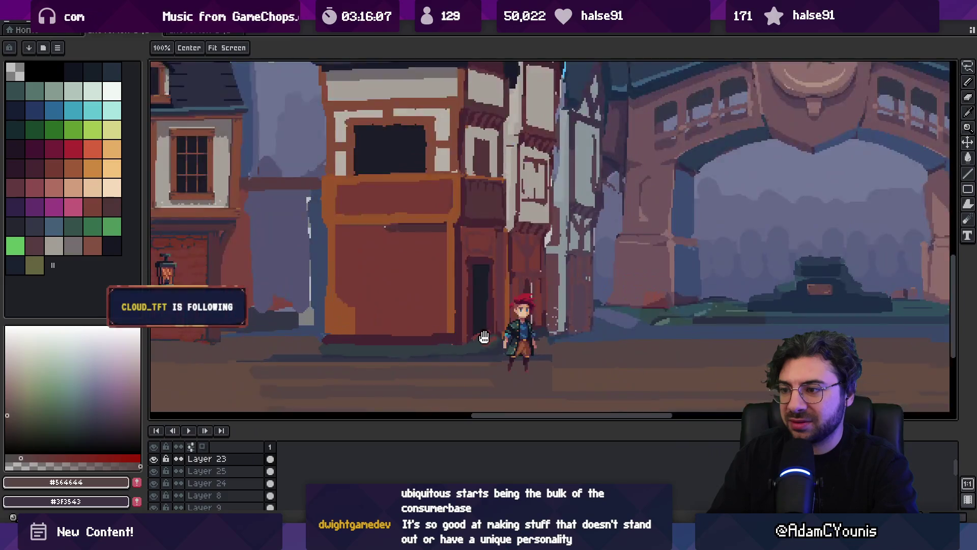
pyautogui.scroll(2, 483, 337)
pyautogui.press('b')
pyautogui.keyDown('alt'); pyautogui.click(471, 283); pyautogui.keyUp('alt')
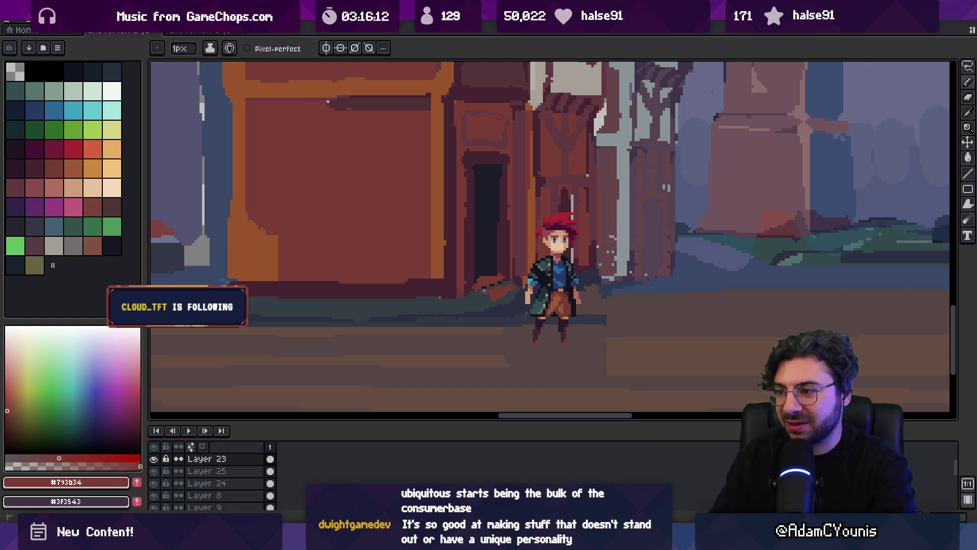
# - Eyedrop several street colours, settling on the dark grey-green #333d43
pyautogui.keyDown('alt'); pyautogui.click(510, 293); pyautogui.keyUp('alt')
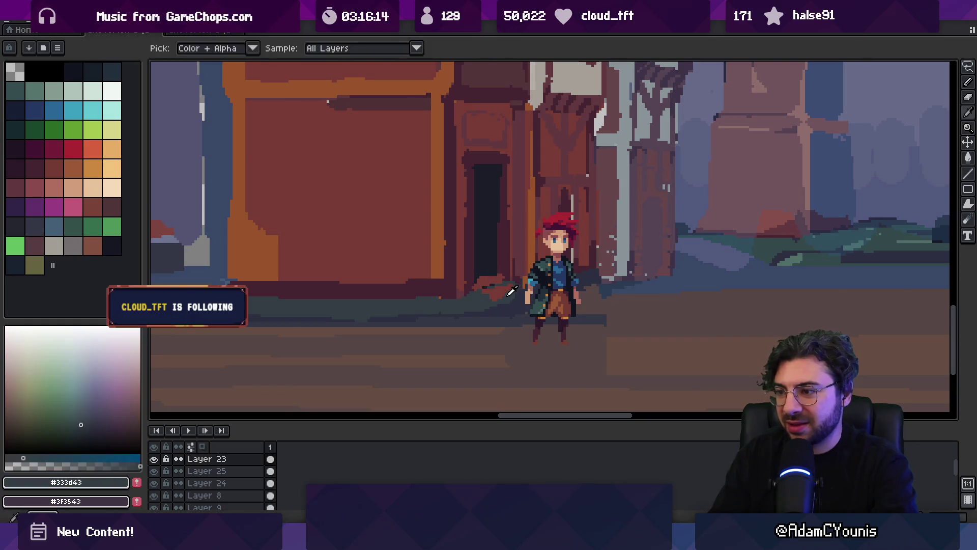
pyautogui.keyDown('alt'); pyautogui.click(487, 294); pyautogui.keyUp('alt')
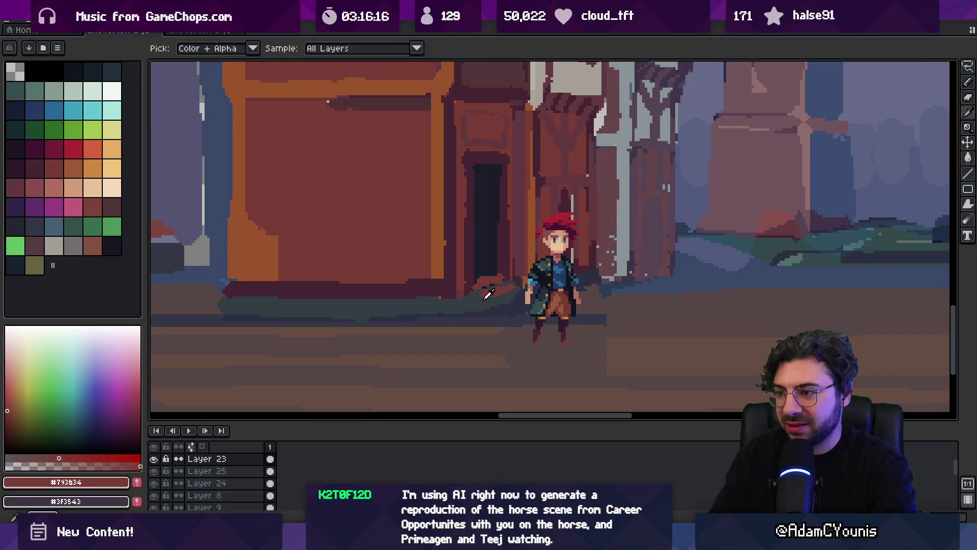
pyautogui.keyDown('alt'); pyautogui.click(487, 294); pyautogui.keyUp('alt')
pyautogui.keyDown('alt'); pyautogui.click(483, 276); pyautogui.keyUp('alt')
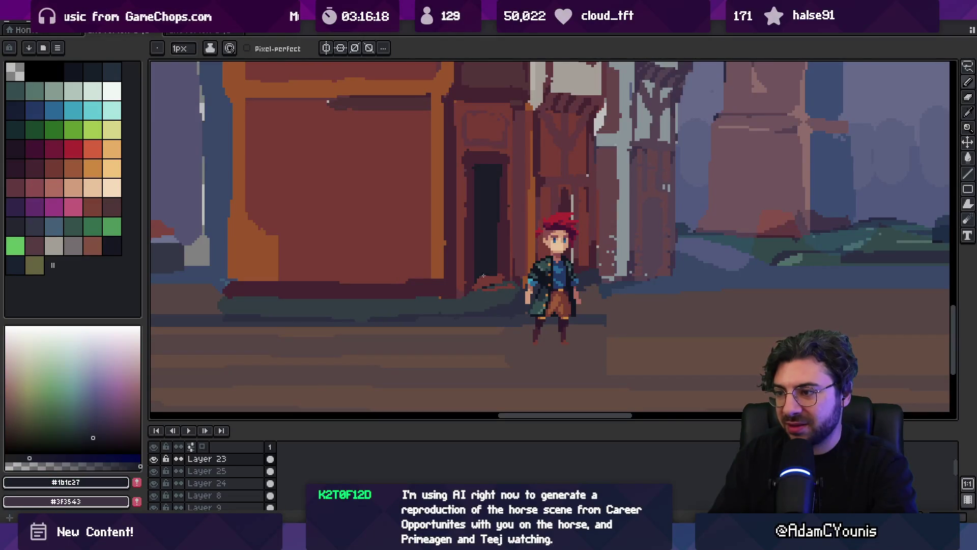
pyautogui.keyDown('alt'); pyautogui.click(500, 281); pyautogui.keyUp('alt')
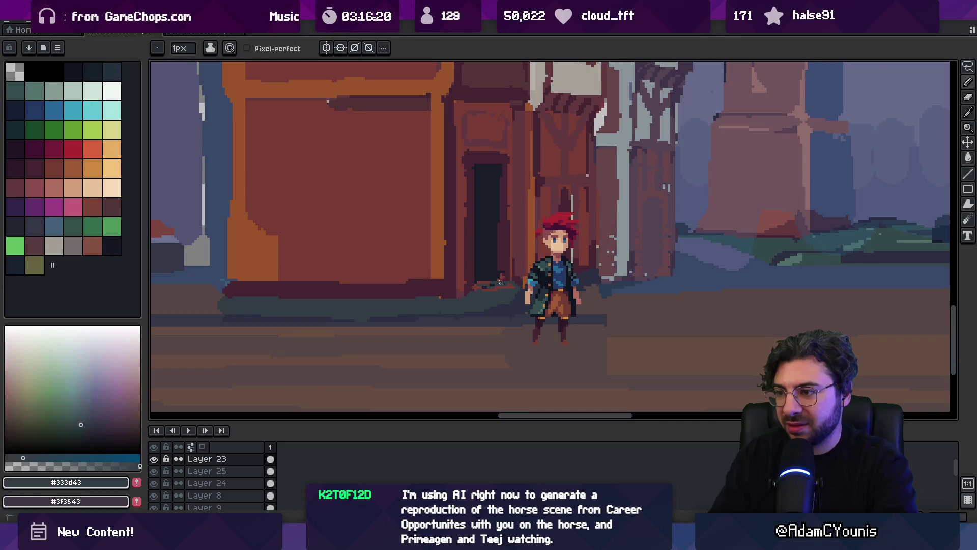
pyautogui.keyDown('alt'); pyautogui.click(483, 278); pyautogui.keyUp('alt')
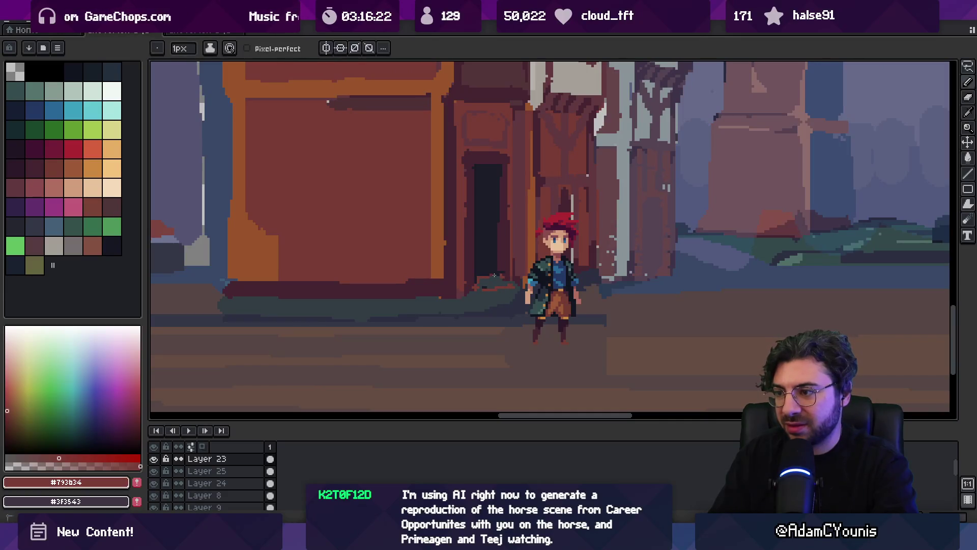
pyautogui.keyDown('alt'); pyautogui.click(514, 290); pyautogui.keyUp('alt')
# - Zoom out to view the whole continuous town panorama
pyautogui.press('z')
pyautogui.scroll(-4, 515, 265)
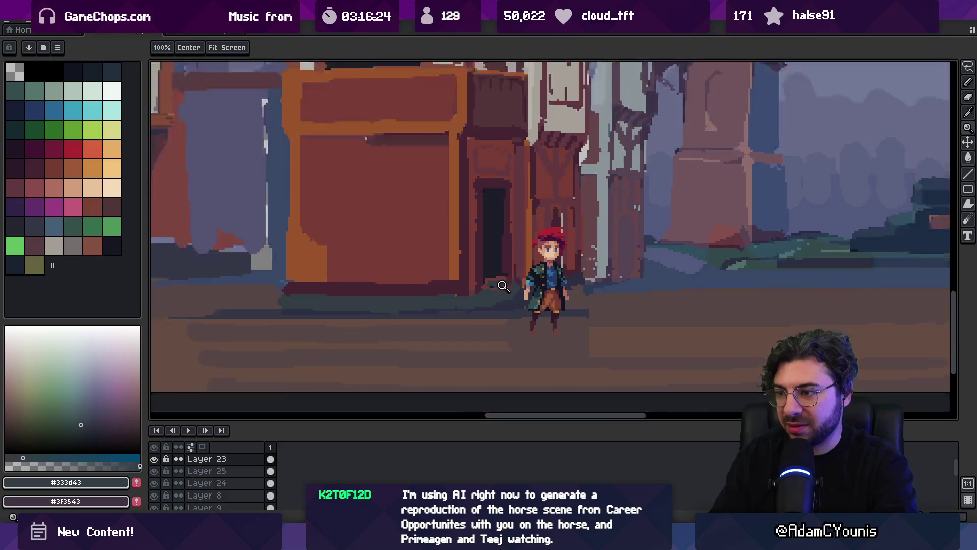
pyautogui.moveTo(515, 233); pyautogui.dragTo(530, 270)
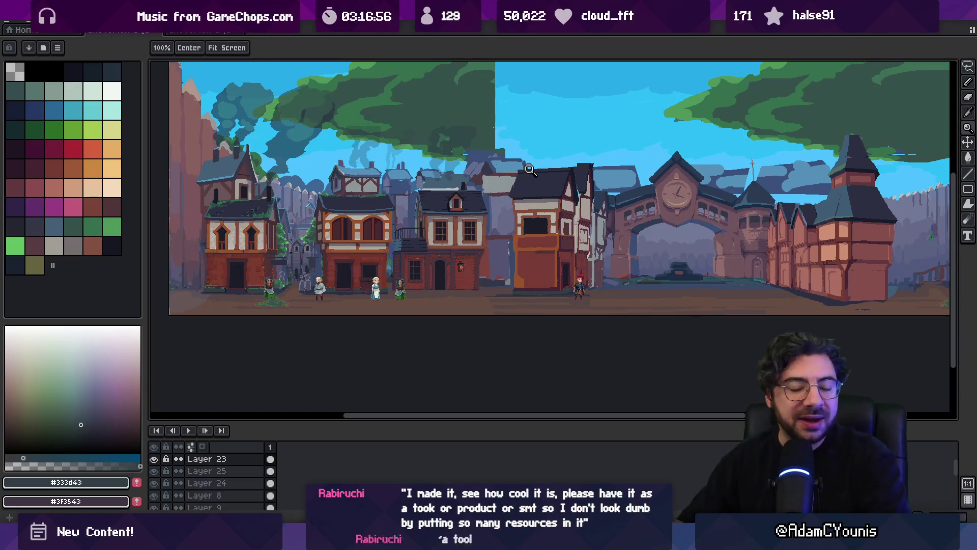
# - Paint over the pale vertical highlight and grey ground patch with sampled purple-grey and blue-grey on Layer 12
pyautogui.scroll(4, 530, 169)
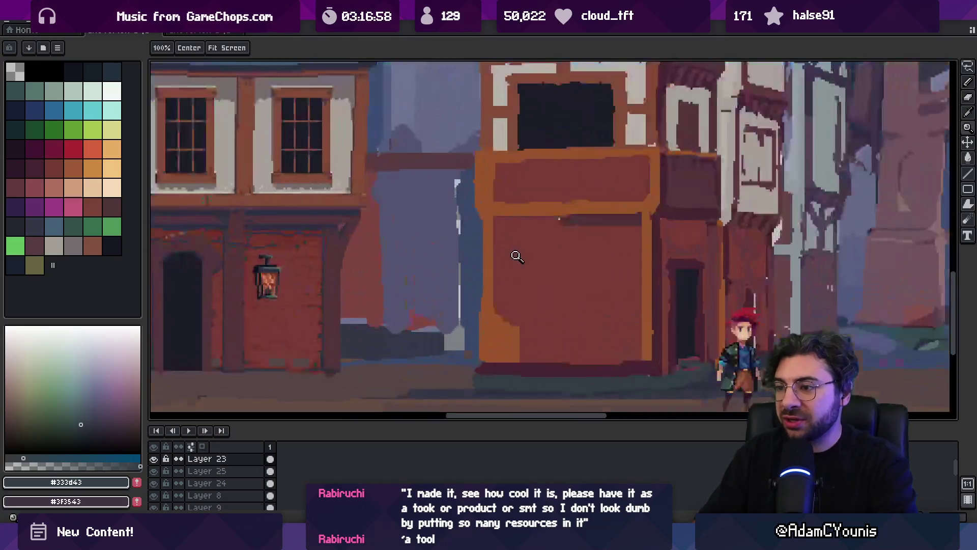
pyautogui.press('b')
pyautogui.keyDown('alt'); pyautogui.click(452, 227); pyautogui.keyUp('alt')
pyautogui.moveTo(457, 176); pyautogui.dragTo(458, 246)
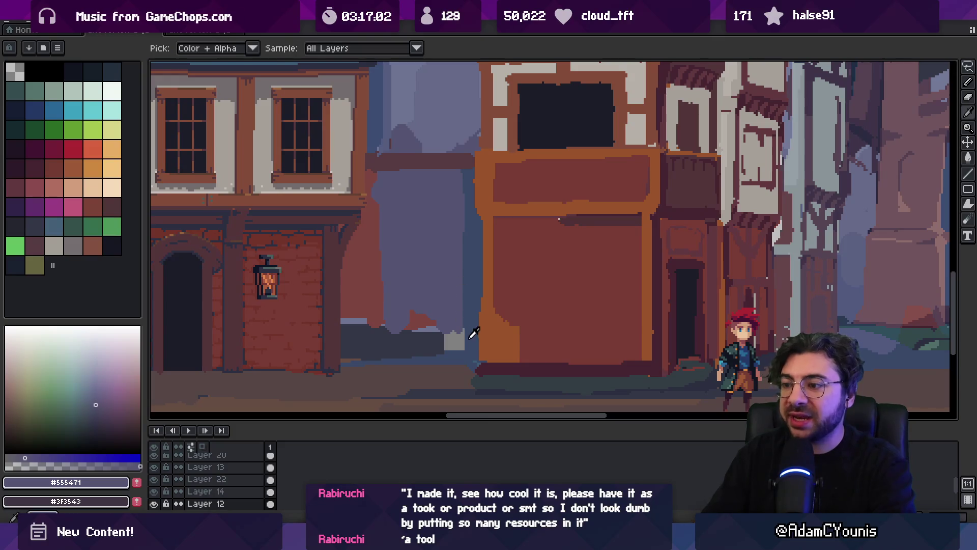
pyautogui.keyDown('alt'); pyautogui.click(473, 333); pyautogui.keyUp('alt')
pyautogui.moveTo(443, 351); pyautogui.dragTo(468, 328)
# - Re-sample nearby purple-grey, red-brown brick and blue-grey shades from around the gap
pyautogui.press('z')
pyautogui.scroll(-3, 472, 316)
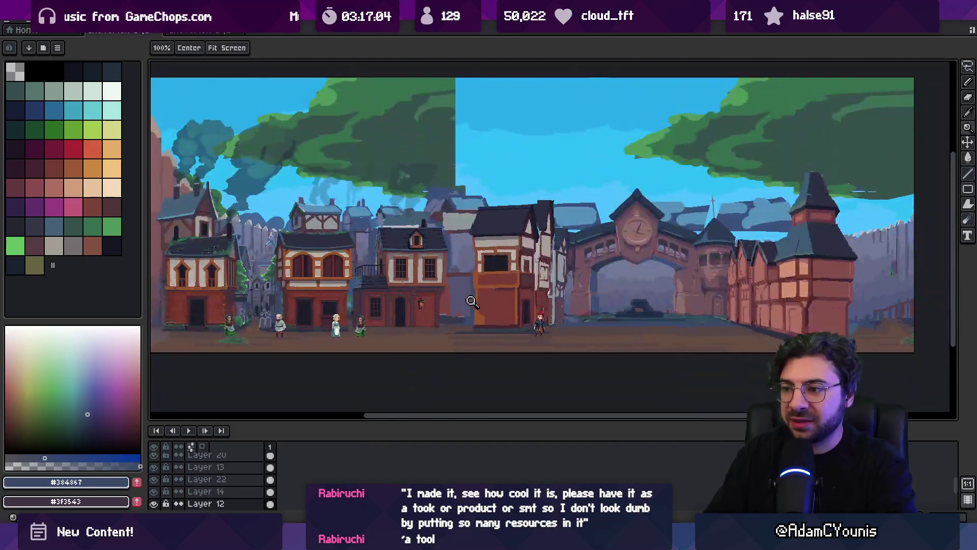
pyautogui.scroll(2, 476, 318)
pyautogui.keyDown('alt'); pyautogui.click(477, 318); pyautogui.keyUp('alt')
pyautogui.press('b')
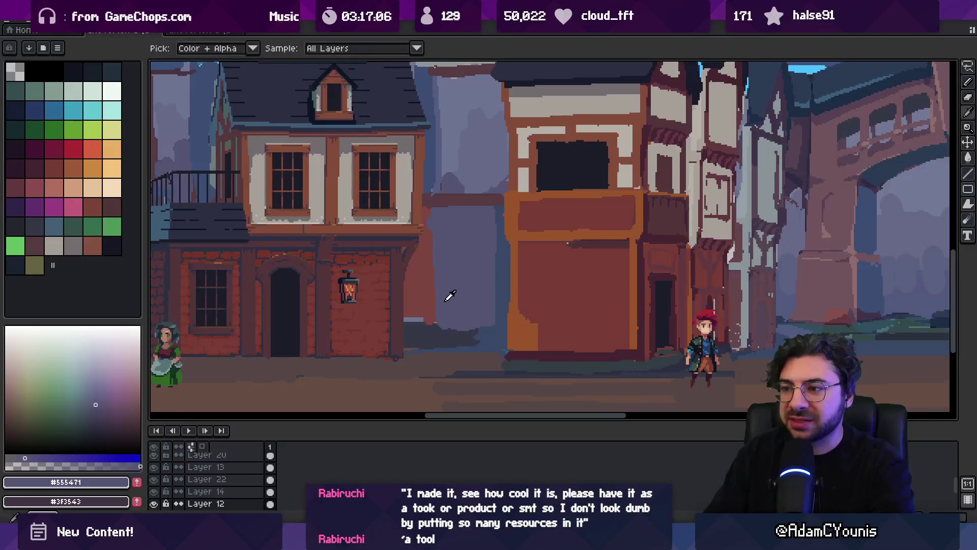
pyautogui.keyDown('alt'); pyautogui.click(417, 319); pyautogui.keyUp('alt')
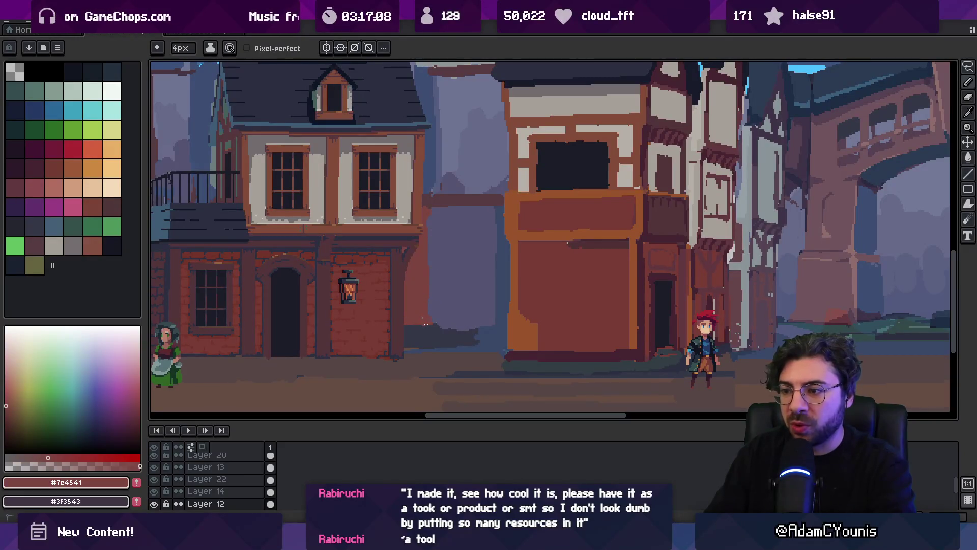
pyautogui.press('z')
pyautogui.scroll(-3, 430, 311)
pyautogui.scroll(3, 442, 285)
pyautogui.press('b')
pyautogui.keyDown('alt'); pyautogui.click(459, 277); pyautogui.keyUp('alt')
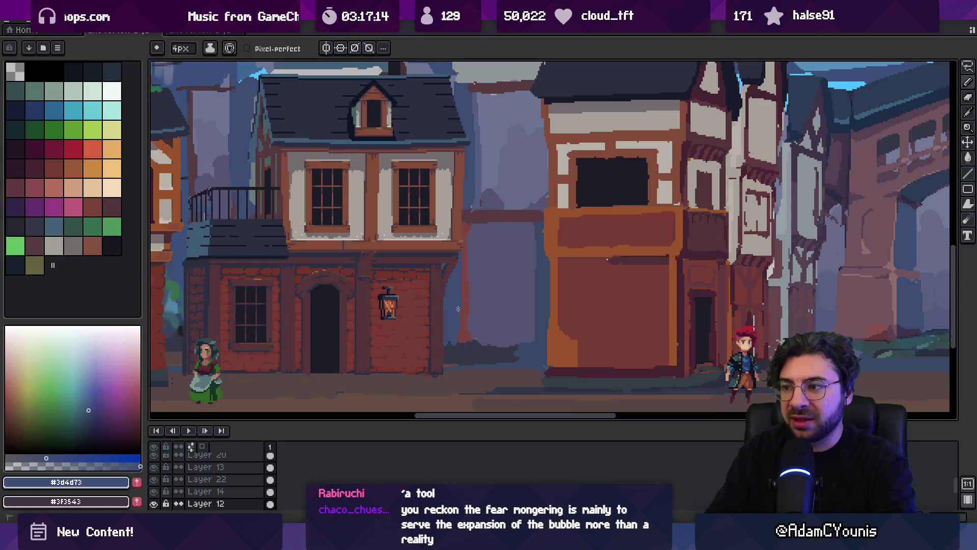
# - Draw a dark maroon line along the building's edge and a dark ledge line across the gap
pyautogui.press('z')
pyautogui.scroll(-3, 458, 325)
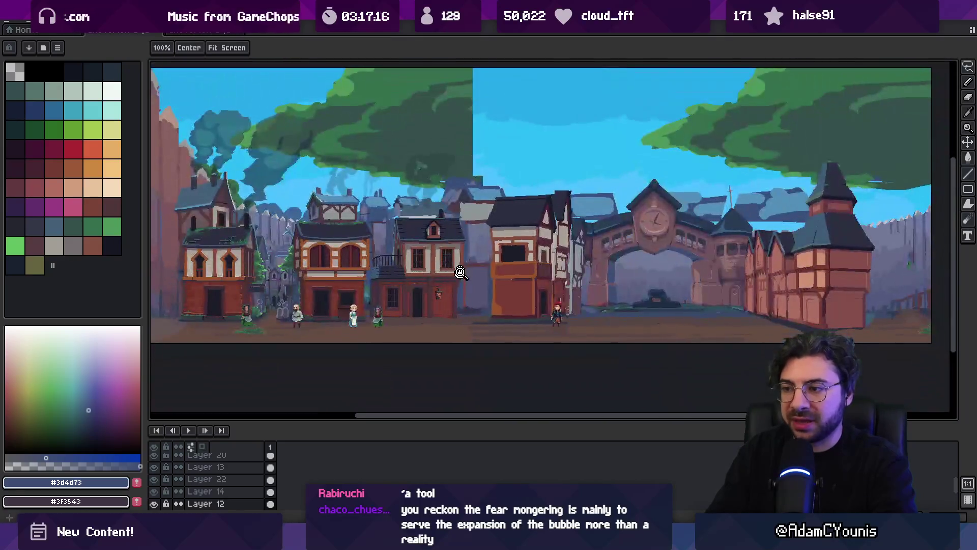
pyautogui.scroll(3, 483, 274)
pyautogui.press('b')
pyautogui.keyDown('alt'); pyautogui.click(446, 270); pyautogui.keyUp('alt')
pyautogui.moveTo(448, 350); pyautogui.dragTo(447, 269)
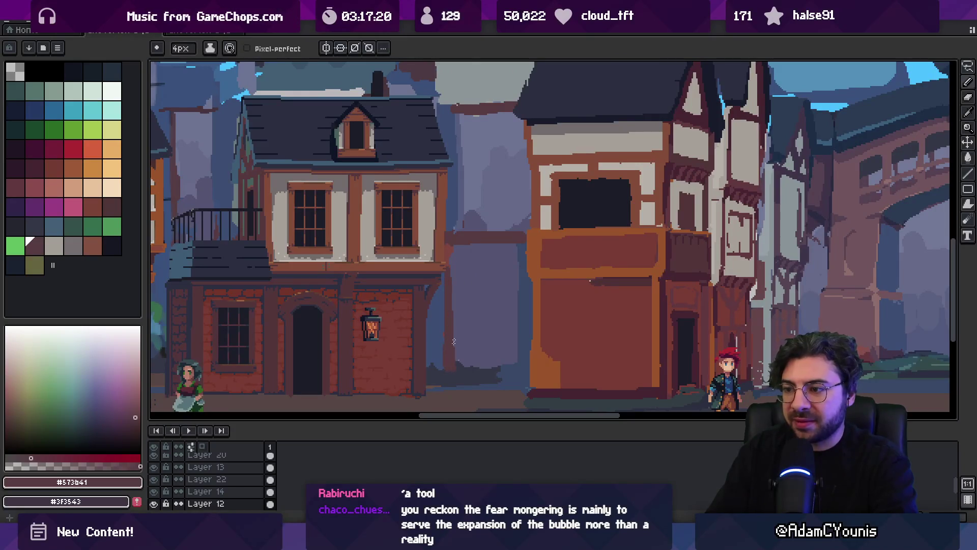
pyautogui.press('z')
pyautogui.scroll(-3, 453, 341)
pyautogui.scroll(4, 466, 319)
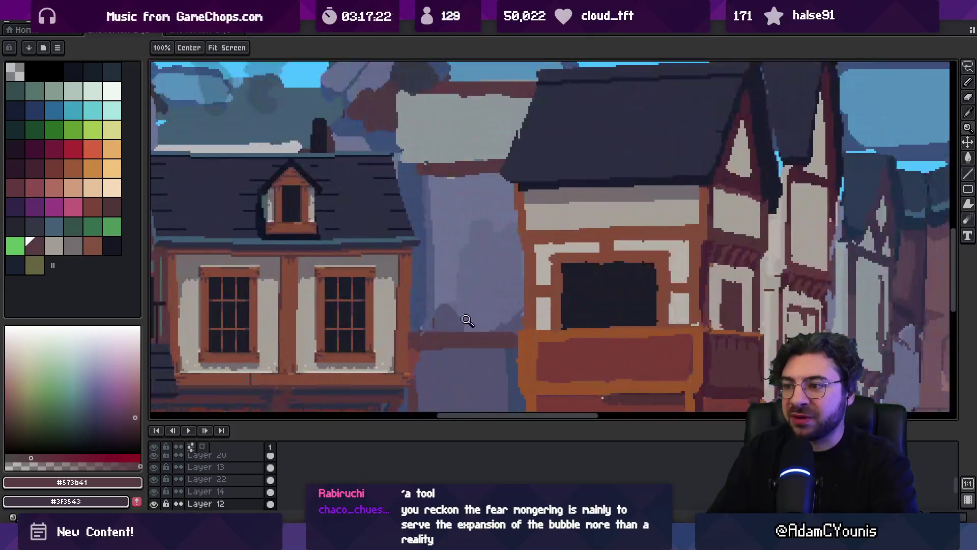
pyautogui.press('b')
pyautogui.moveTo(416, 253); pyautogui.dragTo(503, 255)
# - Sample the deeper dark plum #53343a and bring the houses further left into view
pyautogui.press('z')
pyautogui.scroll(-3, 473, 283)
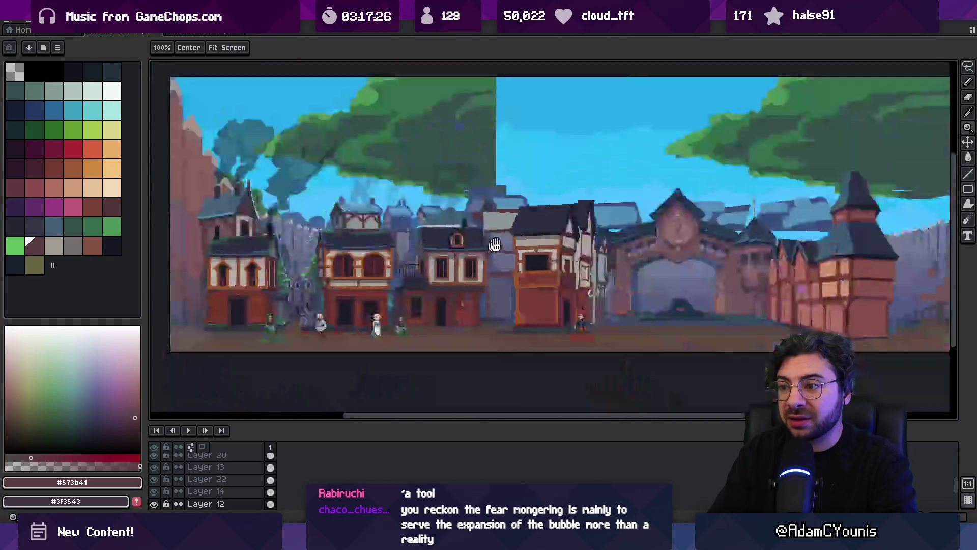
pyautogui.scroll(1, 472, 283)
pyautogui.scroll(2, 472, 283)
pyautogui.scroll(1, 473, 283)
pyautogui.keyDown('alt'); pyautogui.click(441, 277); pyautogui.keyUp('alt')
pyautogui.press('b')
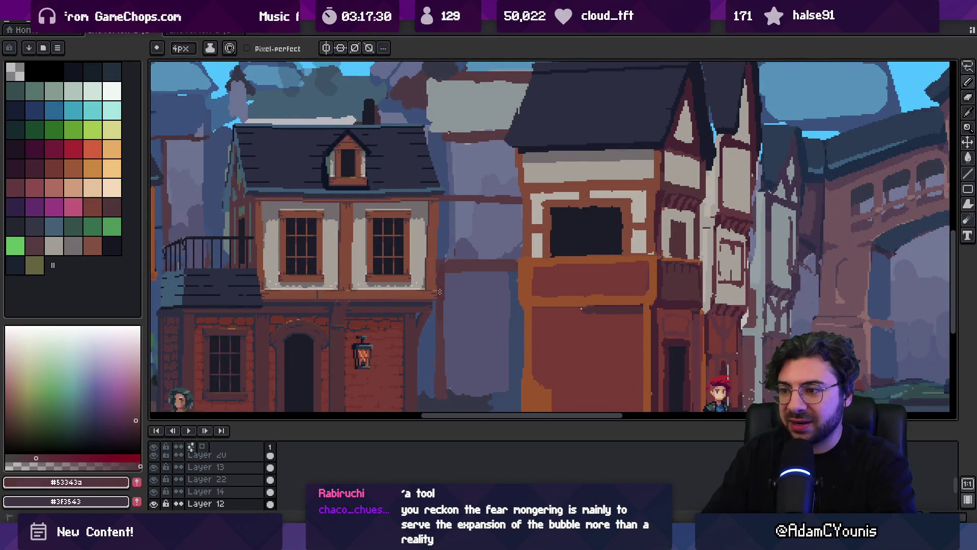
pyautogui.press('v')
pyautogui.scroll(-3, 430, 301)
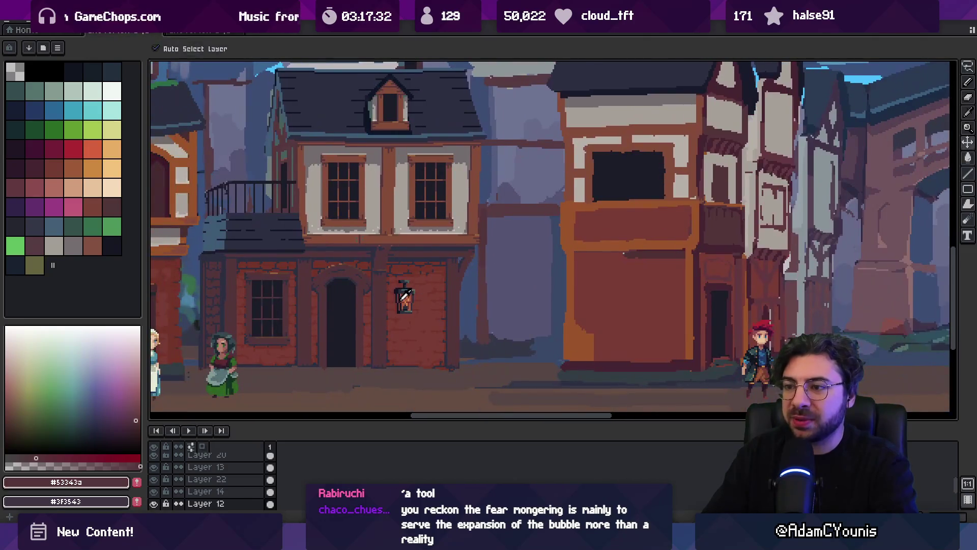
pyautogui.press('b')
pyautogui.moveTo(359, 249)
pyautogui.mouseDown()
pyautogui.moveTo(615, 244)
pyautogui.moveTo(558, 302)
pyautogui.mouseUp()
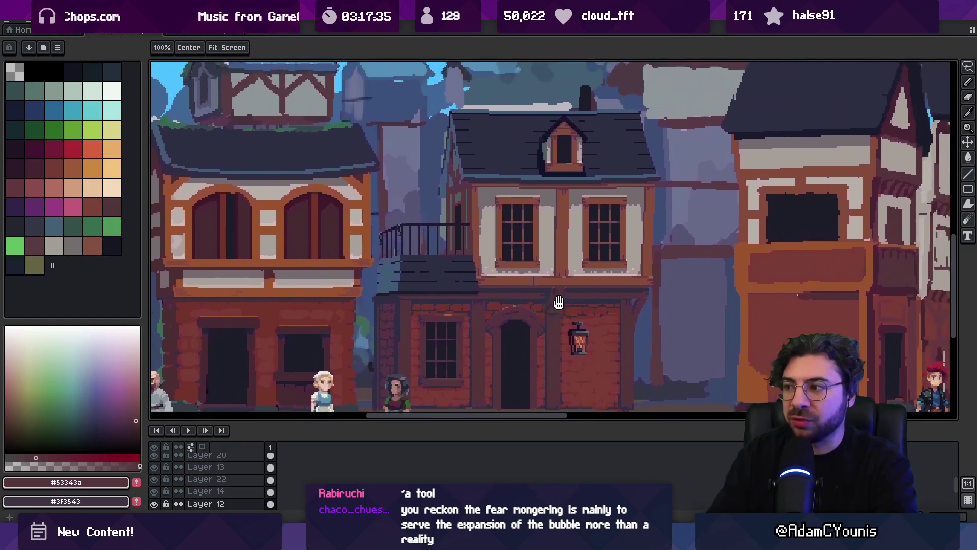
pyautogui.scroll(-2, 558, 302)
# - Reframe the view on the timber-framed houses and clock tower
pyautogui.moveTo(514, 275); pyautogui.dragTo(490, 295)
pyautogui.press('i')
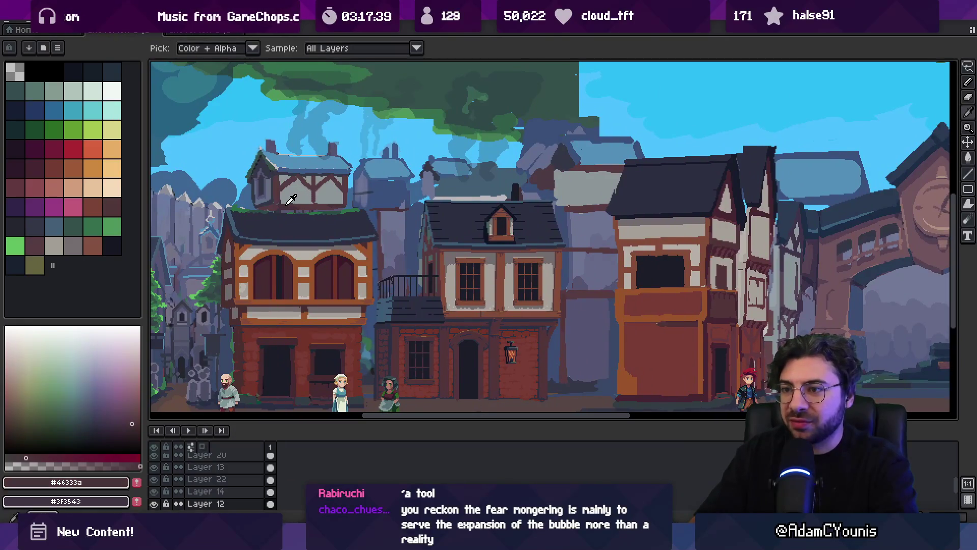
pyautogui.press('b')
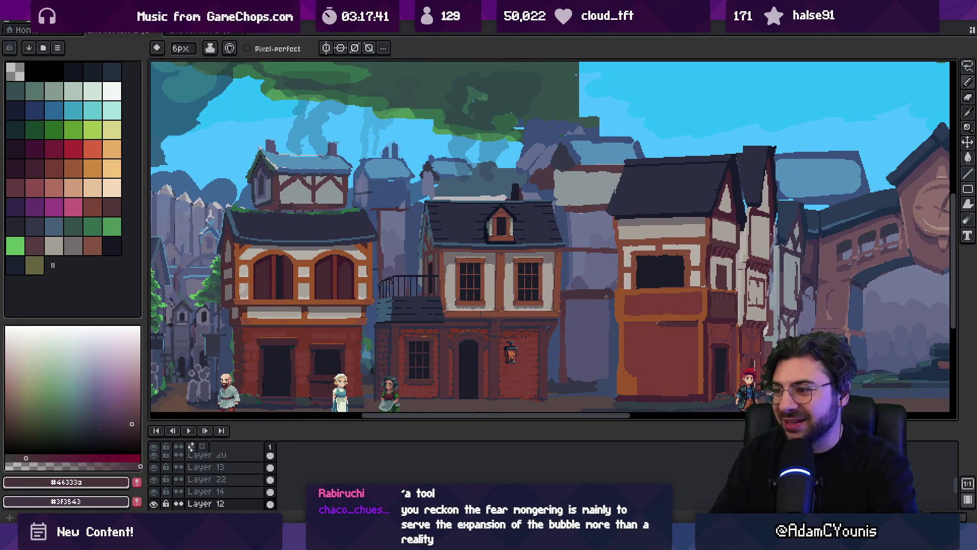
pyautogui.moveTo(593, 318); pyautogui.dragTo(525, 291)
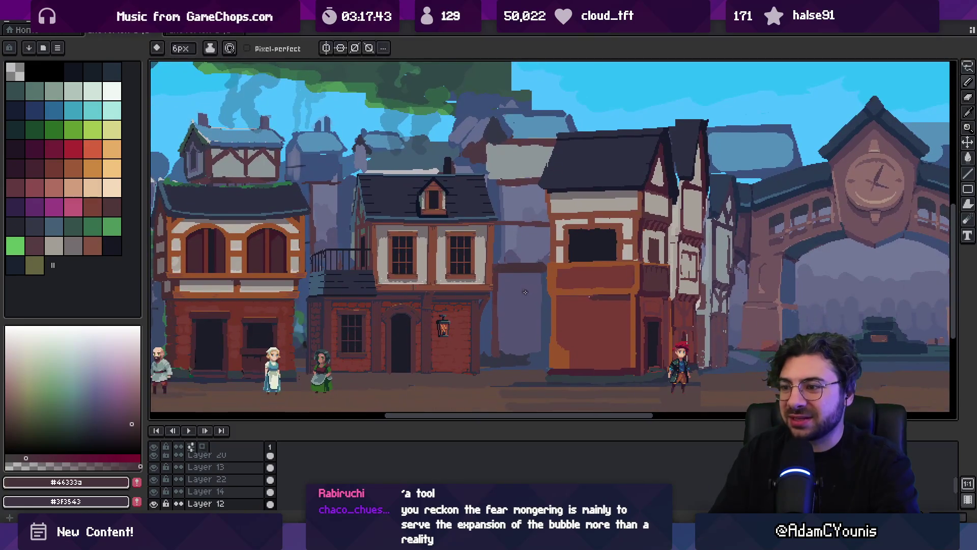
pyautogui.press('z')
pyautogui.scroll(-2, 510, 306)
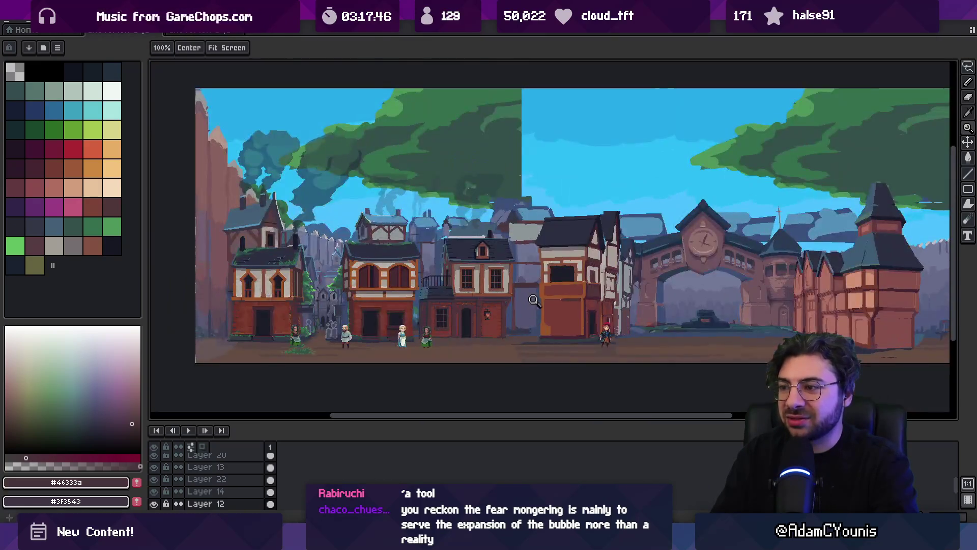
pyautogui.moveTo(545, 299); pyautogui.dragTo(512, 295)
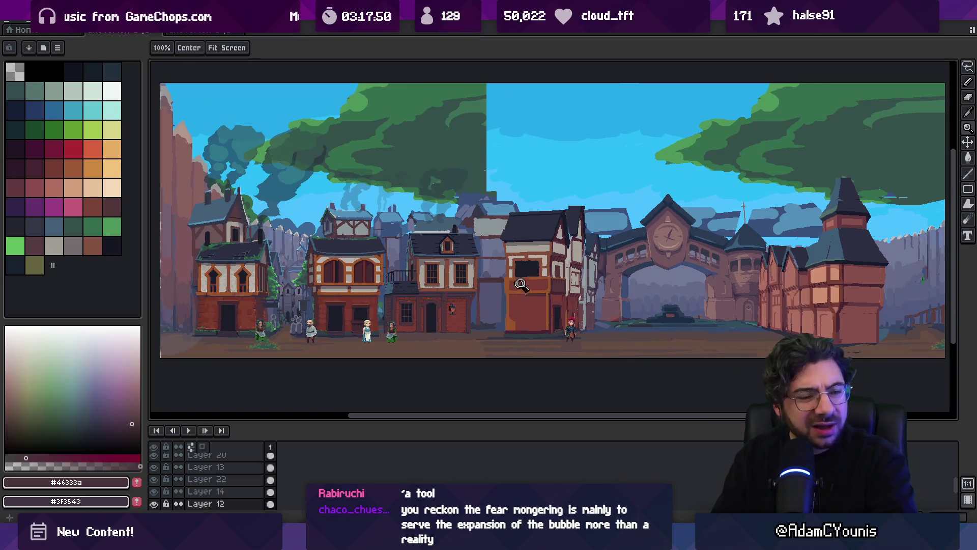
pyautogui.moveTo(521, 284); pyautogui.dragTo(488, 286)
pyautogui.scroll(2, 463, 233)
# - Replace an undone dark blue stroke with a lighter grey-blue line along the building edge
pyautogui.press('b')
pyautogui.keyDown('alt'); pyautogui.click(447, 236); pyautogui.keyUp('alt')
pyautogui.moveTo(445, 197); pyautogui.dragTo(451, 222)
pyautogui.hotkey('ctrl', 'z')
pyautogui.keyDown('alt'); pyautogui.click(455, 260); pyautogui.keyUp('alt')
pyautogui.moveTo(444, 203); pyautogui.dragTo(437, 216)
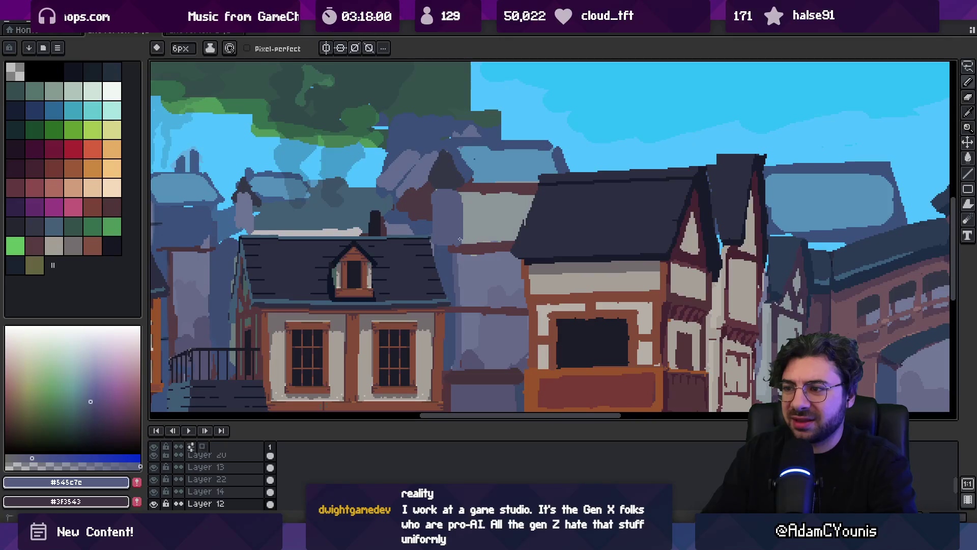
# - Sample the dark roof, dark red timber and blue-grey wall tones around the recessed wall
pyautogui.keyDown('alt'); pyautogui.click(442, 182); pyautogui.keyUp('alt')
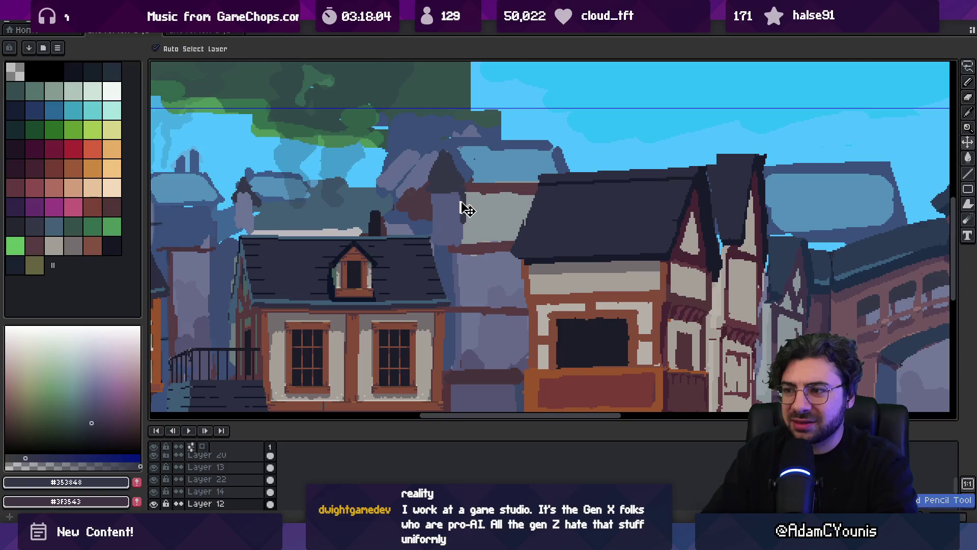
pyautogui.keyDown('alt'); pyautogui.click(464, 196); pyautogui.keyUp('alt')
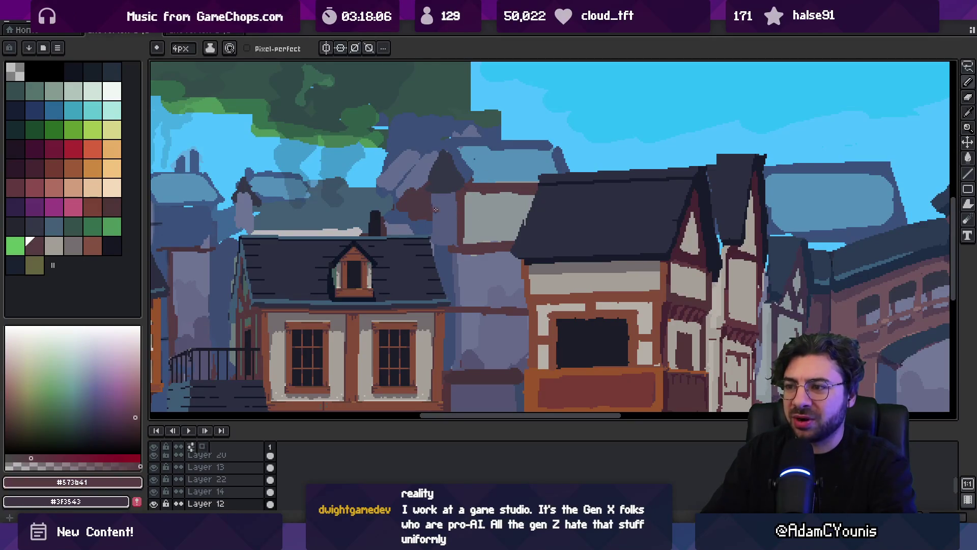
pyautogui.scroll(-3, 438, 224)
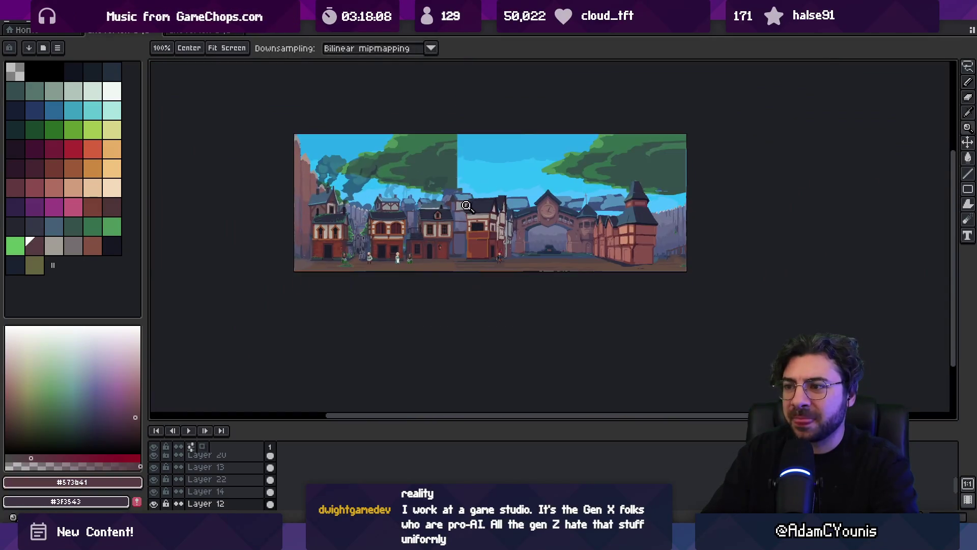
pyautogui.scroll(4, 491, 203)
pyautogui.keyDown('alt'); pyautogui.click(499, 224); pyautogui.keyUp('alt')
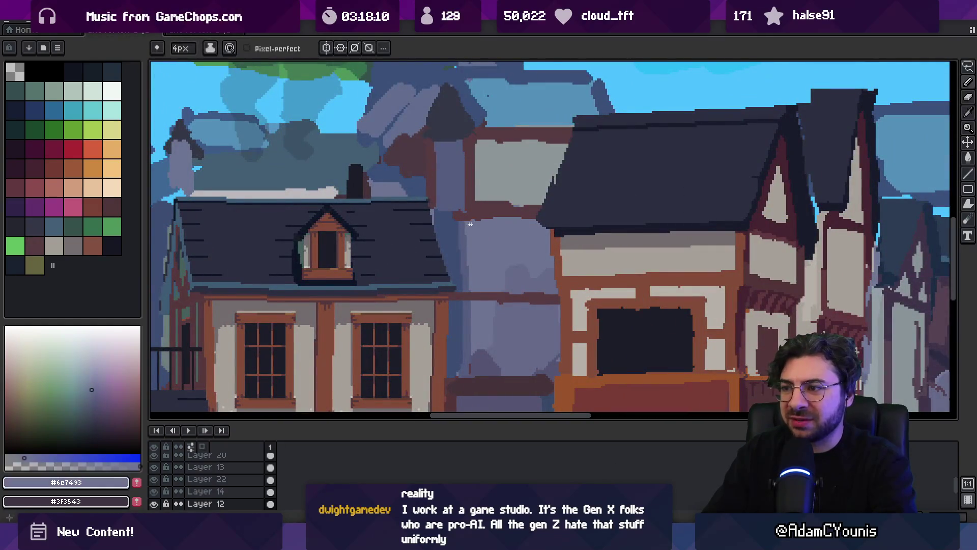
pyautogui.keyDown('alt'); pyautogui.click(450, 208); pyautogui.keyUp('alt')
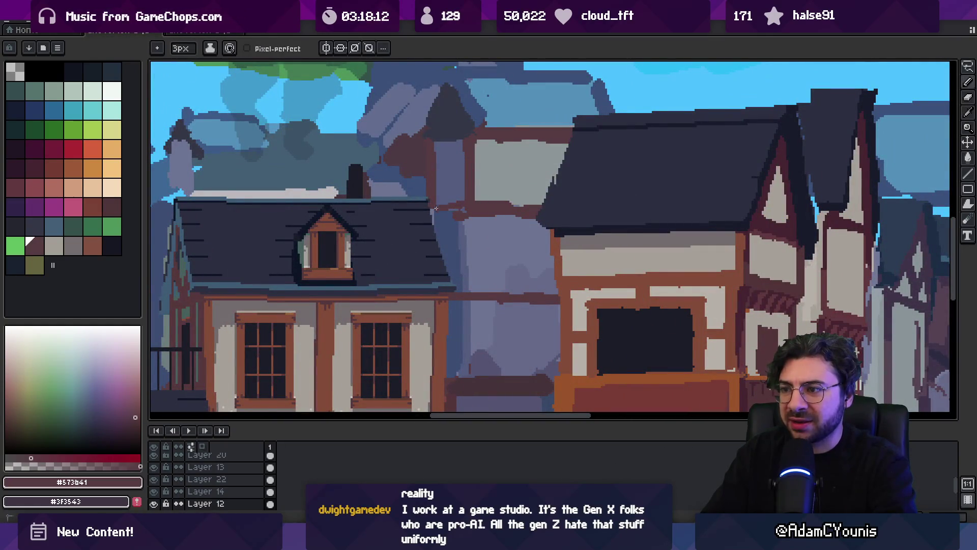
pyautogui.keyDown('alt'); pyautogui.click(455, 219); pyautogui.keyUp('alt')
pyautogui.keyDown('alt'); pyautogui.click(436, 213); pyautogui.keyUp('alt')
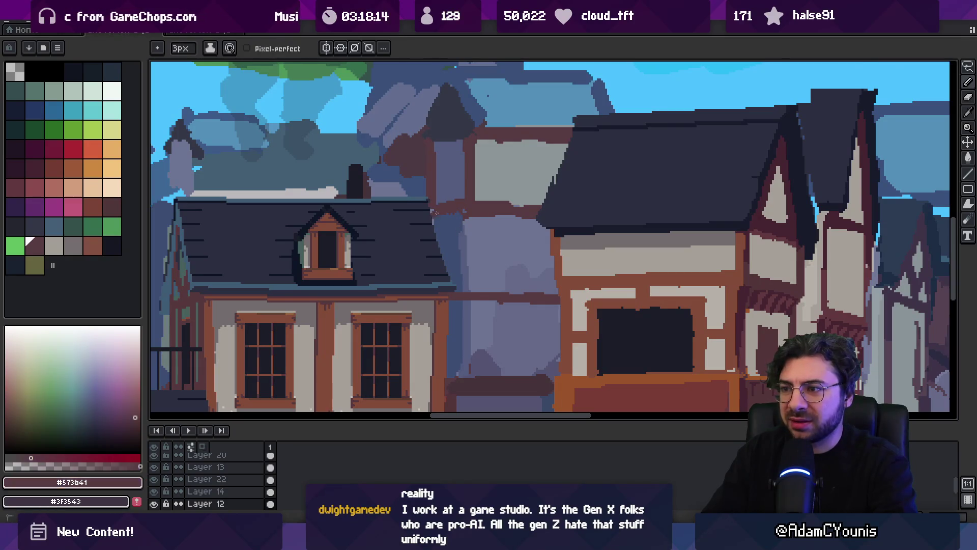
pyautogui.keyDown('alt'); pyautogui.click(469, 219); pyautogui.keyUp('alt')
pyautogui.keyDown('alt'); pyautogui.click(534, 218); pyautogui.keyUp('alt')
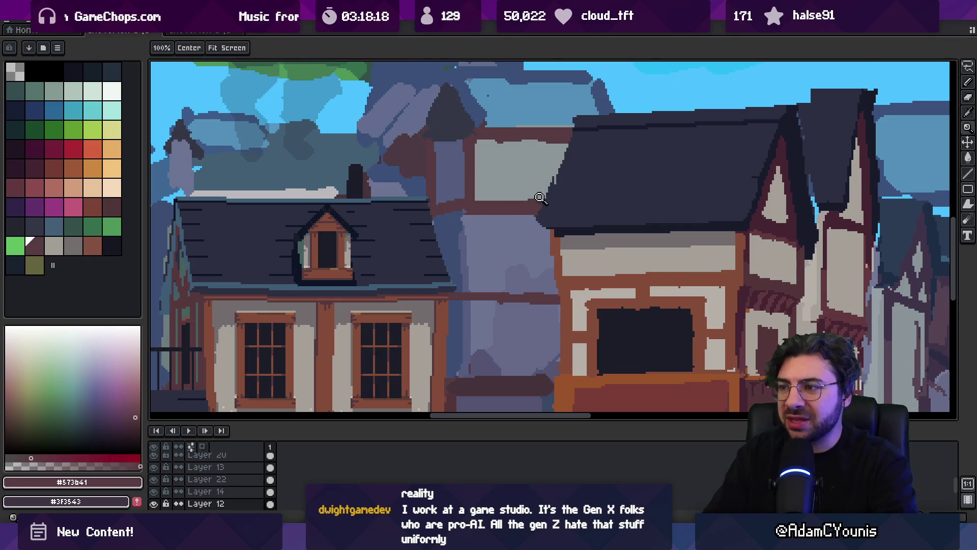
pyautogui.scroll(-3, 530, 218)
pyautogui.scroll(4, 508, 218)
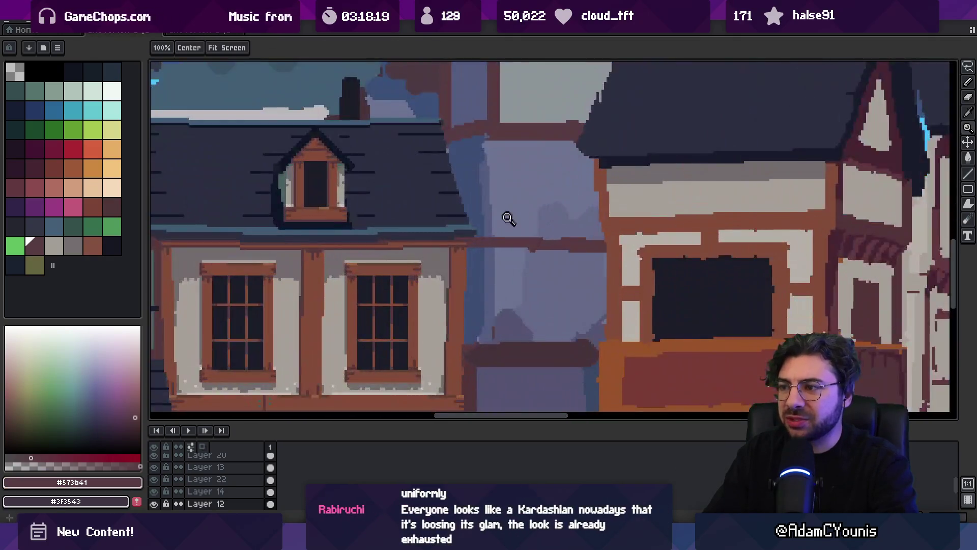
# - Dab dark blue touches on the wall, then sample bluish-grey #676a8a and dark red #573b41
pyautogui.keyDown('alt'); pyautogui.click(489, 249); pyautogui.keyUp('alt')
pyautogui.keyDown('alt'); pyautogui.click(488, 244); pyautogui.keyUp('alt')
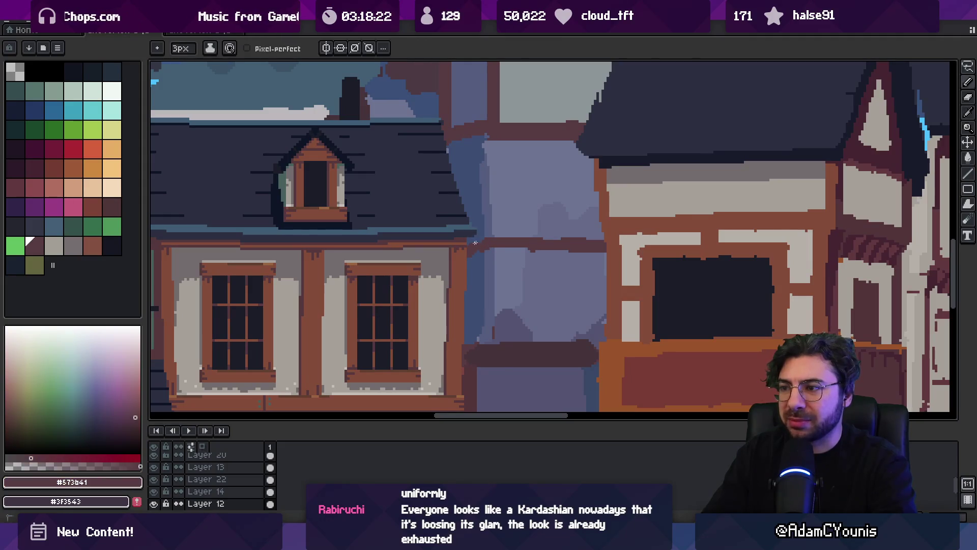
pyautogui.keyDown('alt'); pyautogui.click(476, 253); pyautogui.keyUp('alt')
pyautogui.keyDown('alt'); pyautogui.click(478, 252); pyautogui.keyUp('alt')
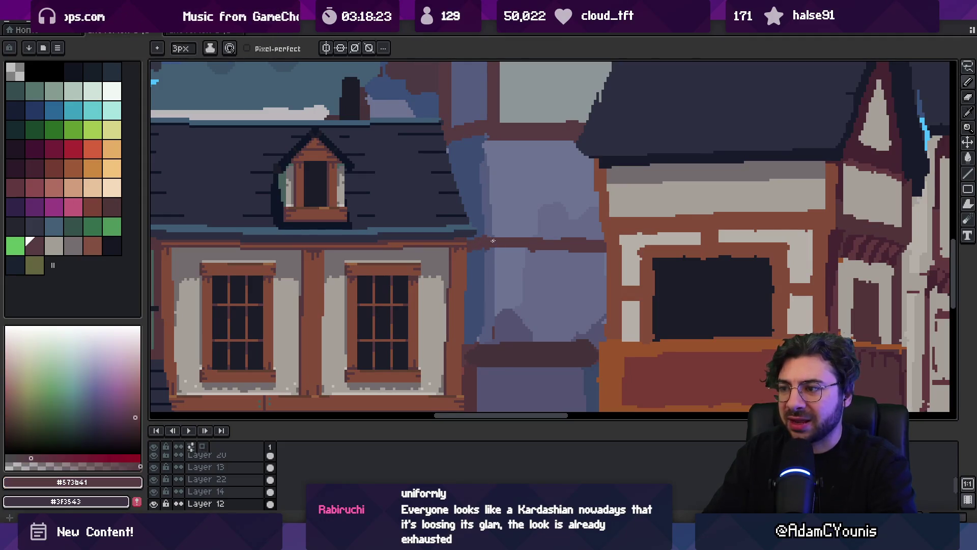
pyautogui.keyDown('alt'); pyautogui.click(564, 239); pyautogui.keyUp('alt')
pyautogui.keyDown('alt'); pyautogui.click(585, 243); pyautogui.keyUp('alt')
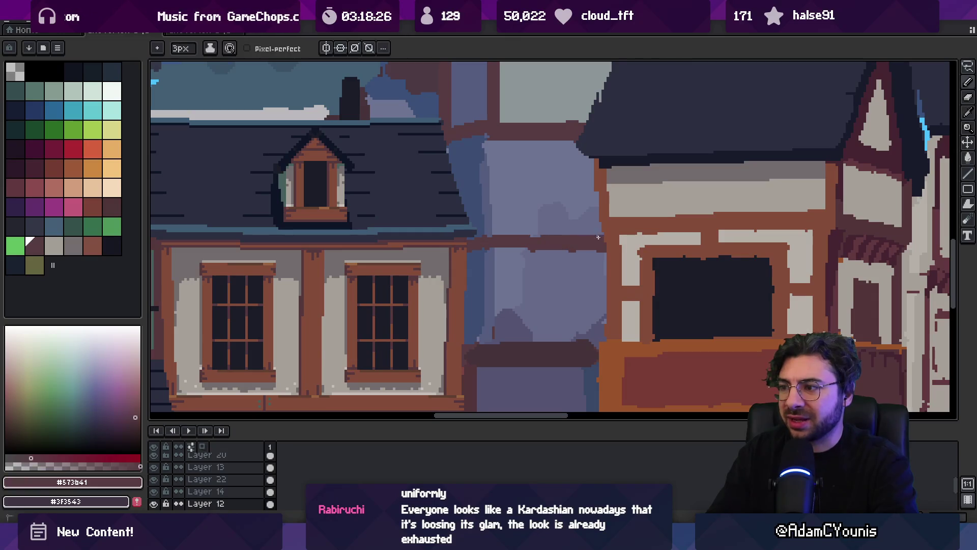
pyautogui.keyDown('alt'); pyautogui.click(579, 257); pyautogui.keyUp('alt')
# - Sample beam colour #46333a and greys #555471 and #676a8a while bringing street level into view
pyautogui.scroll(-3, 559, 264)
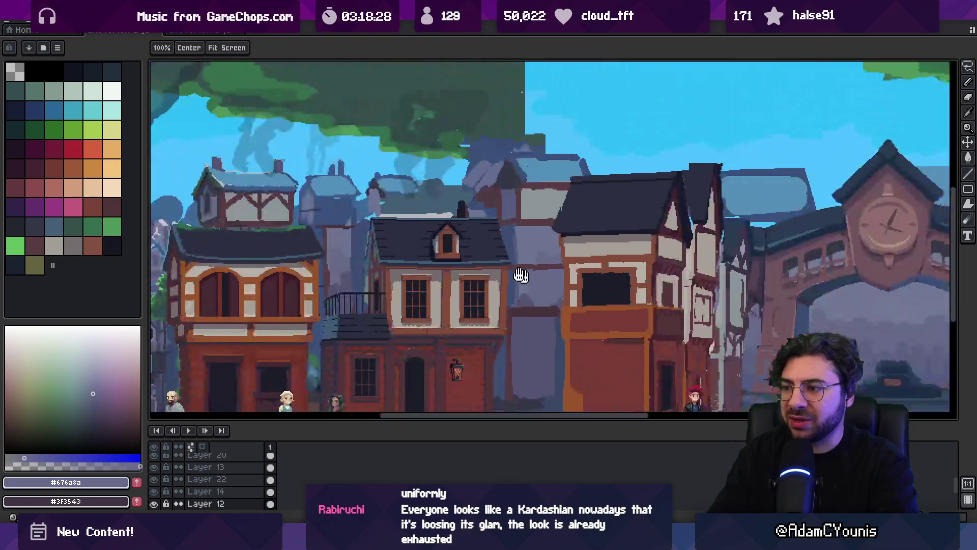
pyautogui.scroll(3, 519, 281)
pyautogui.keyDown('alt'); pyautogui.click(515, 293); pyautogui.keyUp('alt')
pyautogui.keyDown('alt'); pyautogui.click(523, 308); pyautogui.keyUp('alt')
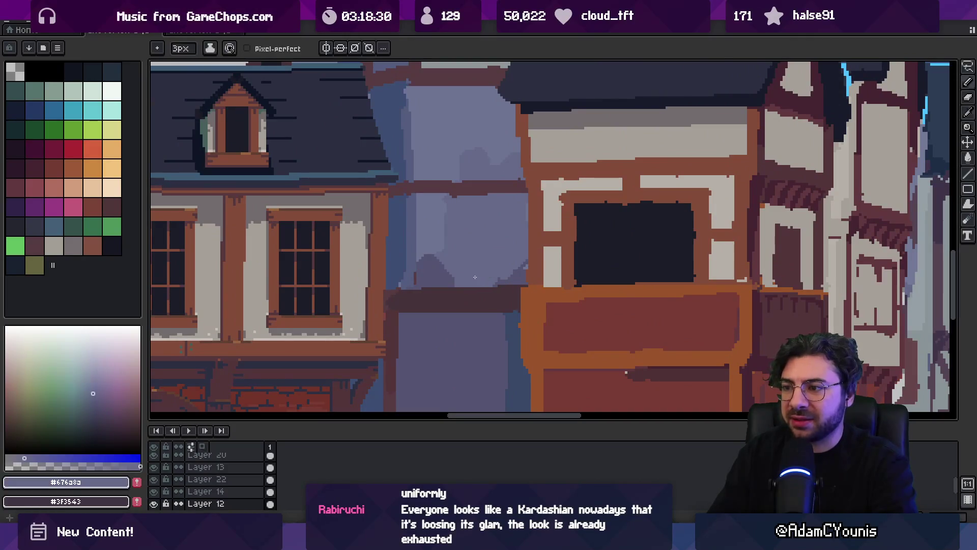
pyautogui.keyDown('alt'); pyautogui.click(514, 283); pyautogui.keyUp('alt')
pyautogui.scroll(-3, 515, 283)
pyautogui.moveTo(475, 248); pyautogui.dragTo(466, 240)
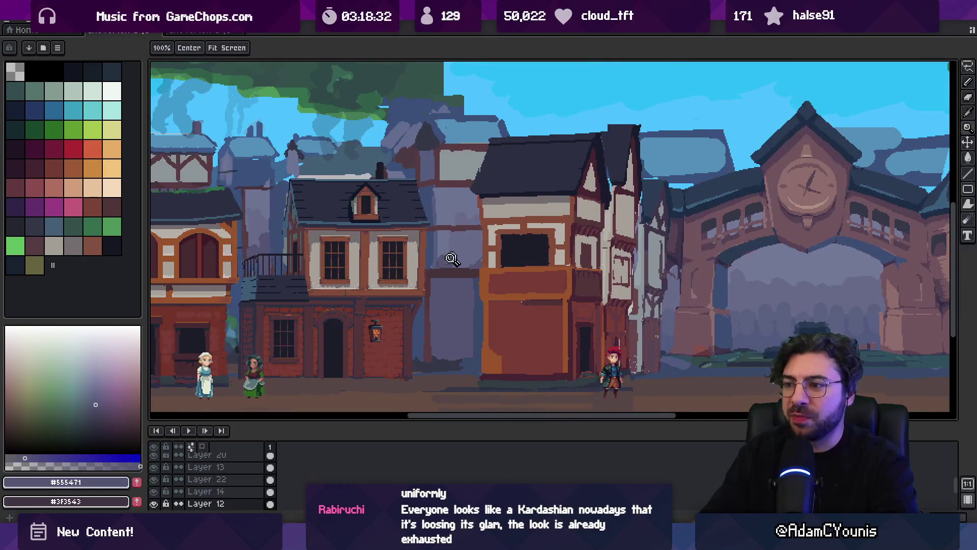
pyautogui.keyDown('alt'); pyautogui.click(450, 257); pyautogui.keyUp('alt')
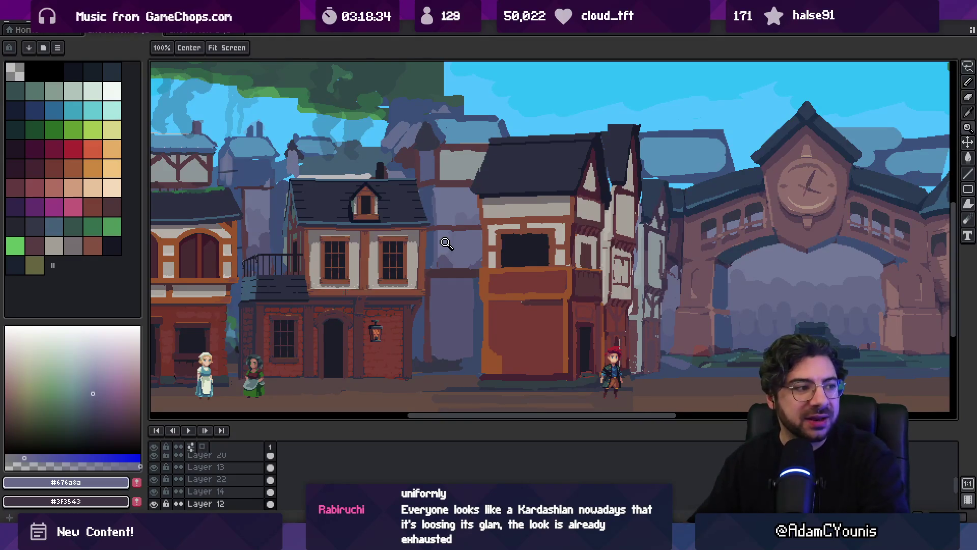
pyautogui.moveTo(508, 275); pyautogui.dragTo(513, 213)
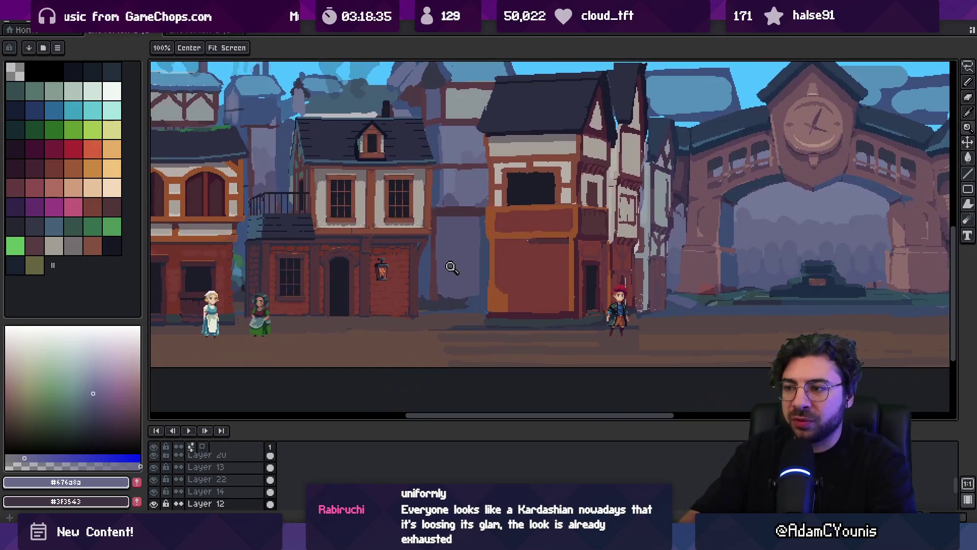
pyautogui.keyDown('alt'); pyautogui.click(480, 240); pyautogui.keyUp('alt')
pyautogui.press('b')
# - Sample blues #3d4d73 and #384867, end on dark slate #353747, and zoom to the whole scene
pyautogui.keyDown('alt'); pyautogui.click(427, 267); pyautogui.keyUp('alt')
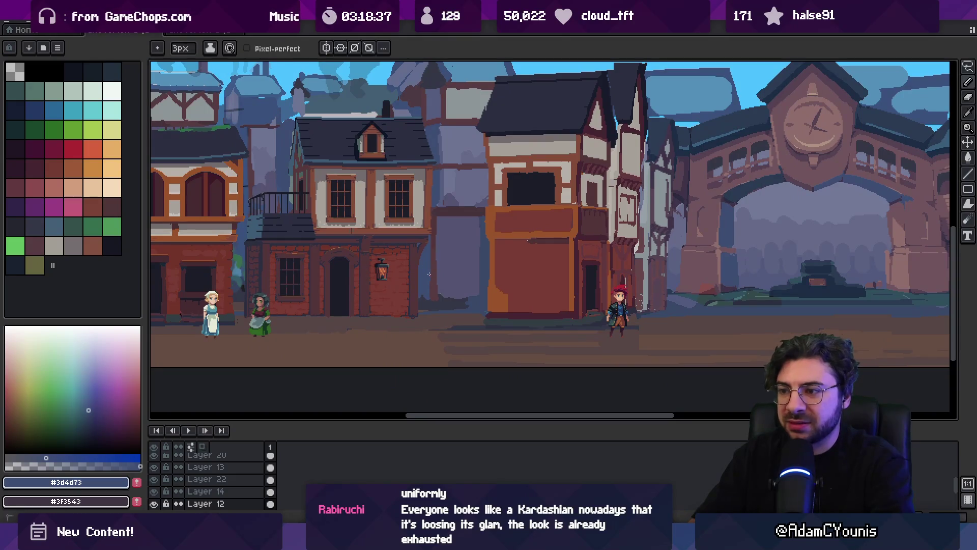
pyautogui.keyDown('alt'); pyautogui.click(481, 241); pyautogui.keyUp('alt')
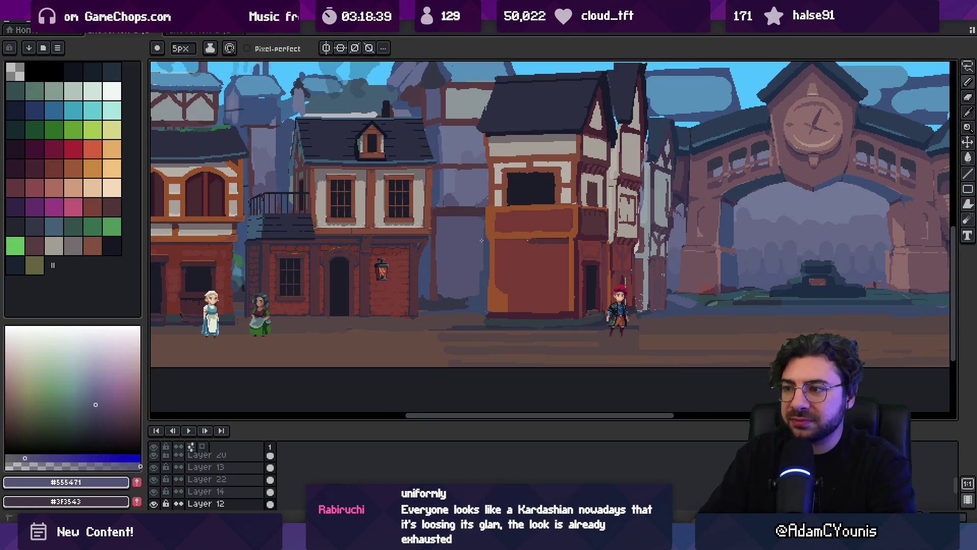
pyautogui.keyDown('alt'); pyautogui.click(485, 275); pyautogui.keyUp('alt')
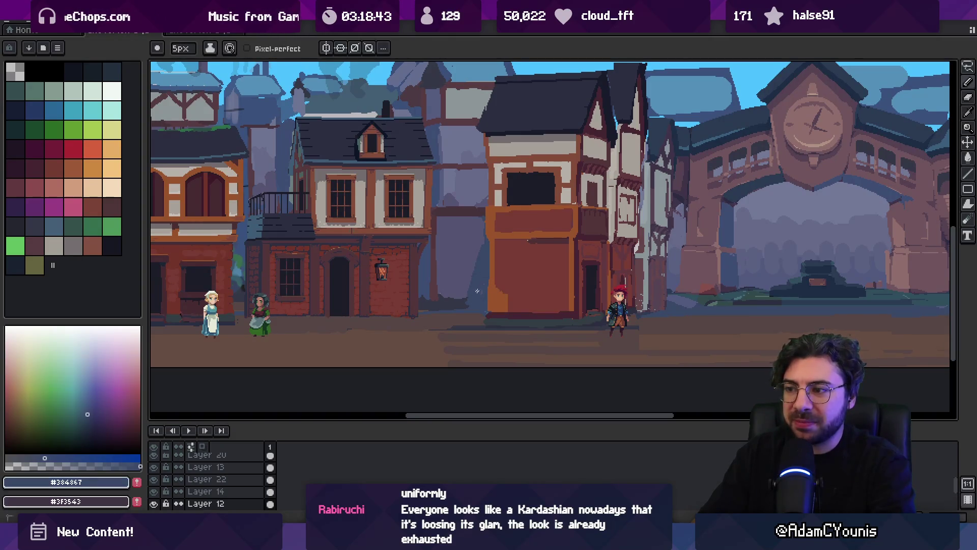
pyautogui.keyDown('alt'); pyautogui.click(483, 305); pyautogui.keyUp('alt')
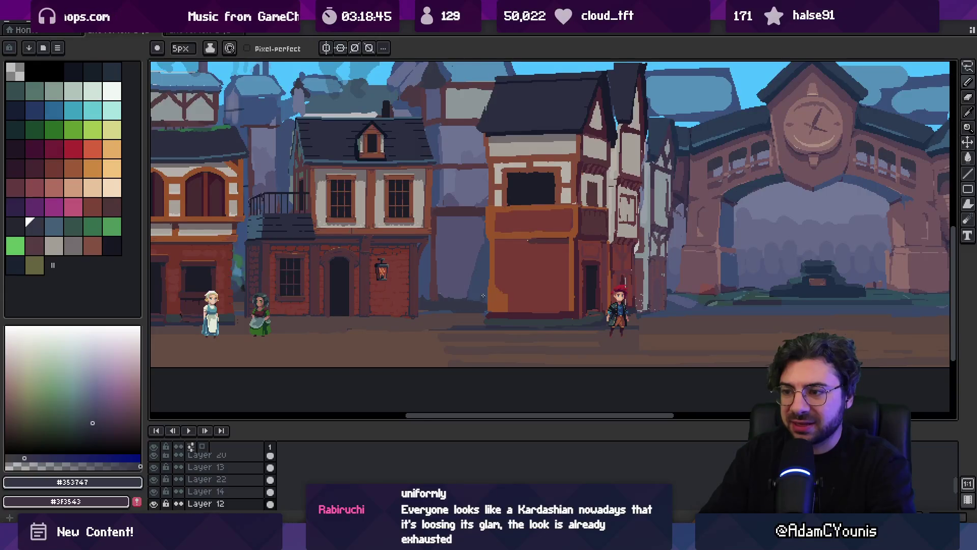
pyautogui.press('z')
pyautogui.scroll(-5, 483, 295)
pyautogui.click(484, 254)
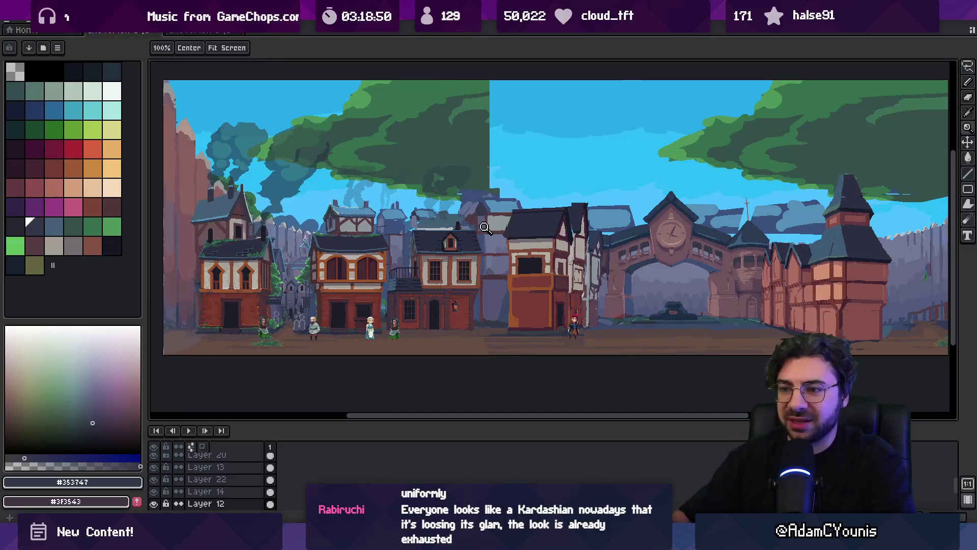
# - Move the distant Layer 17 houses into the clock-tower archway and commit them
pyautogui.press('m')
pyautogui.keyDown('ctrl'); pyautogui.click(295, 275); pyautogui.keyUp('ctrl')
pyautogui.moveTo(295, 275)
pyautogui.mouseDown()
pyautogui.moveTo(308, 308)
pyautogui.moveTo(709, 306)
pyautogui.mouseUp()
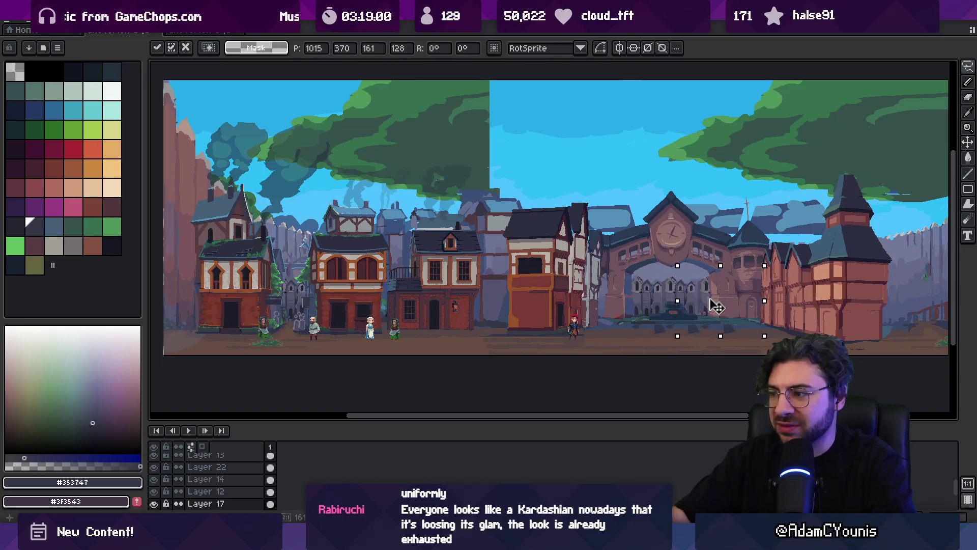
pyautogui.click(601, 297)
pyautogui.moveTo(601, 297); pyautogui.dragTo(552, 283)
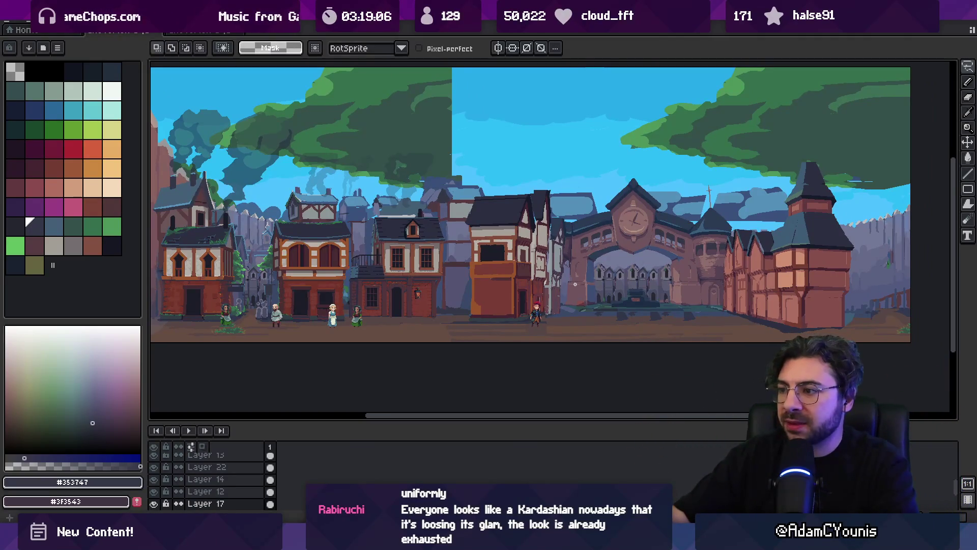
# - Transform the selected background building group to slide it right and confirm the move
pyautogui.press('v')
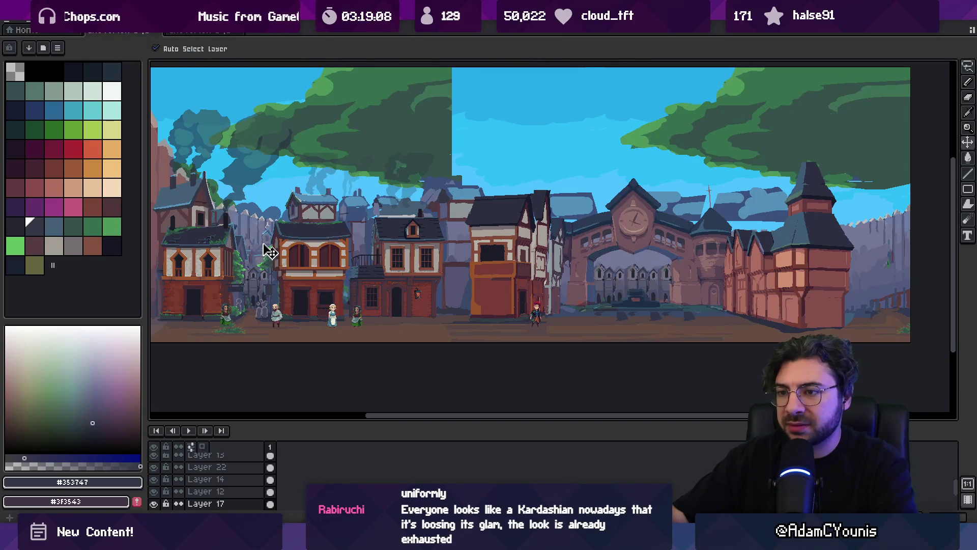
pyautogui.scroll(2, 266, 251)
pyautogui.hotkey('ctrl', 't')
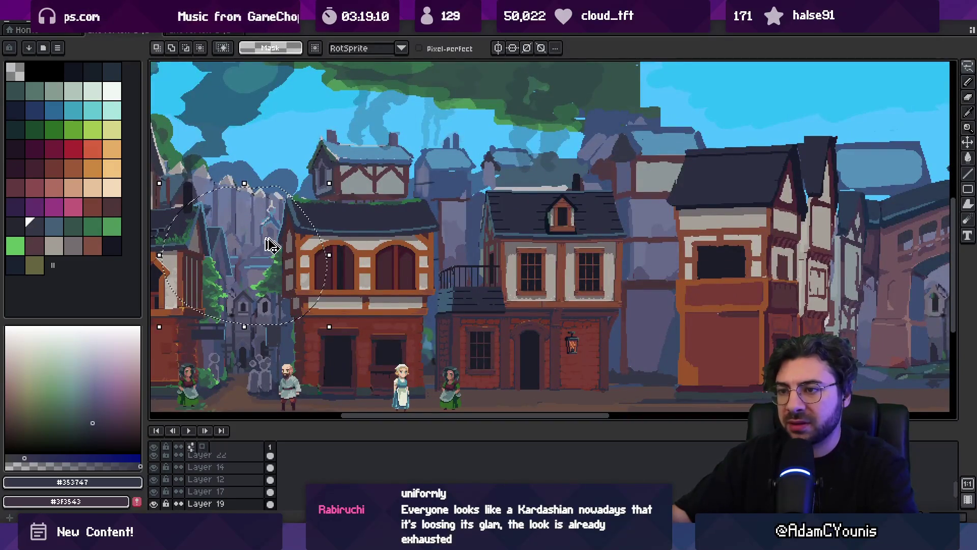
pyautogui.scroll(2, 480, 262)
pyautogui.moveTo(480, 262)
pyautogui.mouseDown()
pyautogui.moveTo(718, 321)
pyautogui.moveTo(626, 305)
pyautogui.moveTo(473, 327)
pyautogui.moveTo(617, 305)
pyautogui.moveTo(628, 321)
pyautogui.moveTo(610, 309)
pyautogui.moveTo(624, 305)
pyautogui.mouseUp()
pyautogui.scroll(-2, 667, 282)
pyautogui.press('Return')
pyautogui.scroll(-1, 619, 266)
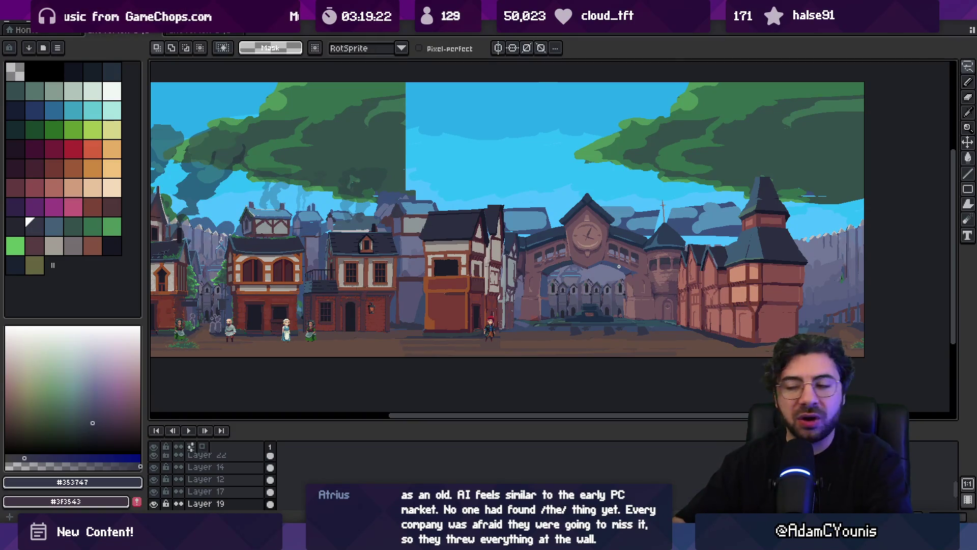
pyautogui.moveTo(601, 198); pyautogui.dragTo(456, 180)
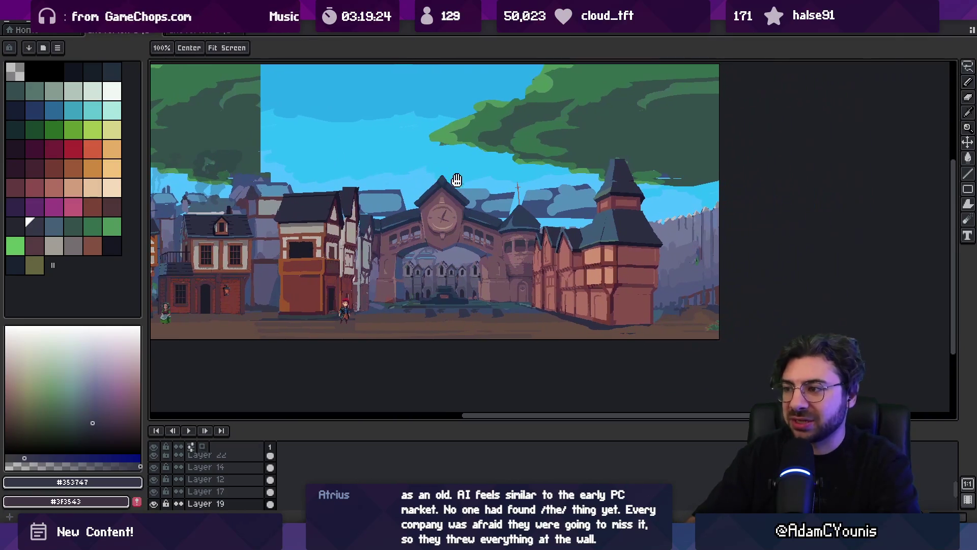
# - Sample the pale stone colour #b6b0a9 near the clock tower and adjust the view
pyautogui.moveTo(537, 221)
pyautogui.mouseDown()
pyautogui.moveTo(594, 214)
pyautogui.moveTo(585, 212)
pyautogui.mouseUp()
pyautogui.scroll(2, 534, 236)
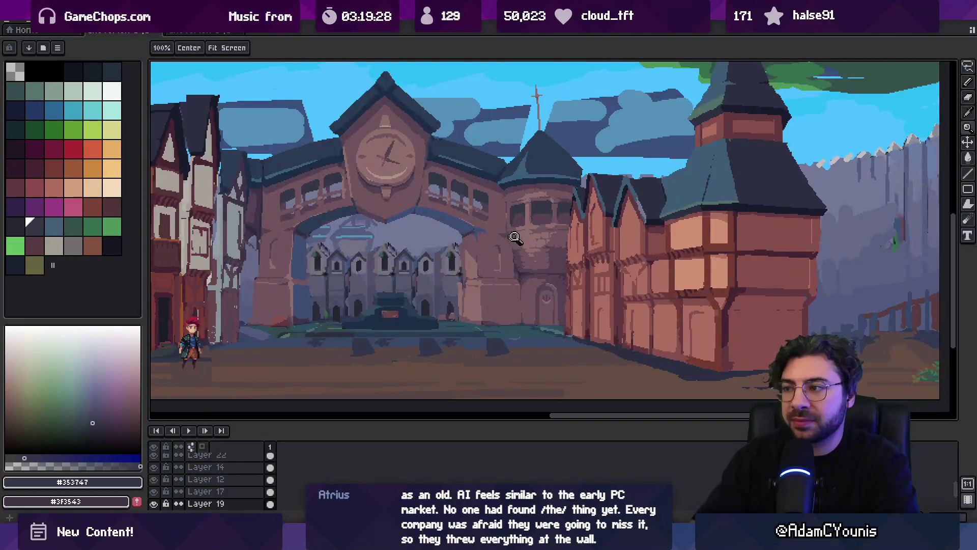
pyautogui.scroll(-2, 514, 237)
pyautogui.press('i')
pyautogui.click(252, 228)
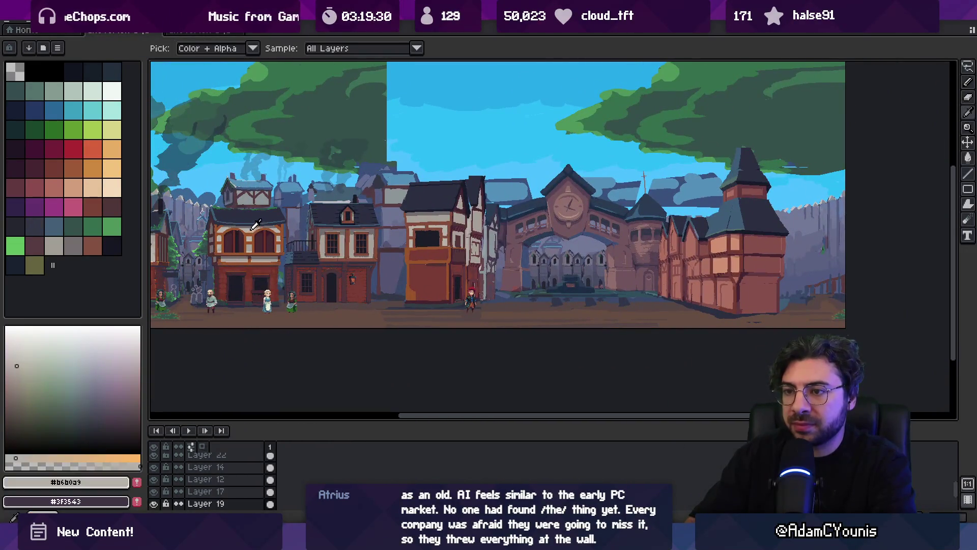
pyautogui.press('h')
pyautogui.scroll(2, 646, 255)
pyautogui.scroll(-1, 627, 205)
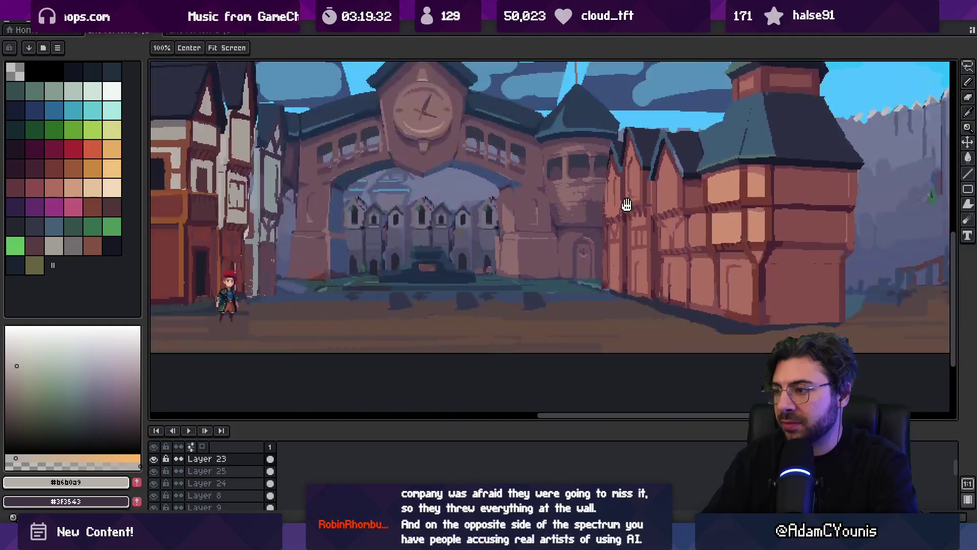
pyautogui.press('v')
pyautogui.scroll(-1, 616, 259)
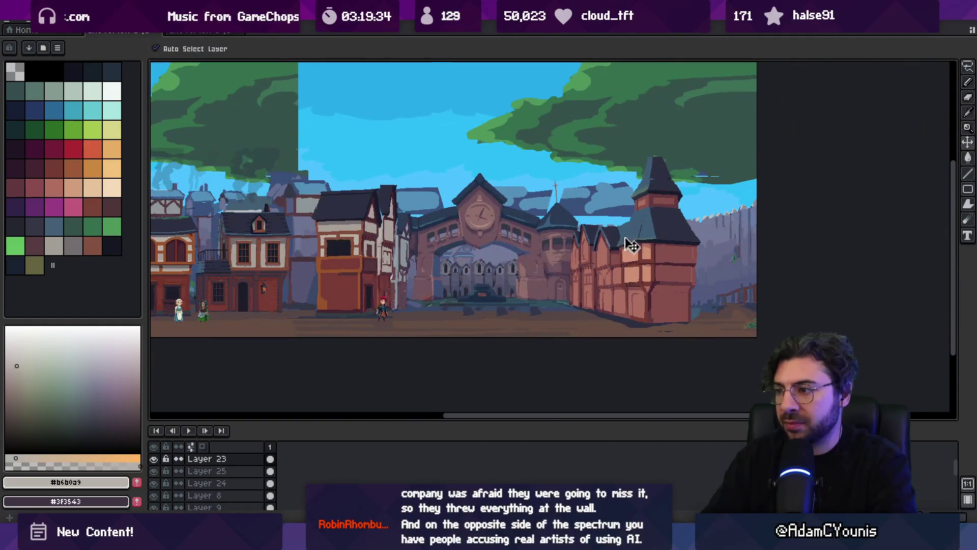
# - Outline the right-hand buildings, squeeze them narrower, nudge them right and deselect
pyautogui.press('m')
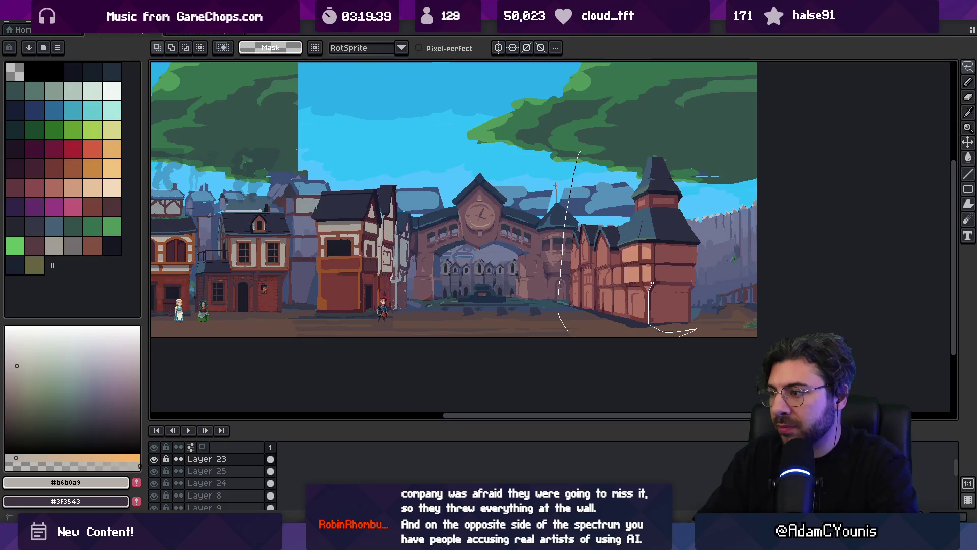
pyautogui.moveTo(653, 255); pyautogui.dragTo(655, 236)
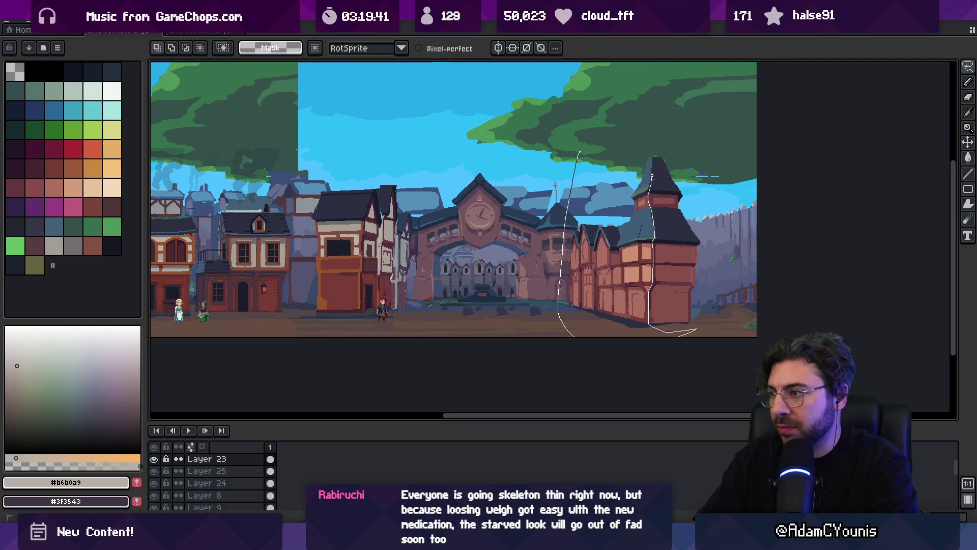
pyautogui.moveTo(620, 133); pyautogui.dragTo(621, 132)
pyautogui.moveTo(704, 235); pyautogui.dragTo(676, 239)
pyautogui.moveTo(608, 268); pyautogui.dragTo(617, 266)
pyautogui.hotkey('ctrl', 'd')
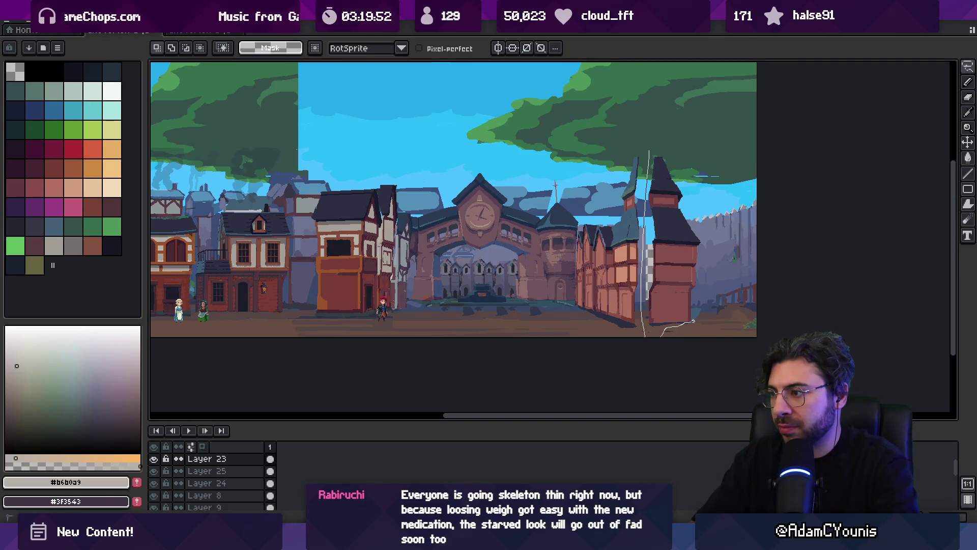
# - Abandon shifting the tall tower left, clear the selection, and zoom in on the archway
pyautogui.moveTo(670, 147); pyautogui.dragTo(659, 148)
pyautogui.moveTo(646, 244); pyautogui.dragTo(625, 244)
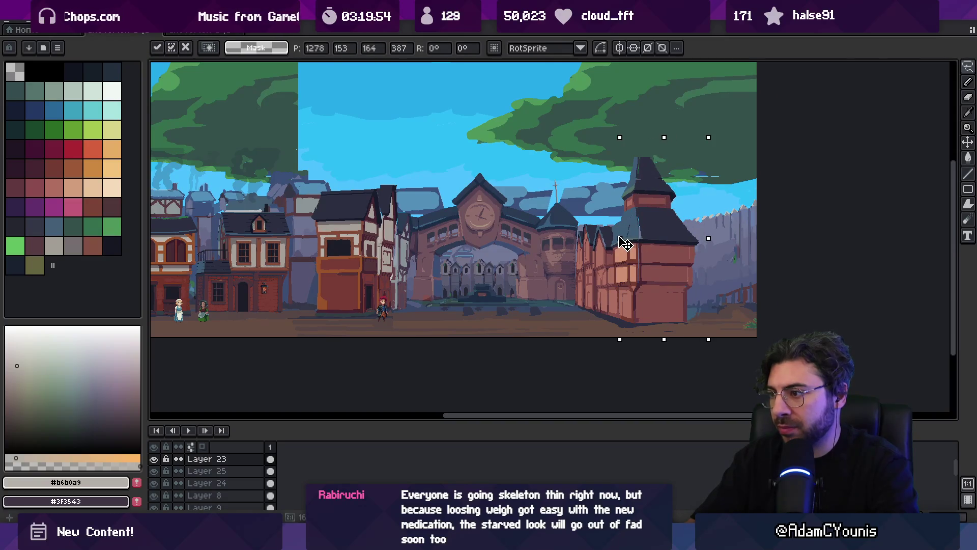
pyautogui.press('Escape')
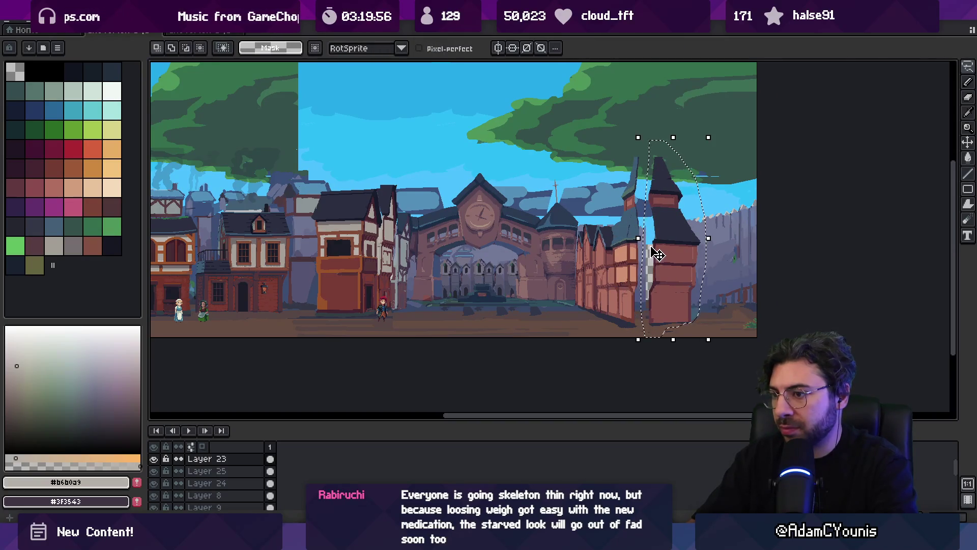
pyautogui.hotkey('ctrl', 'd')
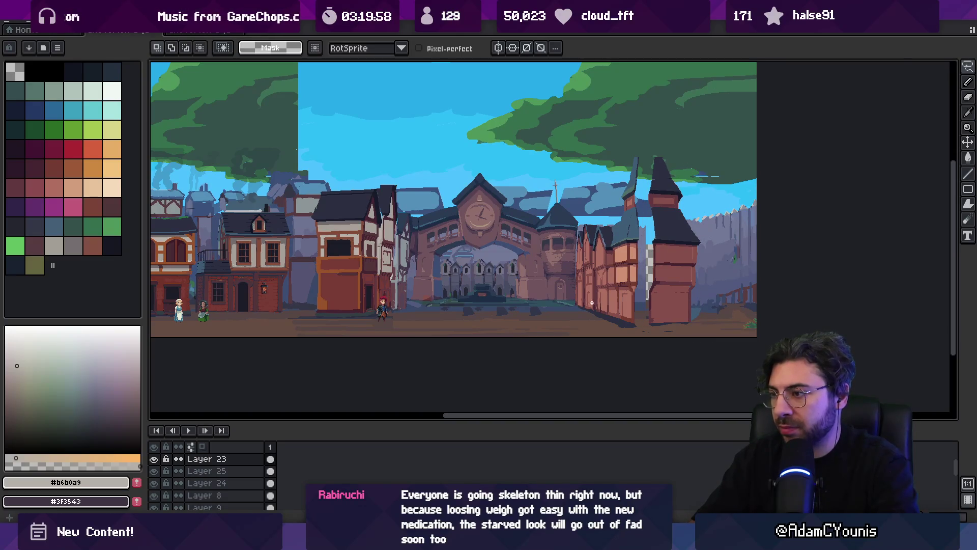
pyautogui.press('z')
pyautogui.scroll(2, 602, 318)
pyautogui.scroll(-2, 622, 305)
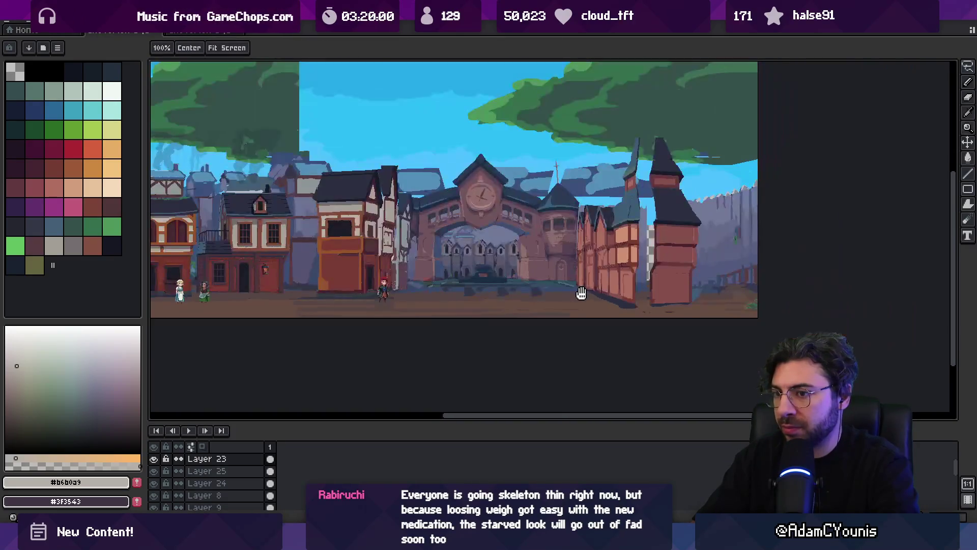
pyautogui.scroll(3, 631, 303)
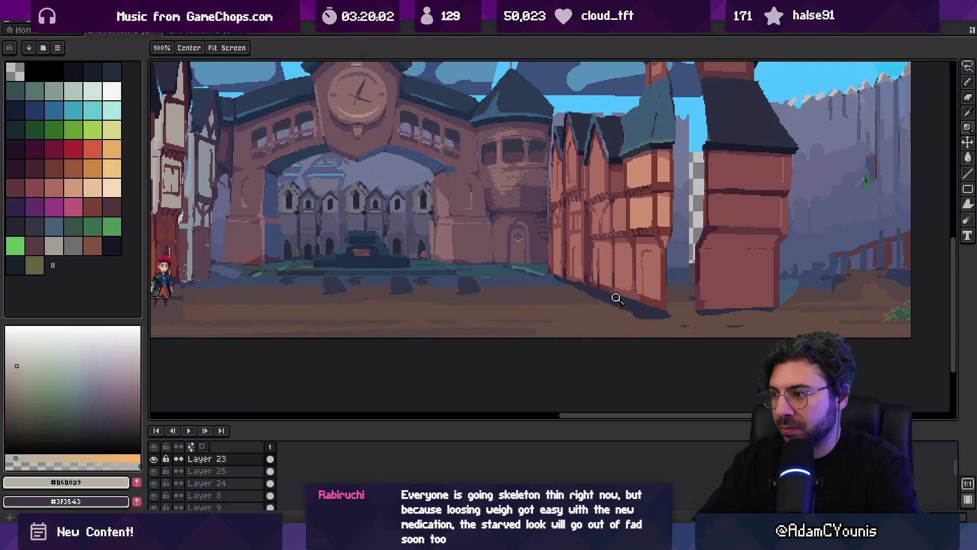
# - Lasso the shadow beneath the right-hand houses and tilt it about 4 degrees
pyautogui.press('q')
pyautogui.moveTo(656, 319); pyautogui.dragTo(527, 275)
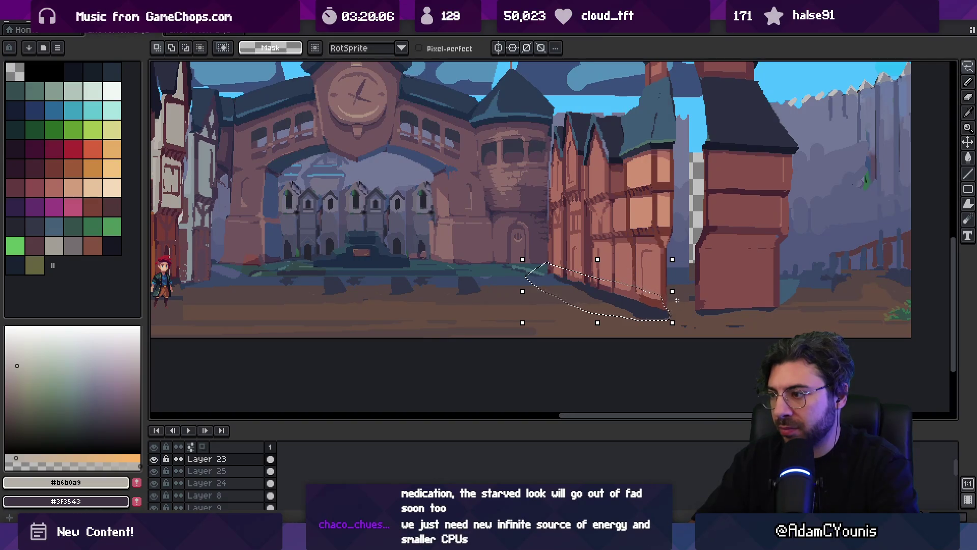
pyautogui.moveTo(678, 291); pyautogui.dragTo(687, 293)
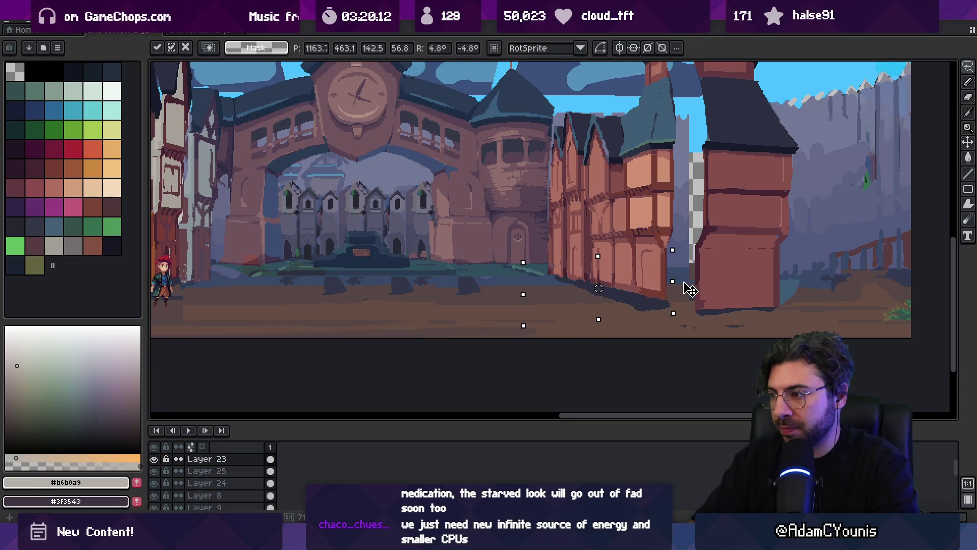
pyautogui.press('Return')
# - Marquee-select a strip along the bottom of the ground
pyautogui.press('z')
pyautogui.scroll(-3, 636, 274)
pyautogui.scroll(2, 627, 251)
pyautogui.press('m')
pyautogui.moveTo(335, 315); pyautogui.dragTo(672, 286)
# - Reselect the house shadow and tilt it about 9 degrees along the street
pyautogui.press('space')
pyautogui.scroll(3, 647, 266)
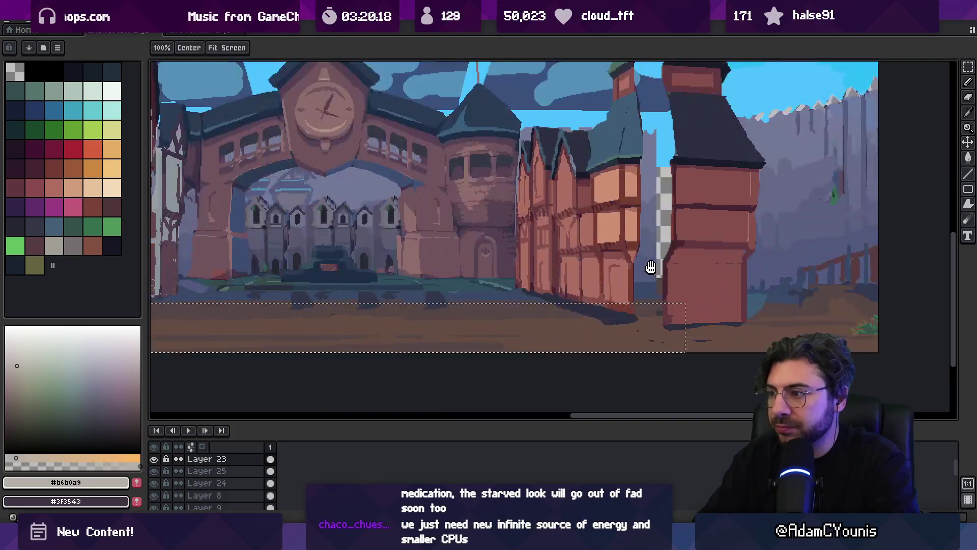
pyautogui.scroll(1, 575, 266)
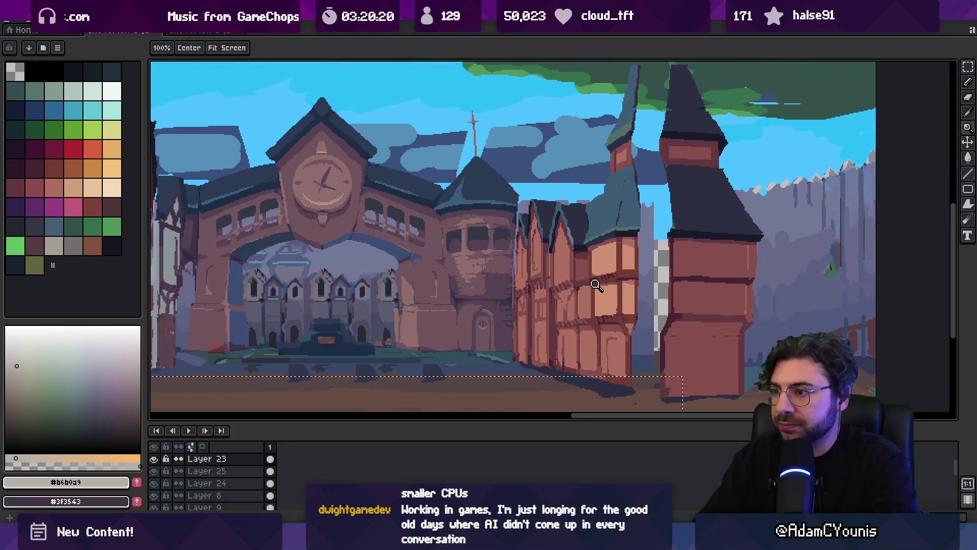
pyautogui.scroll(-2, 614, 291)
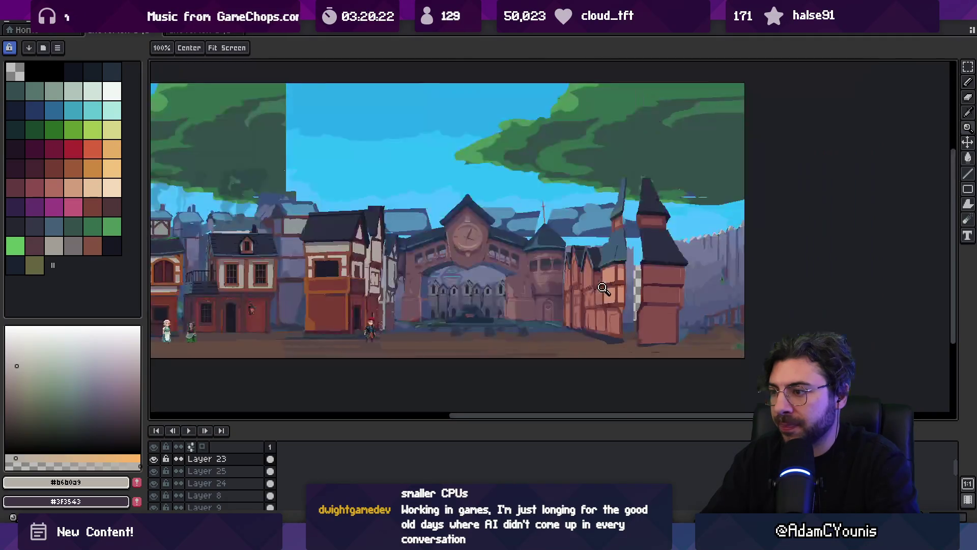
pyautogui.scroll(3, 628, 269)
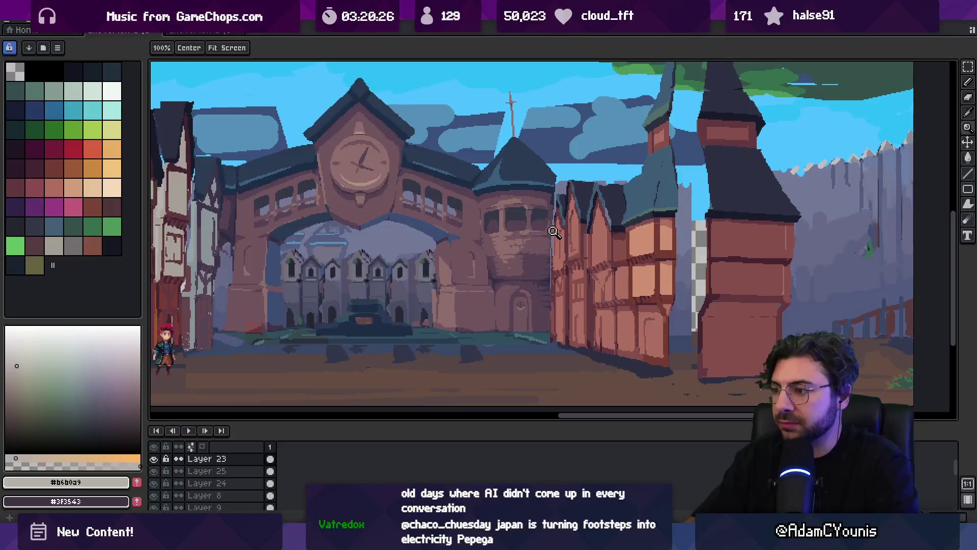
pyautogui.press('m')
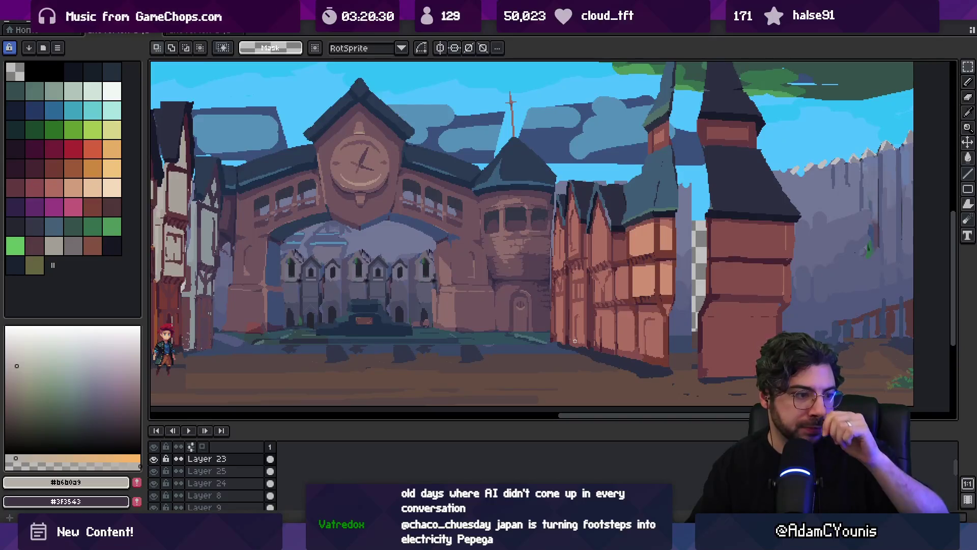
pyautogui.press('super')
pyautogui.press('super')
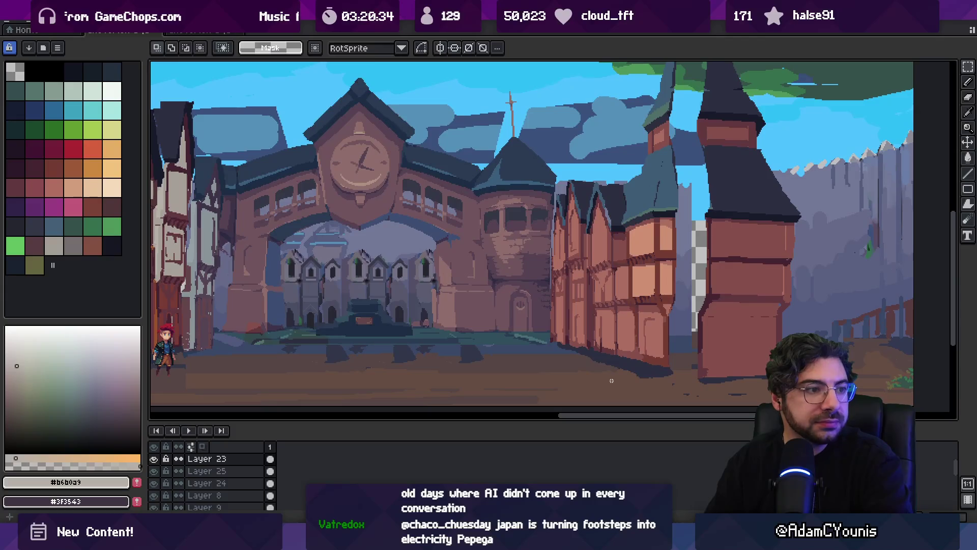
pyautogui.moveTo(593, 381); pyautogui.dragTo(560, 362)
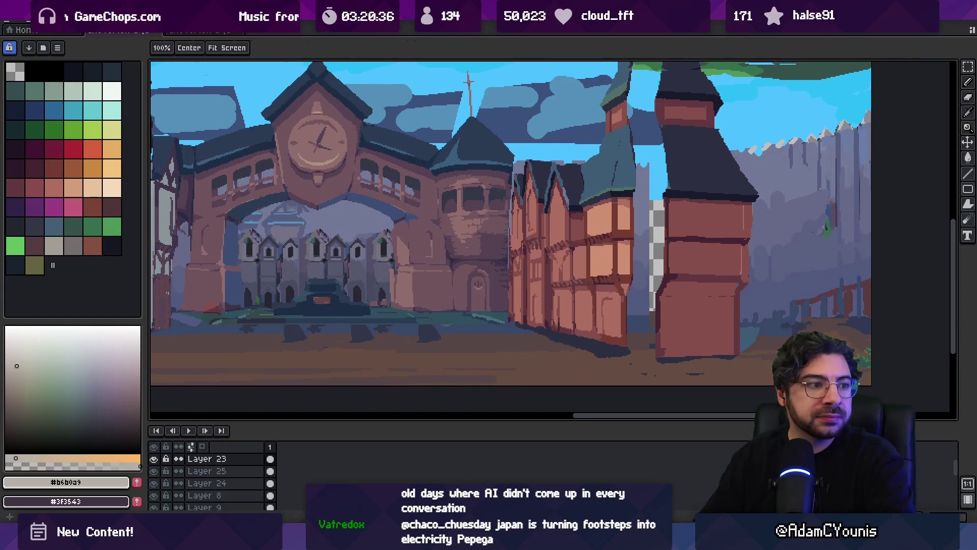
pyautogui.press('b')
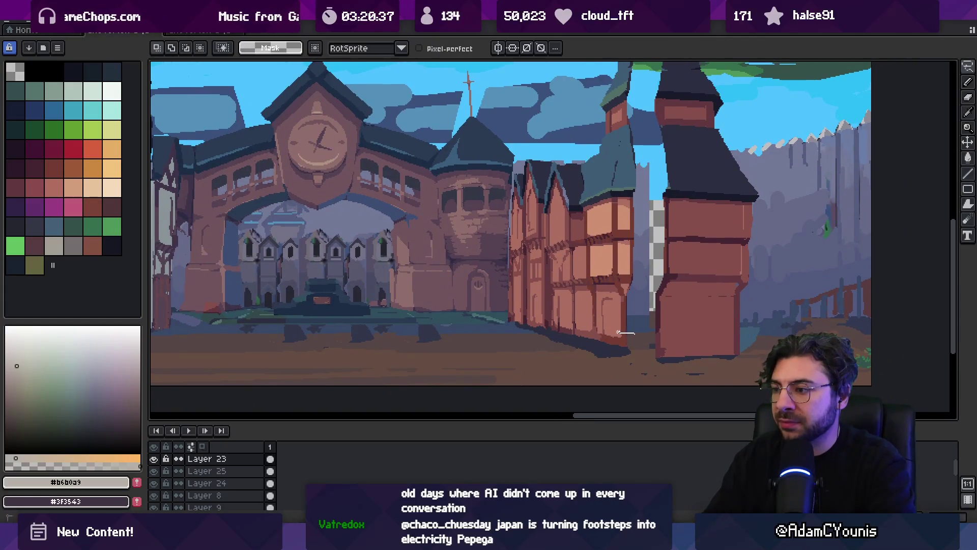
pyautogui.moveTo(612, 352)
pyautogui.mouseDown()
pyautogui.moveTo(634, 352)
pyautogui.moveTo(639, 338)
pyautogui.moveTo(655, 344)
pyautogui.mouseUp()
pyautogui.press('Return')
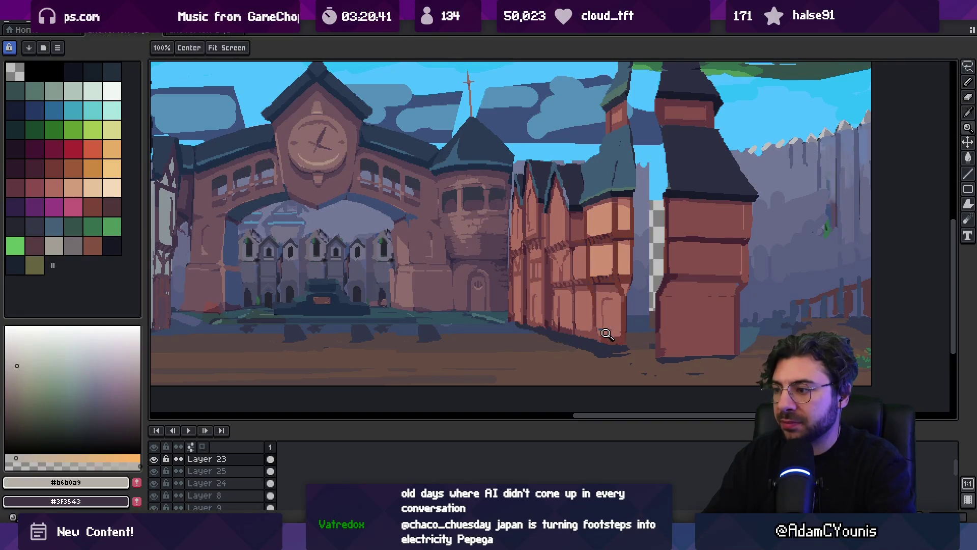
# - Sample the pinkish wall, dark brown and dark navy shadow colours, zooming in on the shadow
pyautogui.scroll(2, 621, 327)
pyautogui.keyDown('alt'); pyautogui.click(614, 326); pyautogui.keyUp('alt')
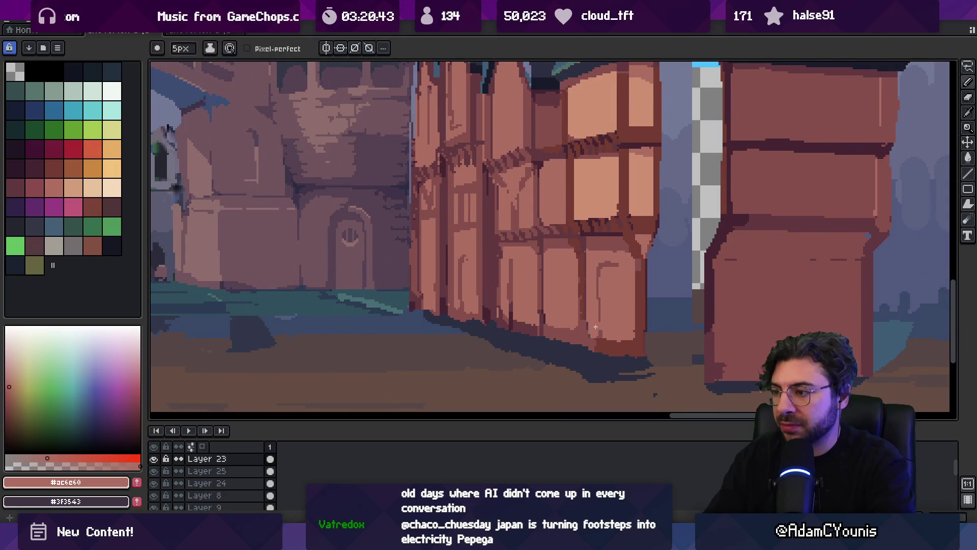
pyautogui.keyDown('alt'); pyautogui.click(600, 350); pyautogui.keyUp('alt')
pyautogui.keyDown('alt'); pyautogui.click(603, 351); pyautogui.keyUp('alt')
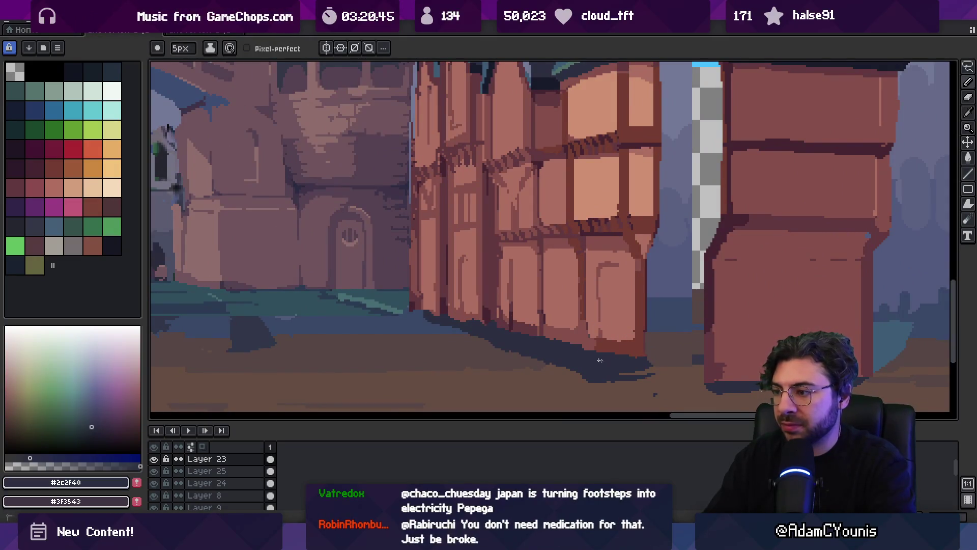
pyautogui.press('z')
pyautogui.scroll(-3, 616, 352)
pyautogui.scroll(2, 627, 356)
pyautogui.click(627, 356)
# - Repaint the house shadow with the pencil and zoom out to check the whole scene
pyautogui.press('b')
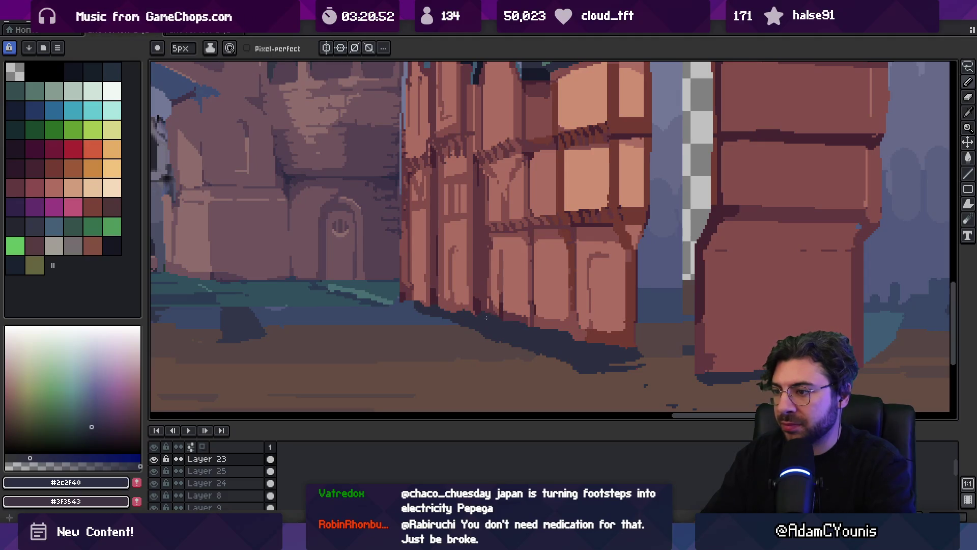
pyautogui.press('z')
pyautogui.scroll(-3, 447, 312)
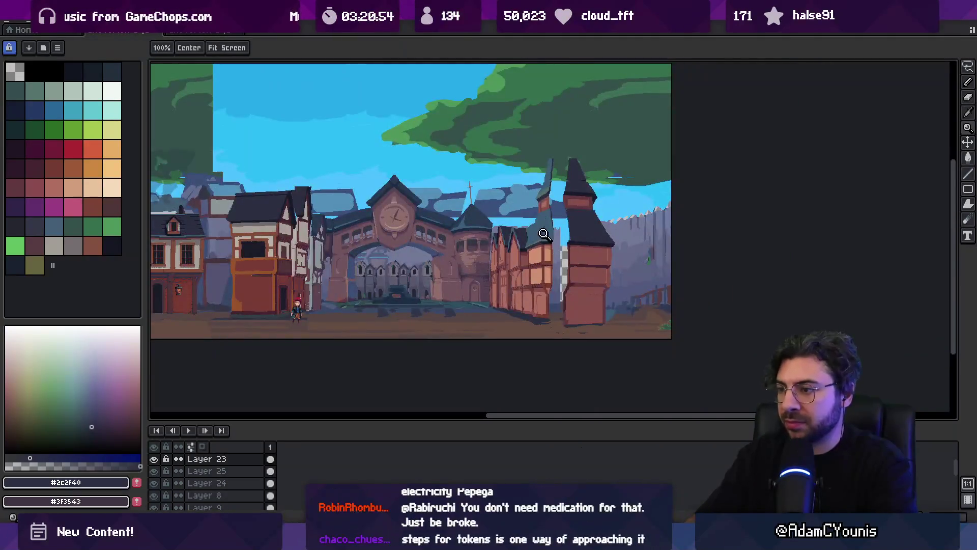
pyautogui.click(542, 258)
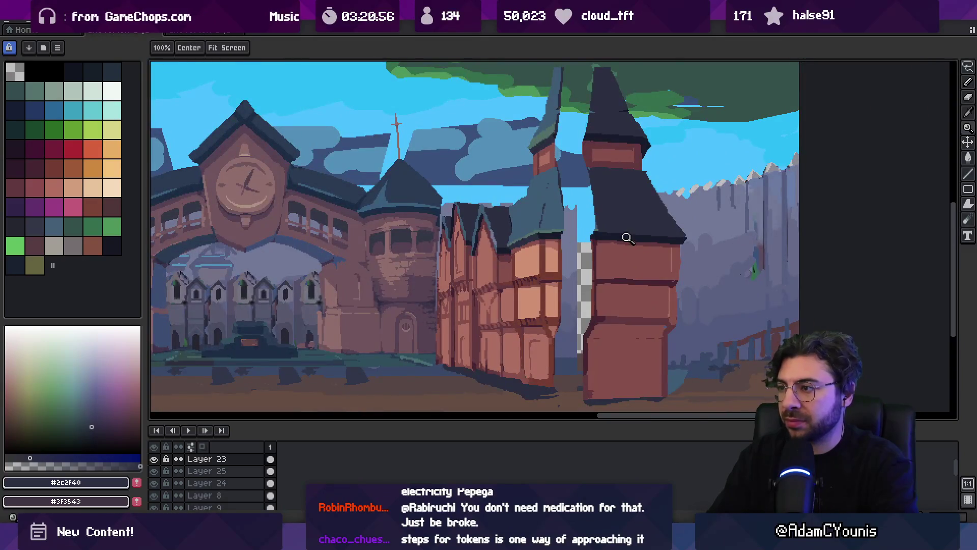
pyautogui.scroll(-1, 624, 234)
pyautogui.press('m')
pyautogui.moveTo(600, 167); pyautogui.dragTo(599, 145)
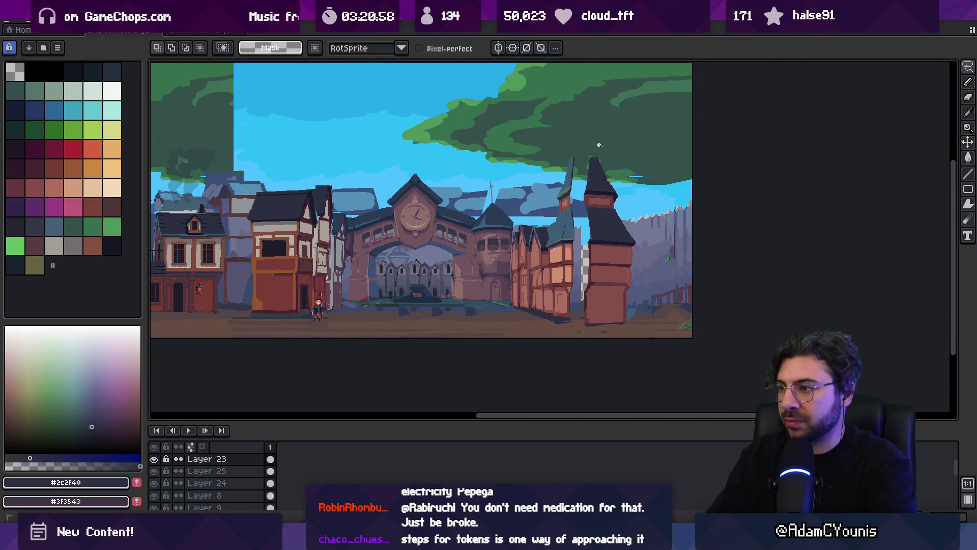
# - Select the tall right-hand tower, straighten it and shift it a few pixels left
pyautogui.moveTo(598, 334)
pyautogui.mouseDown()
pyautogui.moveTo(639, 153)
pyautogui.moveTo(603, 146)
pyautogui.mouseUp()
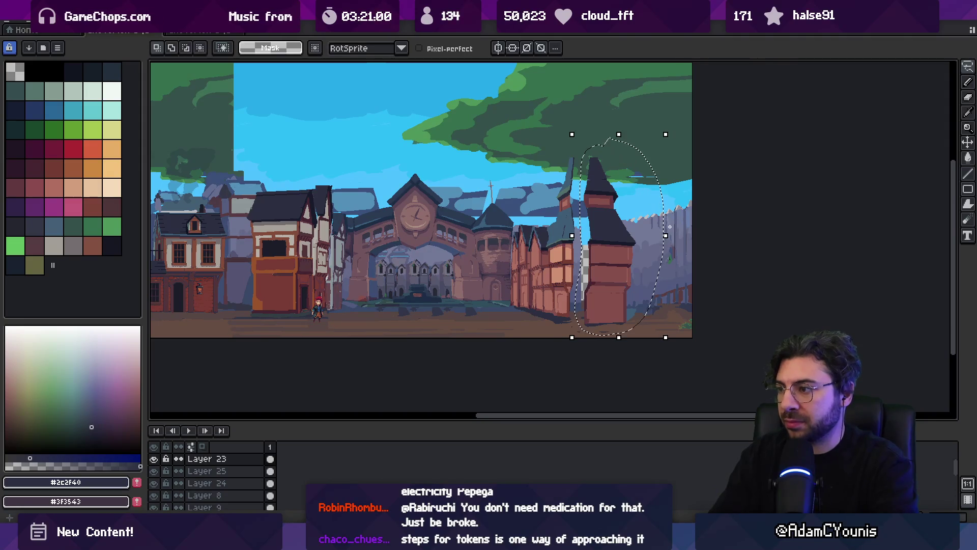
pyautogui.moveTo(681, 242); pyautogui.dragTo(680, 240)
pyautogui.moveTo(610, 262); pyautogui.dragTo(600, 264)
pyautogui.press('Left')
pyautogui.press('Left')
pyautogui.press('Left')
pyautogui.press('Up')
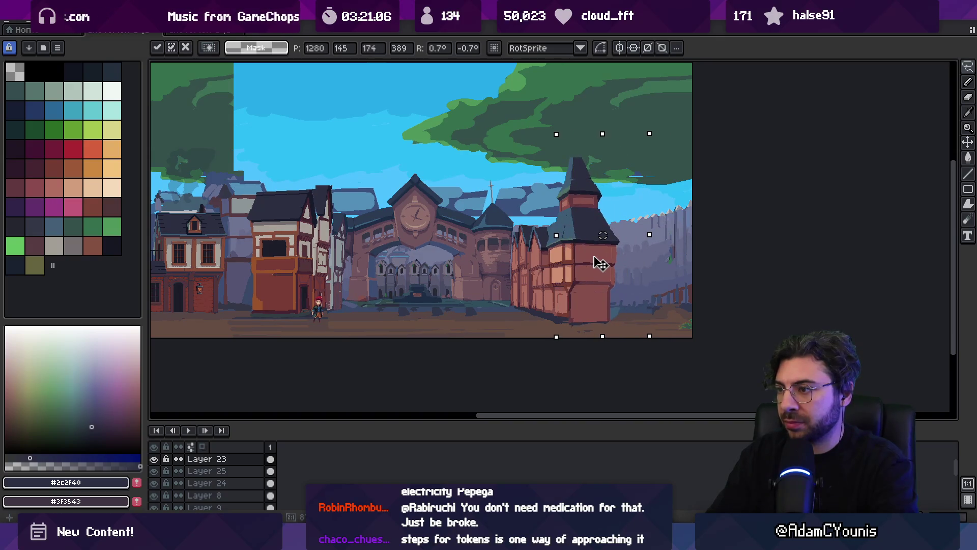
pyautogui.press('Return')
# - Erase the tower's bottom overlapping the ground and repaint its edge in dark red
pyautogui.scroll(3, 601, 263)
pyautogui.keyDown('alt'); pyautogui.click(576, 285); pyautogui.keyUp('alt')
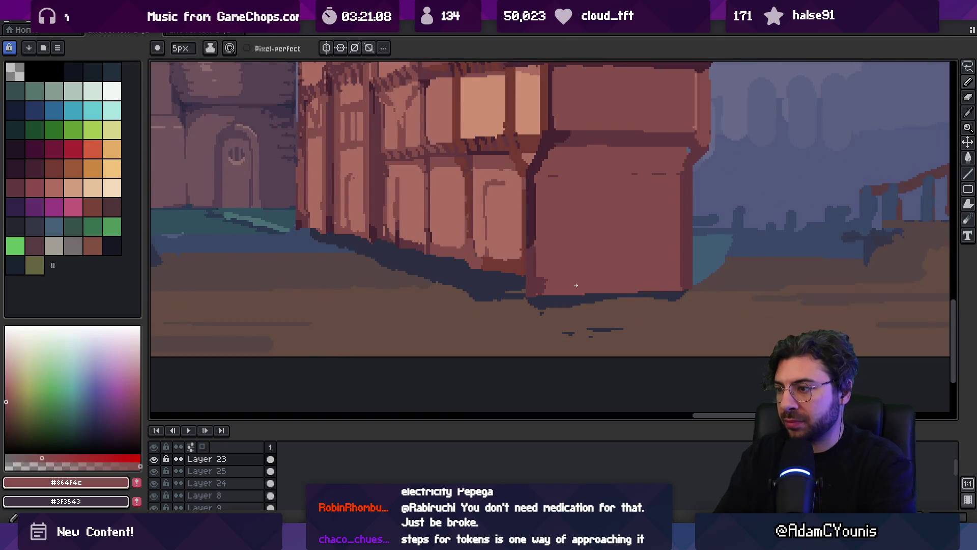
pyautogui.press('e')
pyautogui.moveTo(549, 294)
pyautogui.mouseDown()
pyautogui.moveTo(514, 294)
pyautogui.moveTo(711, 277)
pyautogui.mouseUp()
pyautogui.keyDown('alt'); pyautogui.click(519, 263); pyautogui.keyUp('alt')
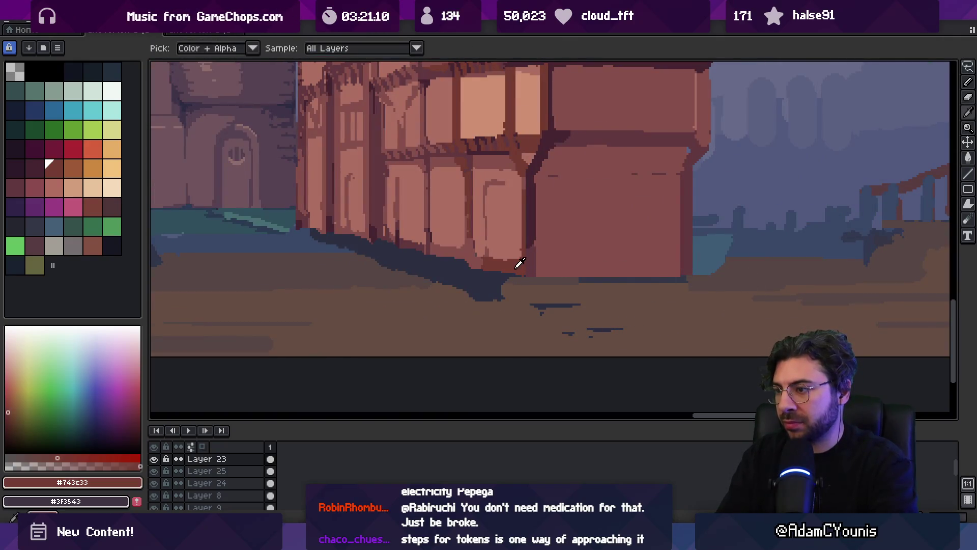
pyautogui.scroll(5, 539, 267)
pyautogui.hscroll(5, 538, 268)
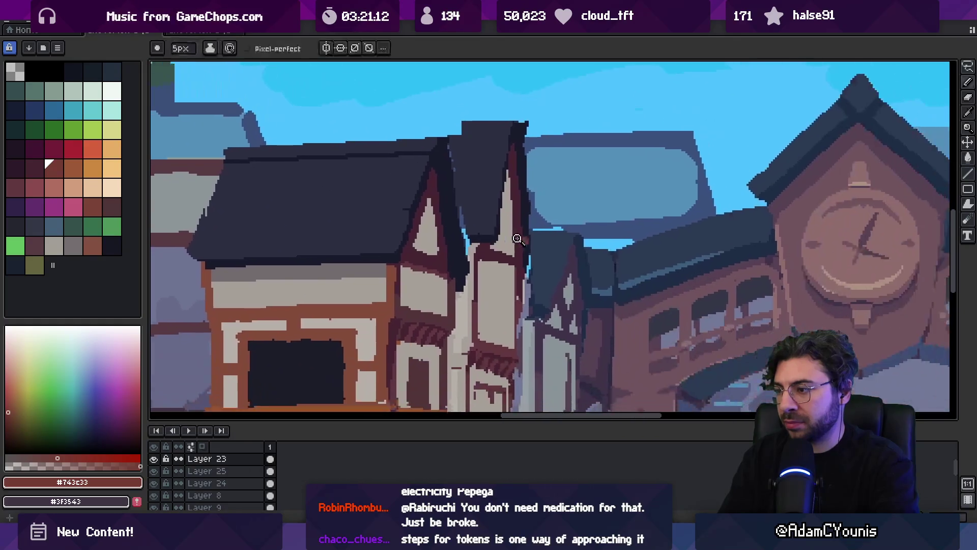
pyautogui.press('z')
pyautogui.scroll(-5, 551, 272)
pyautogui.scroll(5, 551, 272)
pyautogui.press('b')
pyautogui.moveTo(383, 305)
pyautogui.mouseDown()
pyautogui.moveTo(244, 305)
pyautogui.moveTo(383, 305)
pyautogui.mouseUp()
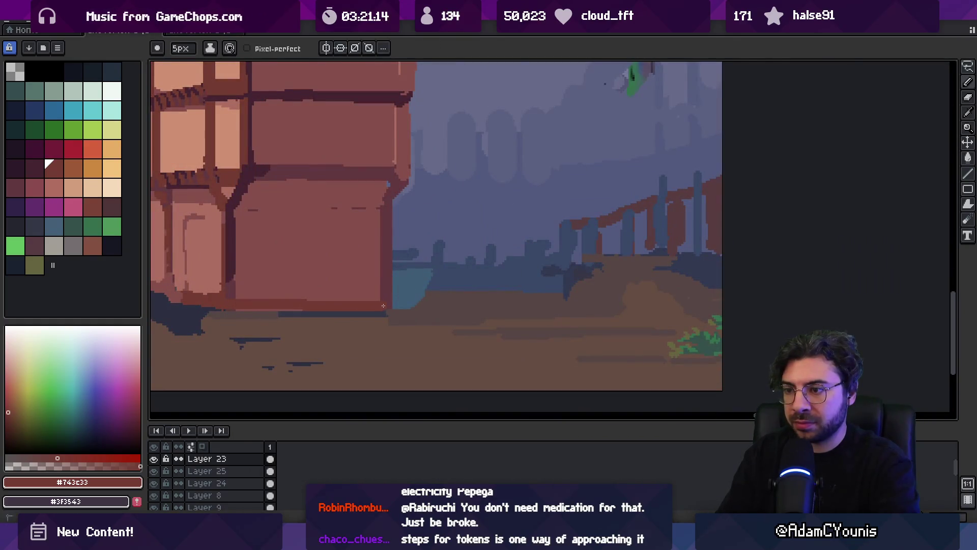
# - Paint a reddish-brown line along the lower edge of the tower's dark roof
pyautogui.scroll(-3, 413, 292)
pyautogui.press('h')
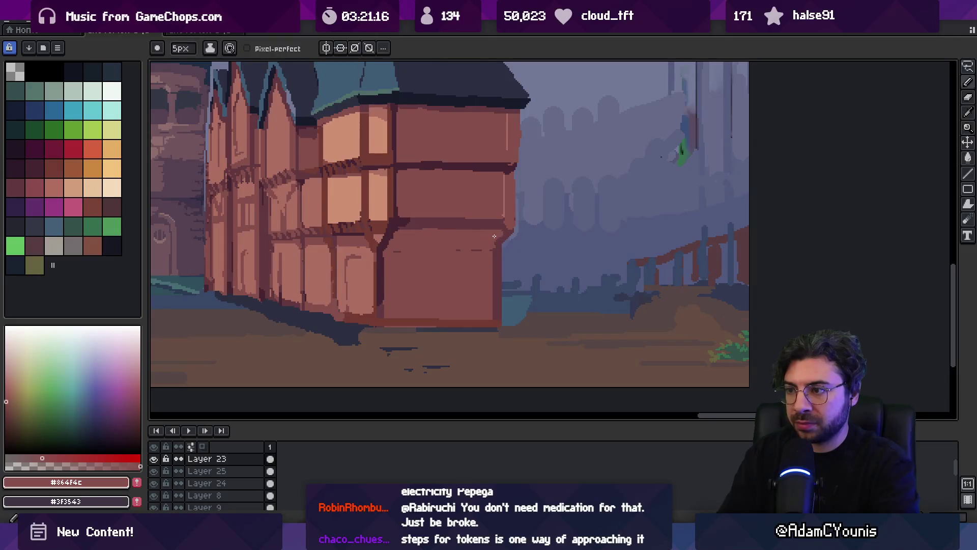
pyautogui.scroll(-2, 509, 285)
pyautogui.hscroll(-5, 509, 286)
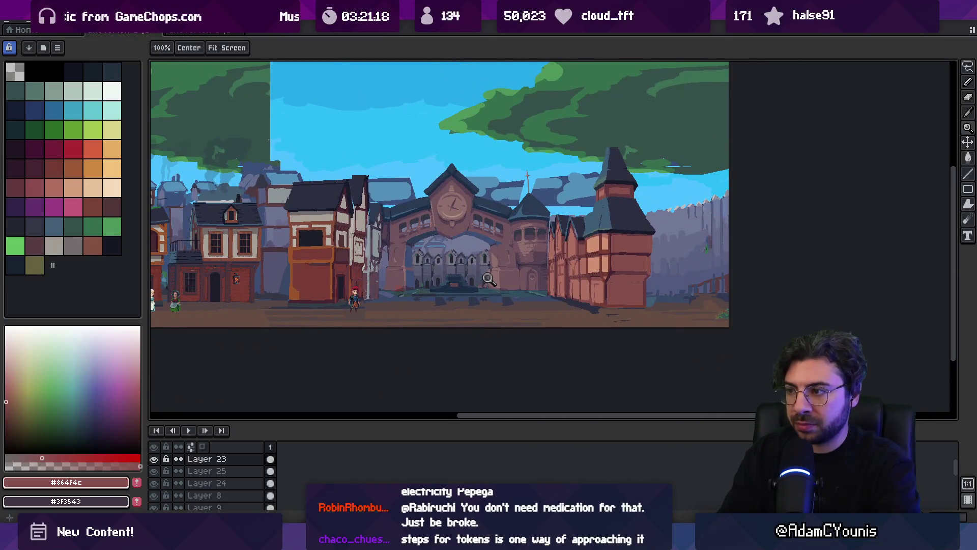
pyautogui.scroll(3, 589, 246)
pyautogui.press('b')
pyautogui.keyDown('alt'); pyautogui.click(526, 248); pyautogui.keyUp('alt')
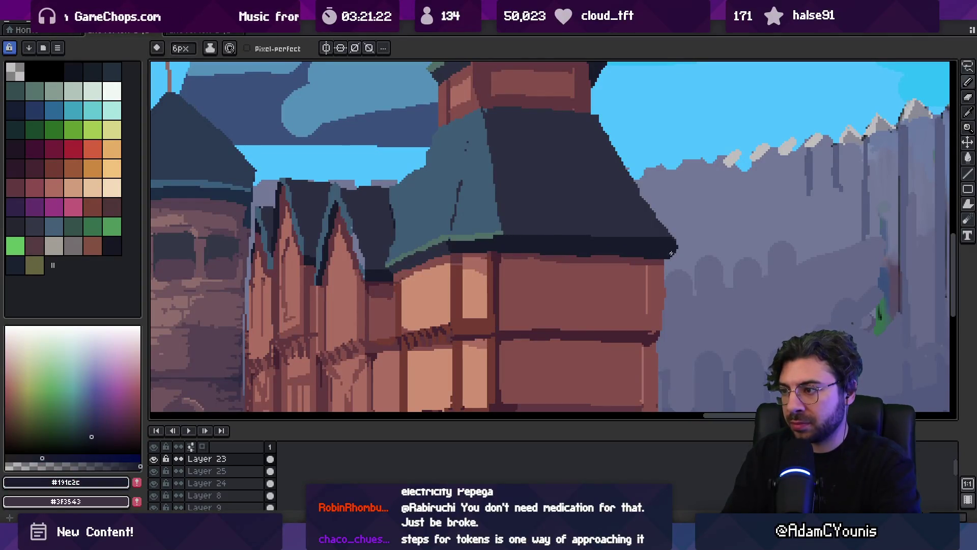
pyautogui.keyDown('alt'); pyautogui.click(619, 256); pyautogui.keyUp('alt')
pyautogui.keyDown('shift'); pyautogui.click(659, 256); pyautogui.keyUp('shift')
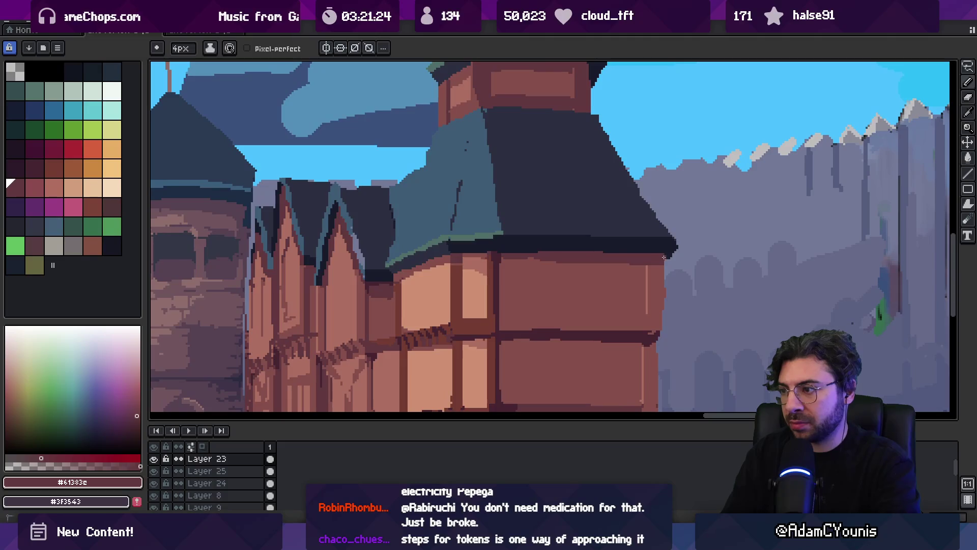
# - Extend the roof tip with dark pixels and bring the whole town scene into view
pyautogui.press('e')
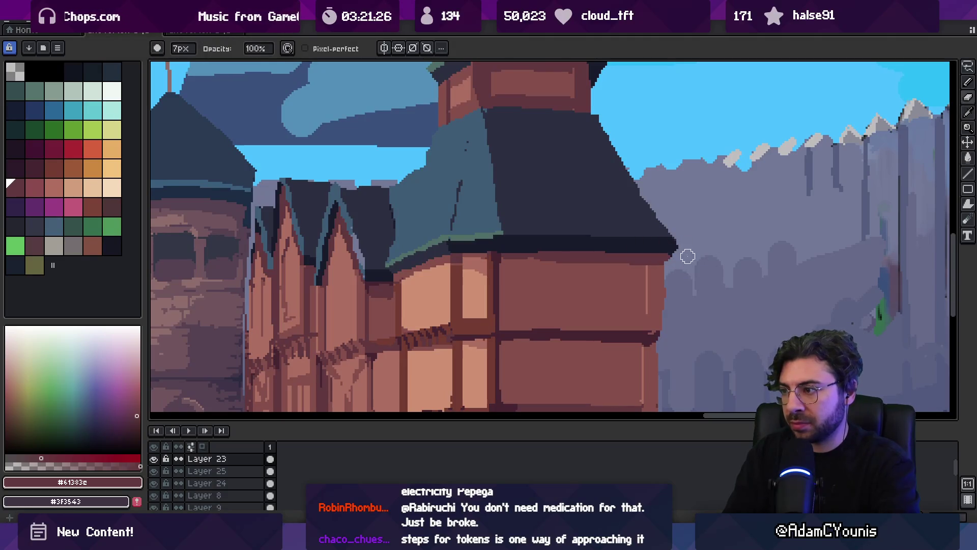
pyautogui.press('b')
pyautogui.keyDown('alt'); pyautogui.click(672, 249); pyautogui.keyUp('alt')
pyautogui.click(676, 243)
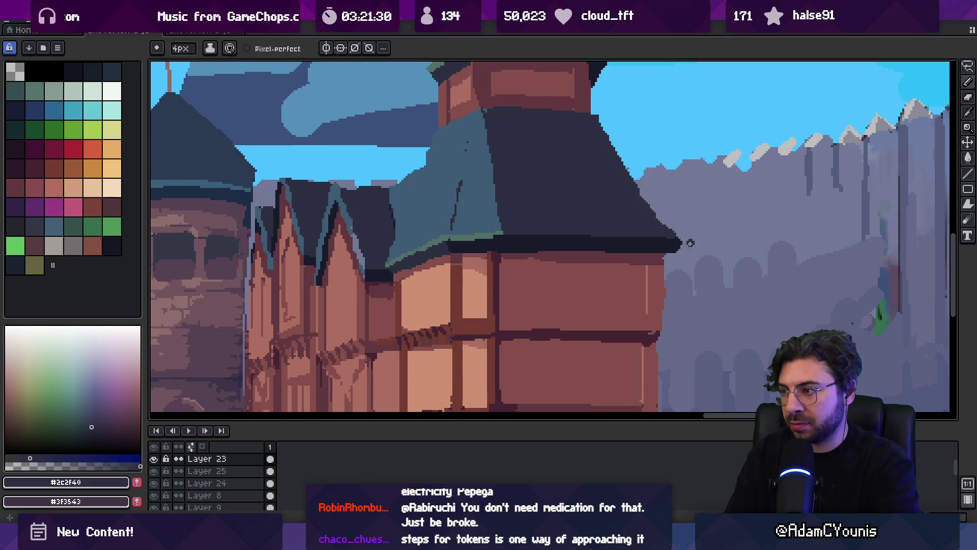
pyautogui.press('e')
pyautogui.scroll(-4, 679, 248)
pyautogui.moveTo(590, 211); pyautogui.dragTo(618, 202)
pyautogui.scroll(1, 619, 204)
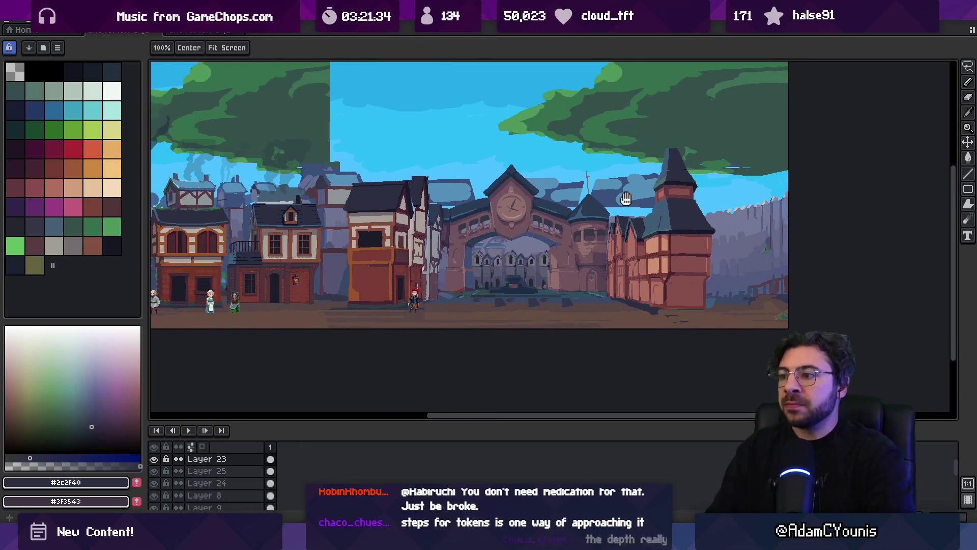
# - Select the right-side buildings and nudge them up and left one pixel each
pyautogui.scroll(-1, 654, 234)
pyautogui.press('m')
pyautogui.moveTo(307, 333); pyautogui.dragTo(720, 301)
pyautogui.moveTo(700, 150); pyautogui.dragTo(689, 176)
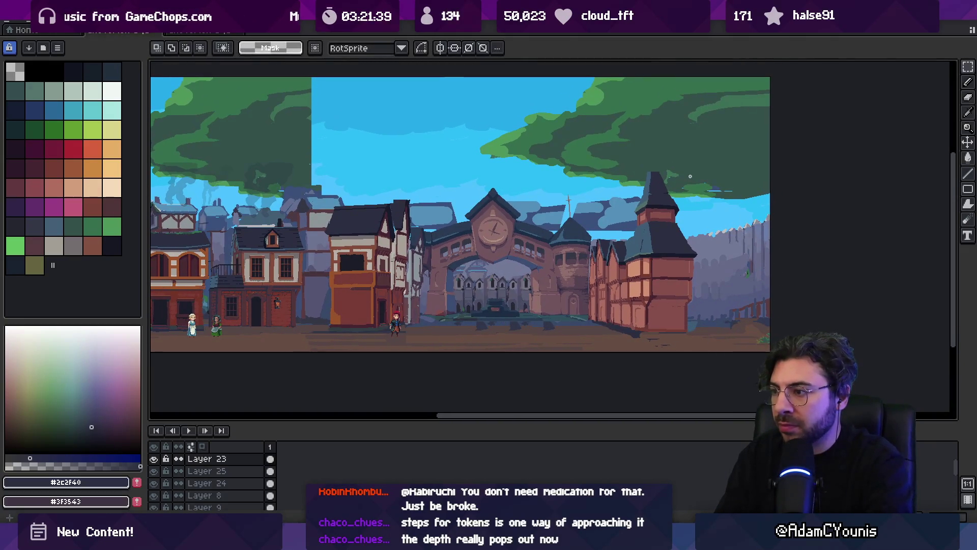
pyautogui.press('q')
pyautogui.moveTo(711, 145); pyautogui.dragTo(697, 163)
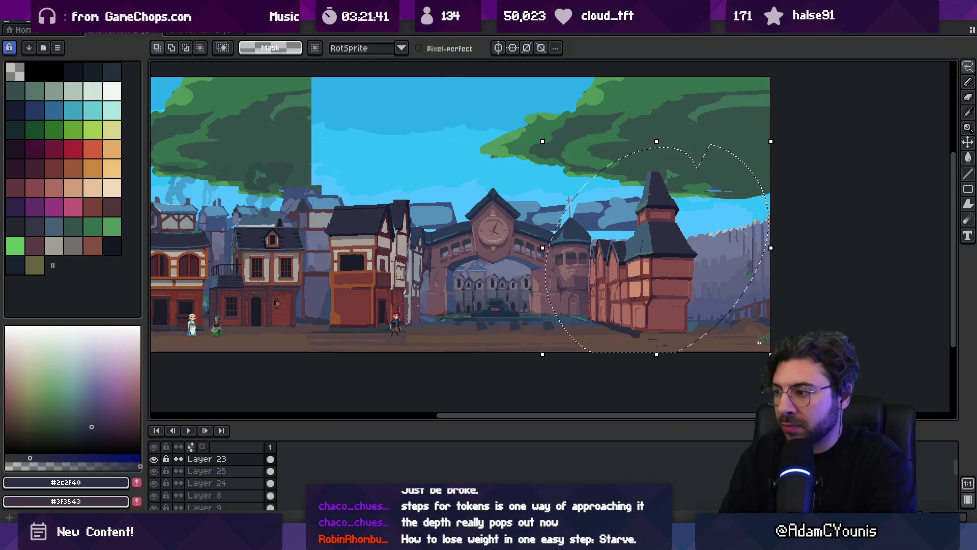
pyautogui.press('Up')
pyautogui.press('Up')
pyautogui.press('Up')
pyautogui.press('Left')
pyautogui.press('Left')
pyautogui.press('Left')
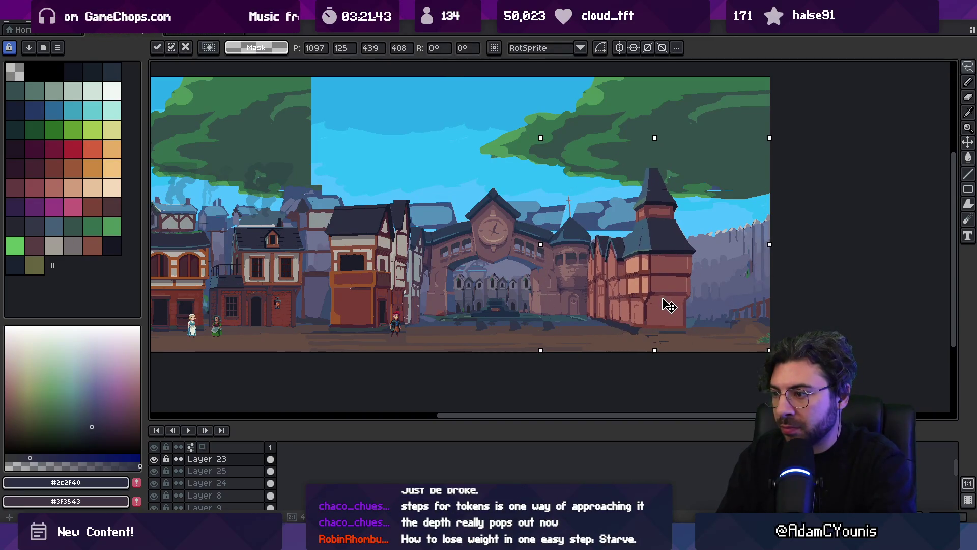
pyautogui.press('Return')
# - Lasso the building edge down along the ground, adjust that piece and deselect
pyautogui.moveTo(418, 321); pyautogui.dragTo(639, 321)
pyautogui.press('z')
pyautogui.click(622, 324)
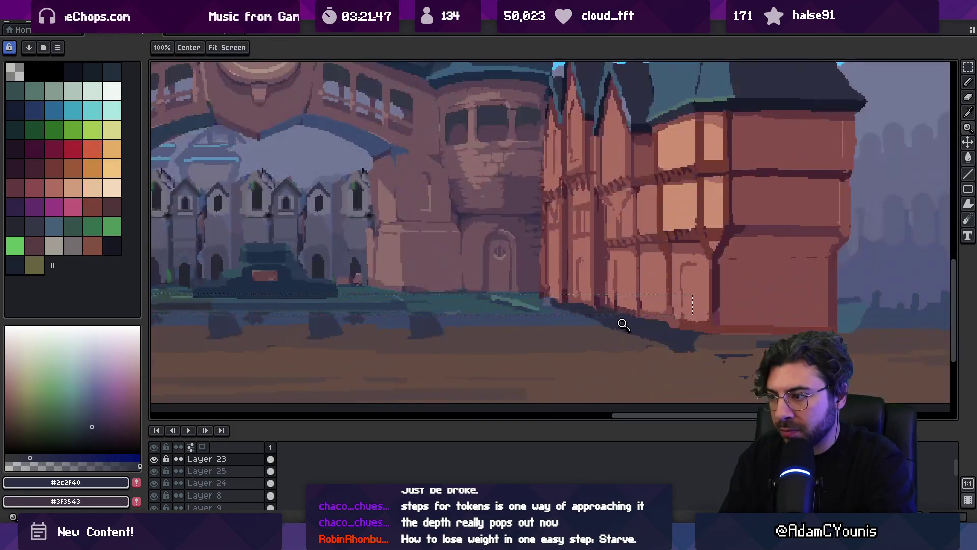
pyautogui.scroll(3, 534, 234)
pyautogui.press('m')
pyautogui.moveTo(496, 149); pyautogui.dragTo(540, 381)
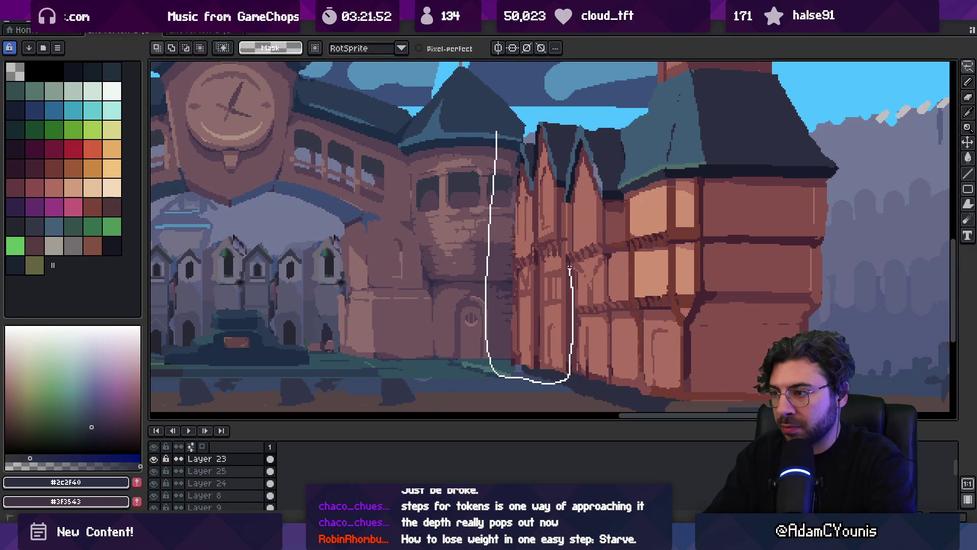
pyautogui.moveTo(578, 104); pyautogui.dragTo(579, 104)
pyautogui.click(533, 220)
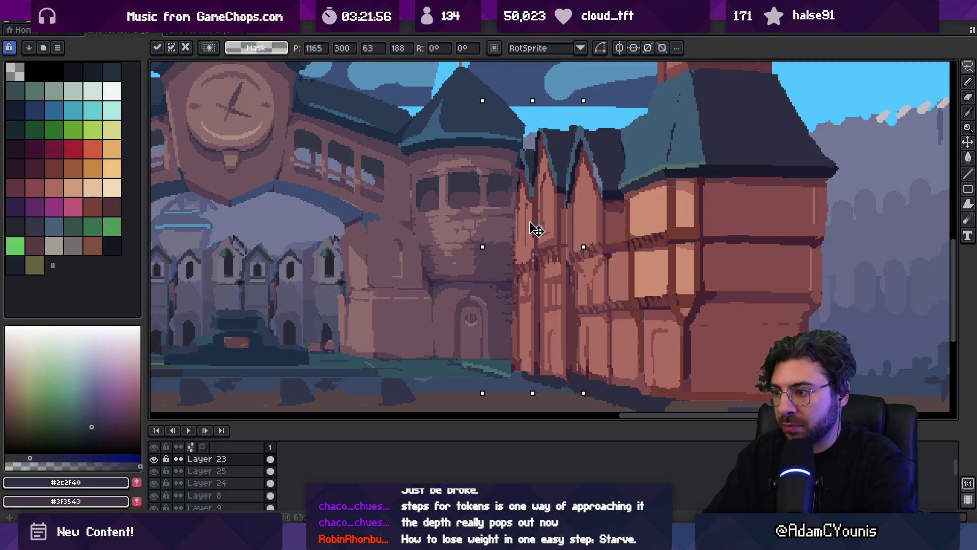
pyautogui.hotkey('ctrl', 'd')
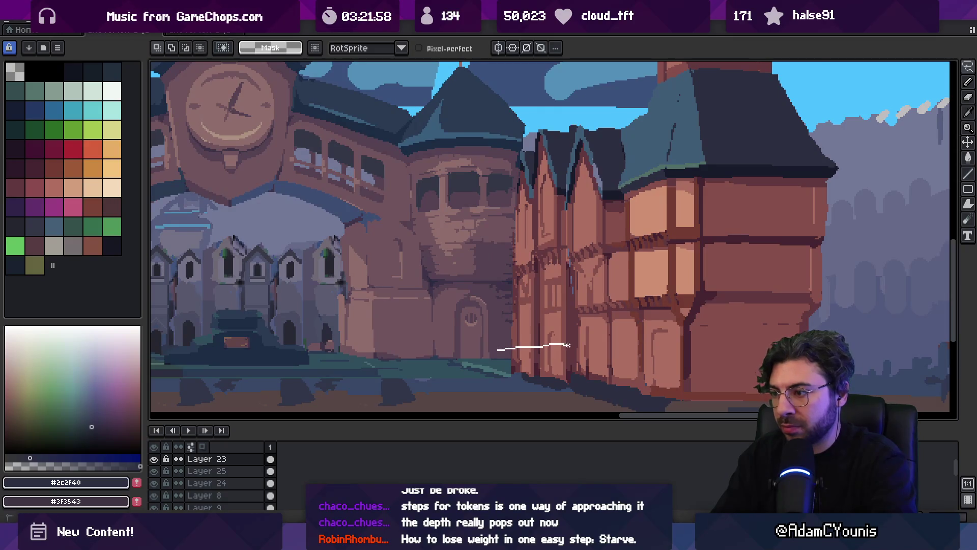
# - Adjust a small patch of ground beside the building
pyautogui.moveTo(571, 373); pyautogui.dragTo(533, 387)
pyautogui.click(542, 374)
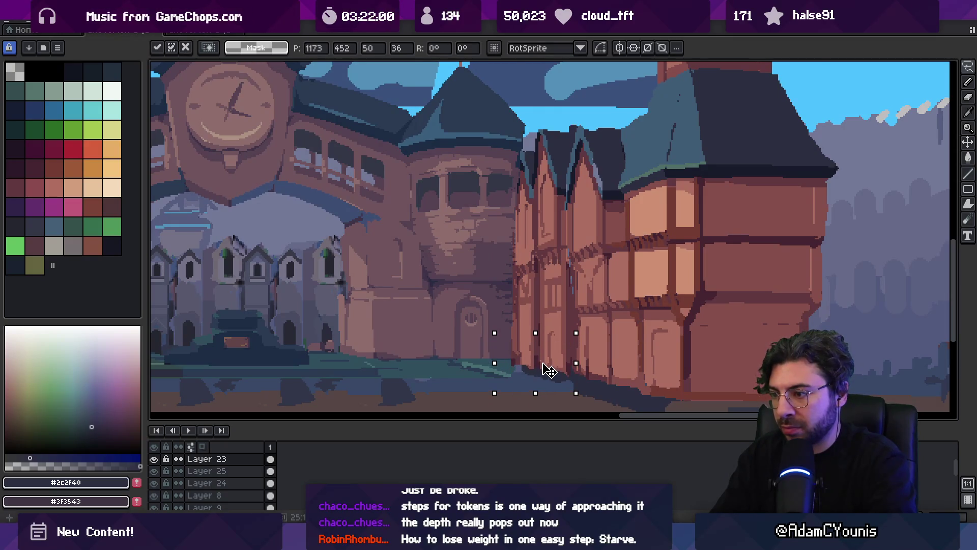
pyautogui.press('Return')
pyautogui.scroll(-2, 543, 346)
pyautogui.hscroll(-3, 464, 349)
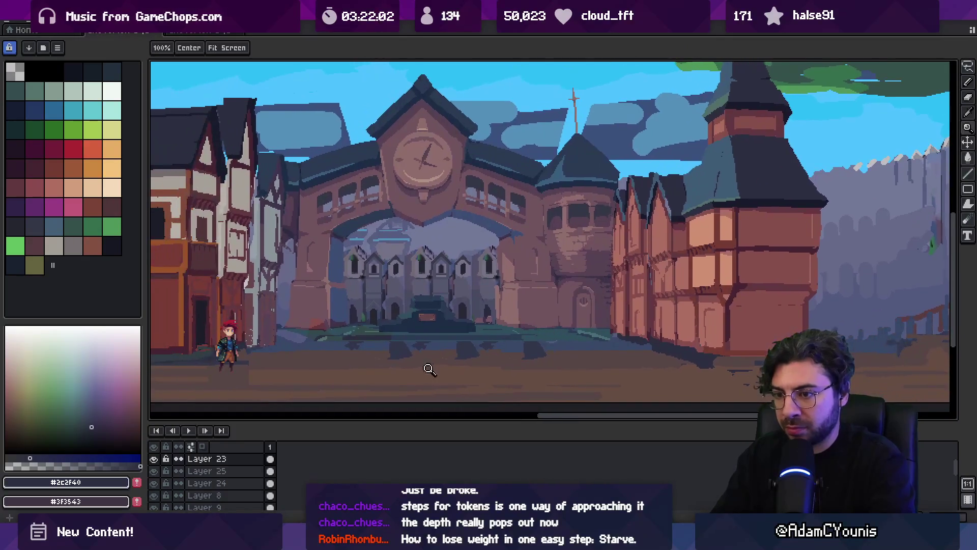
# - Select a rectangle across the street and begin outlining the right-side half-timbered houses
pyautogui.moveTo(252, 396); pyautogui.dragTo(636, 334)
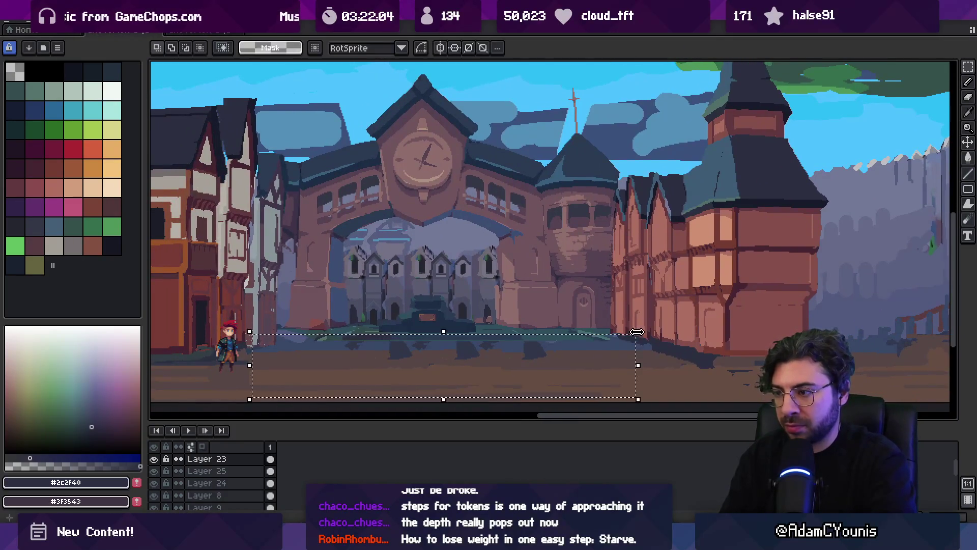
pyautogui.press('z')
pyautogui.scroll(-3, 613, 330)
pyautogui.scroll(4, 611, 336)
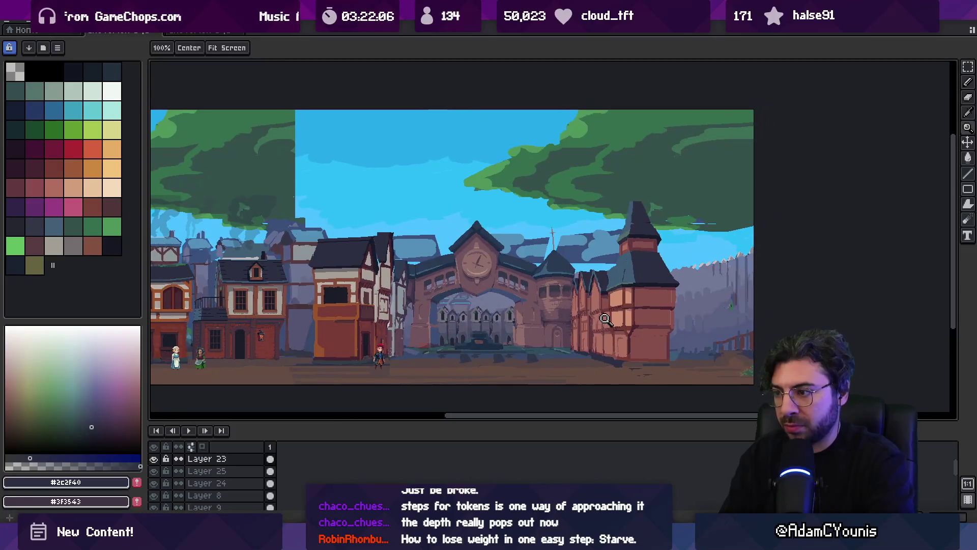
pyautogui.press('q')
pyautogui.moveTo(541, 205); pyautogui.dragTo(614, 211)
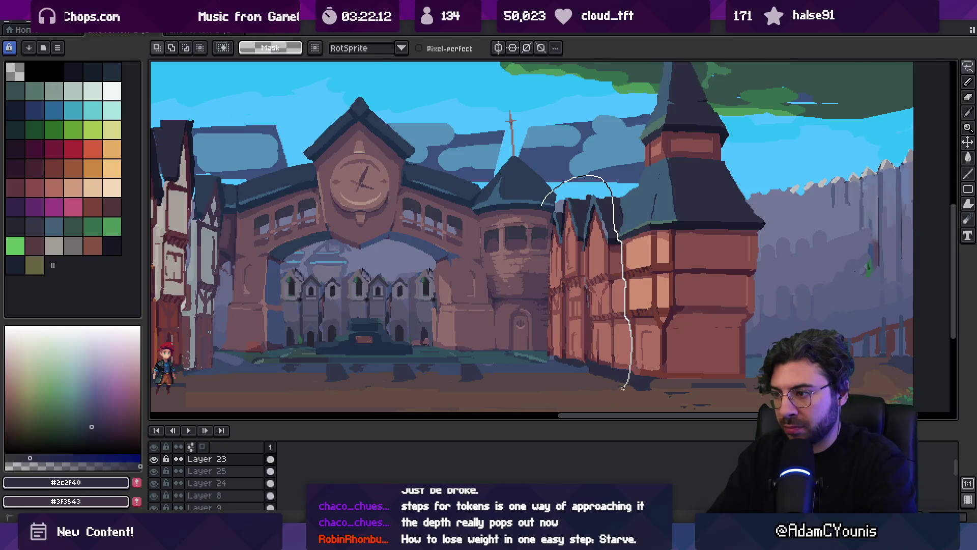
# - Finish outlining the houses and shift them slightly into place
pyautogui.moveTo(623, 388); pyautogui.dragTo(622, 389)
pyautogui.moveTo(566, 297)
pyautogui.mouseDown()
pyautogui.moveTo(571, 303)
pyautogui.moveTo(563, 301)
pyautogui.mouseUp()
pyautogui.press('Return')
# - Select the shadow patch below the houses and rotate it
pyautogui.moveTo(615, 365); pyautogui.dragTo(606, 376)
pyautogui.scroll(1, 606, 376)
pyautogui.press('m')
pyautogui.moveTo(551, 399)
pyautogui.mouseDown()
pyautogui.moveTo(636, 341)
pyautogui.moveTo(657, 374)
pyautogui.moveTo(643, 349)
pyautogui.mouseUp()
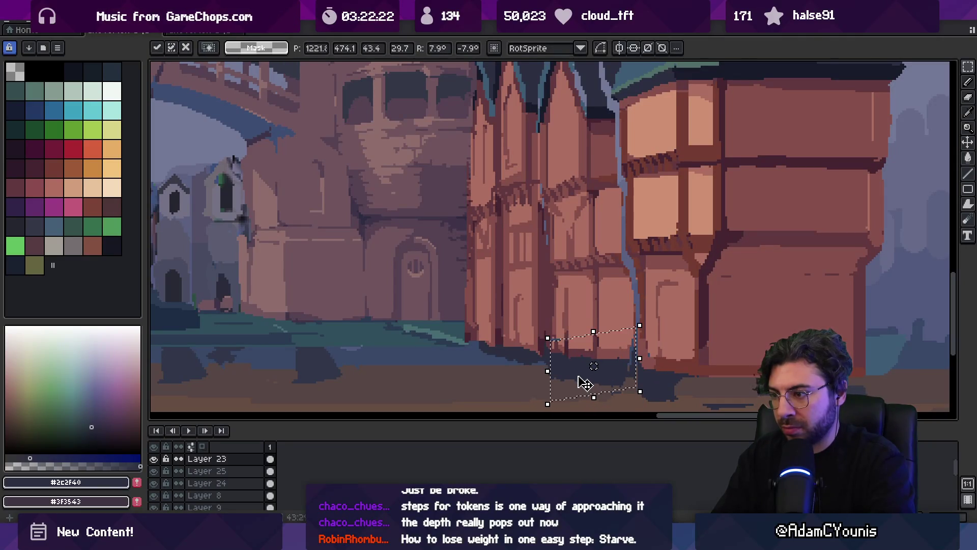
pyautogui.press('Return')
# - Paint a dark shadow along the ground at the houses' base with the pencil
pyautogui.press('b')
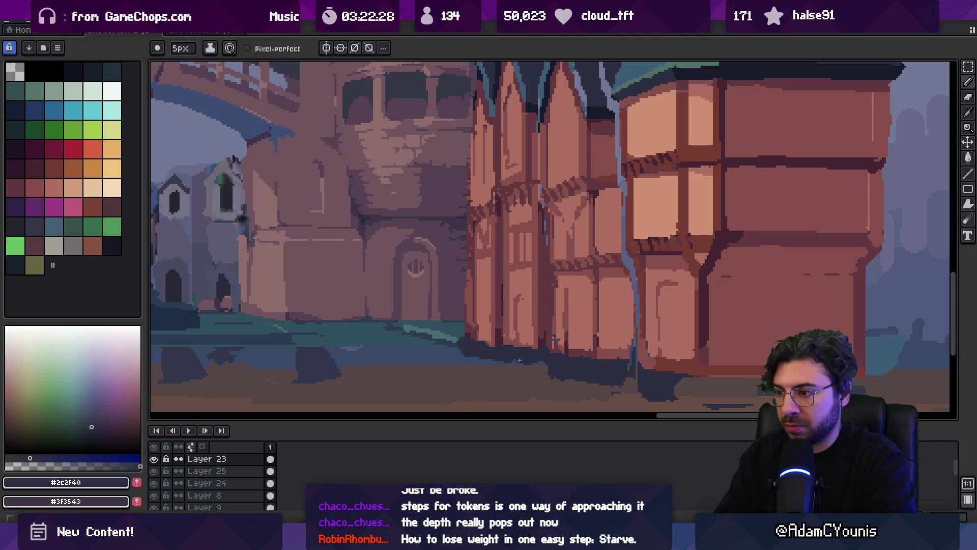
pyautogui.press('e')
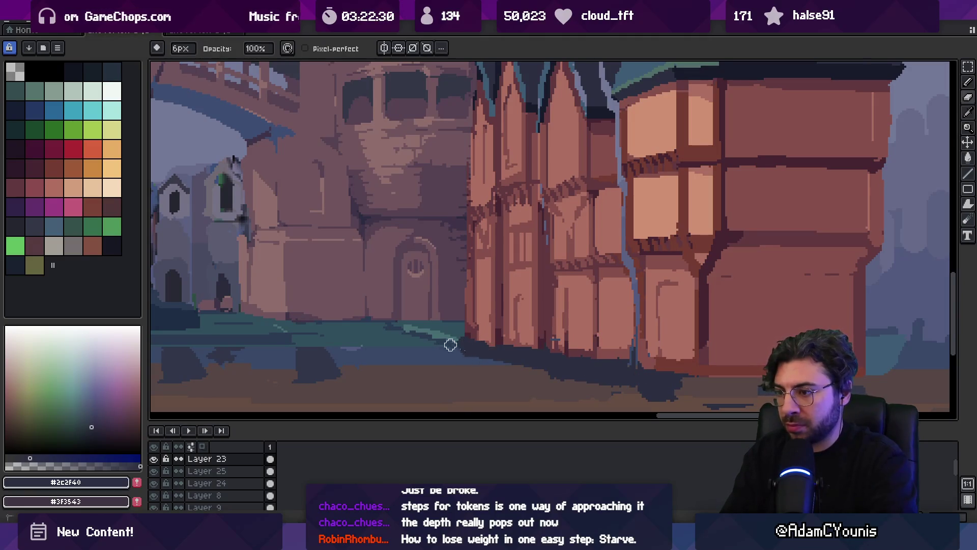
pyautogui.press('b')
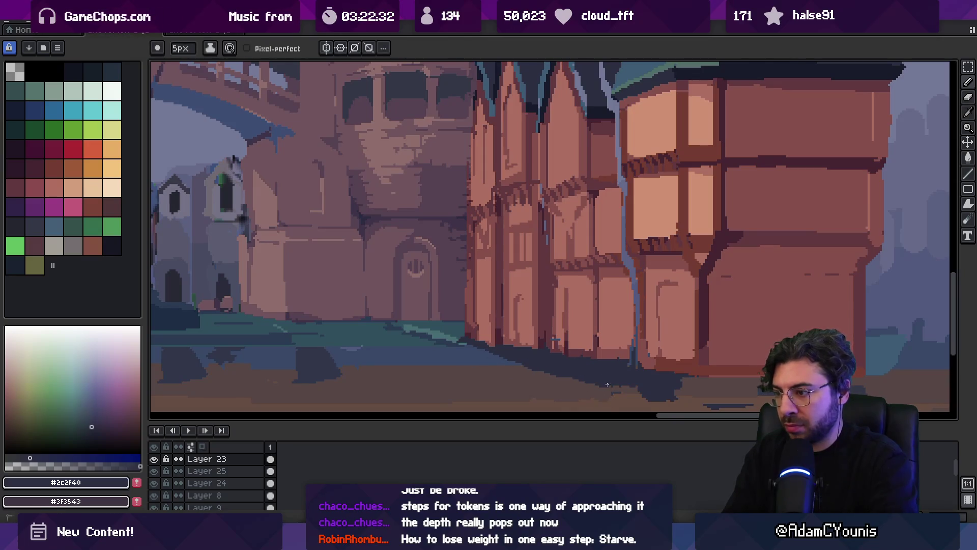
pyautogui.moveTo(628, 386); pyautogui.dragTo(766, 379)
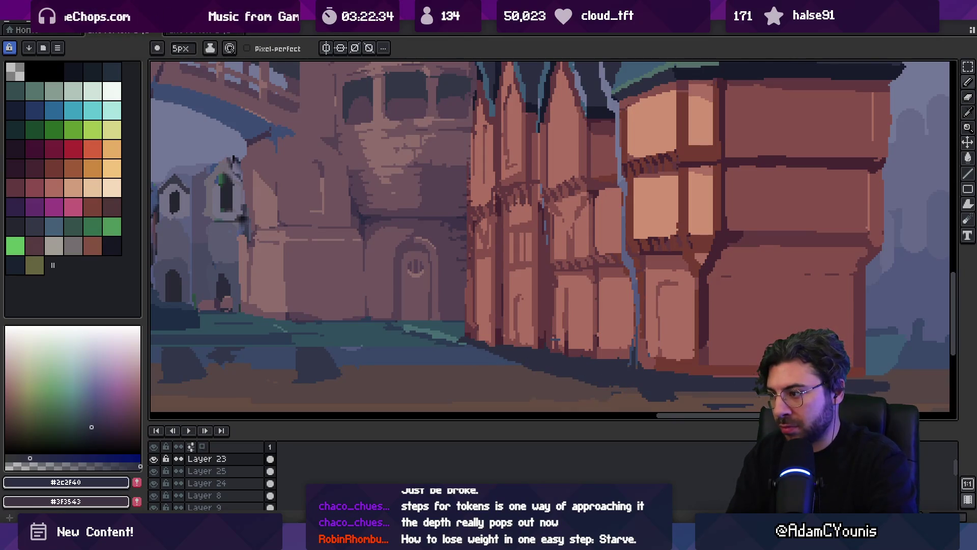
pyautogui.press('e')
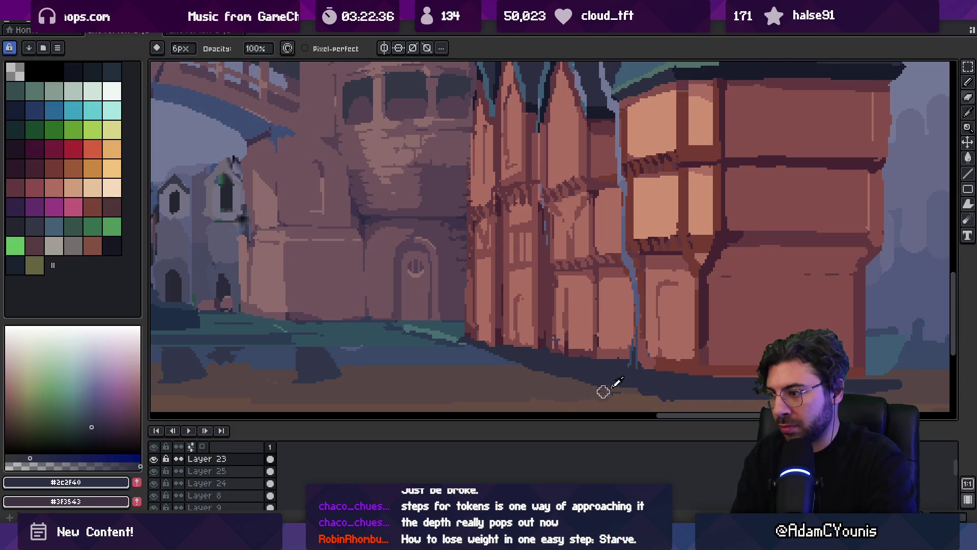
# - Pan across the scene and pick the brick-red colour #743c33 from the canvas
pyautogui.press('z')
pyautogui.scroll(-3, 588, 296)
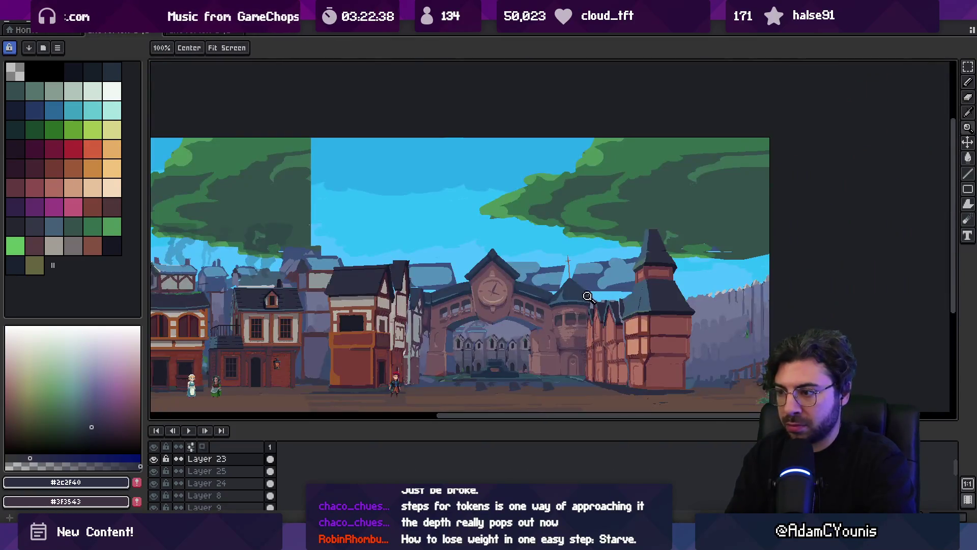
pyautogui.moveTo(601, 322)
pyautogui.mouseDown()
pyautogui.moveTo(617, 326)
pyautogui.moveTo(640, 299)
pyautogui.moveTo(631, 302)
pyautogui.mouseUp()
pyautogui.scroll(2, 665, 337)
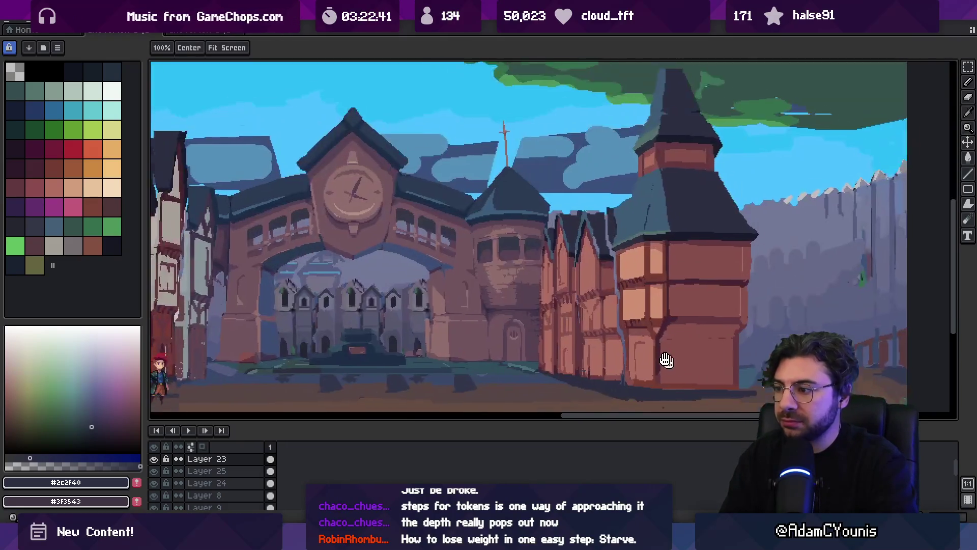
pyautogui.keyDown('alt'); pyautogui.click(665, 337); pyautogui.keyUp('alt')
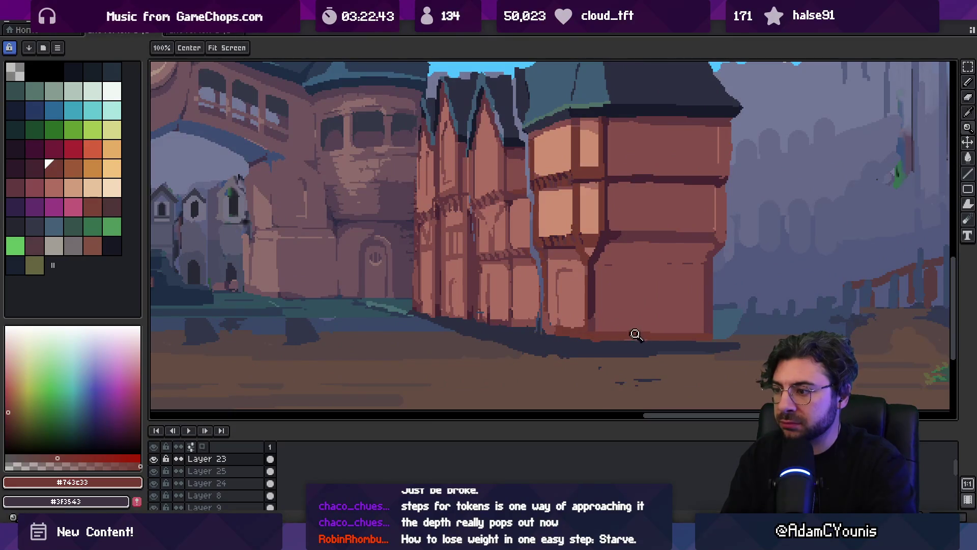
pyautogui.scroll(-2, 654, 336)
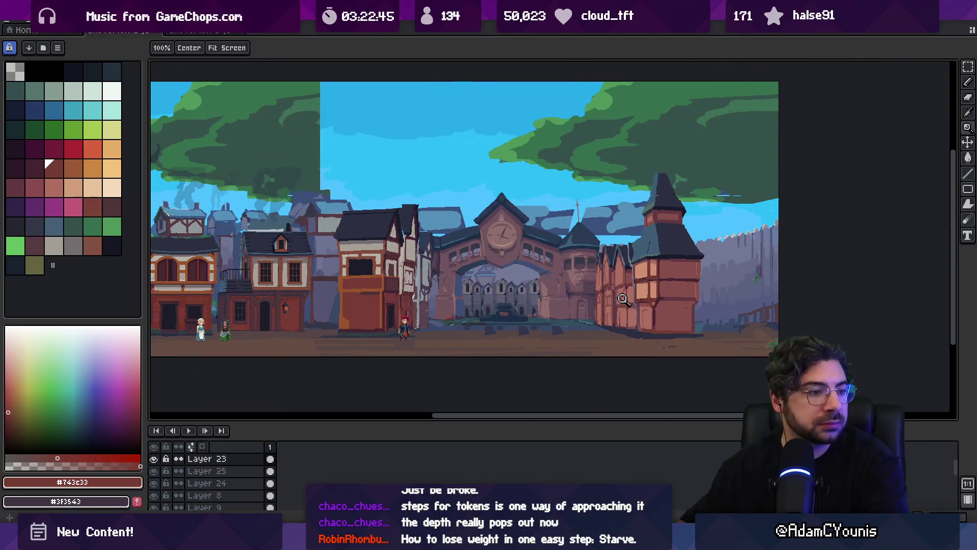
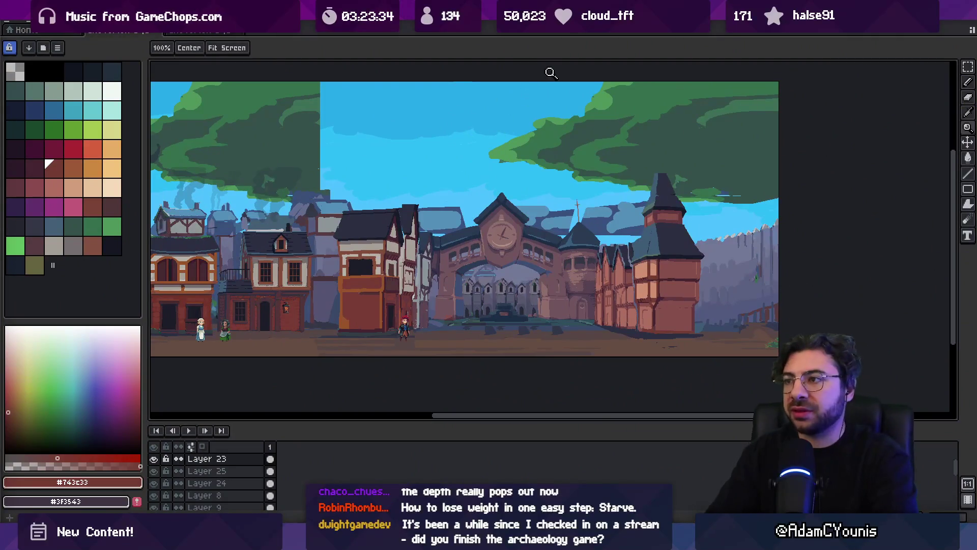
# - Select the gateway courtyard layer by picking it from the artwork
pyautogui.moveTo(556, 130); pyautogui.dragTo(596, 157)
pyautogui.moveTo(505, 190)
pyautogui.mouseDown()
pyautogui.moveTo(506, 175)
pyautogui.moveTo(434, 159)
pyautogui.mouseUp()
pyautogui.scroll(1, 430, 161)
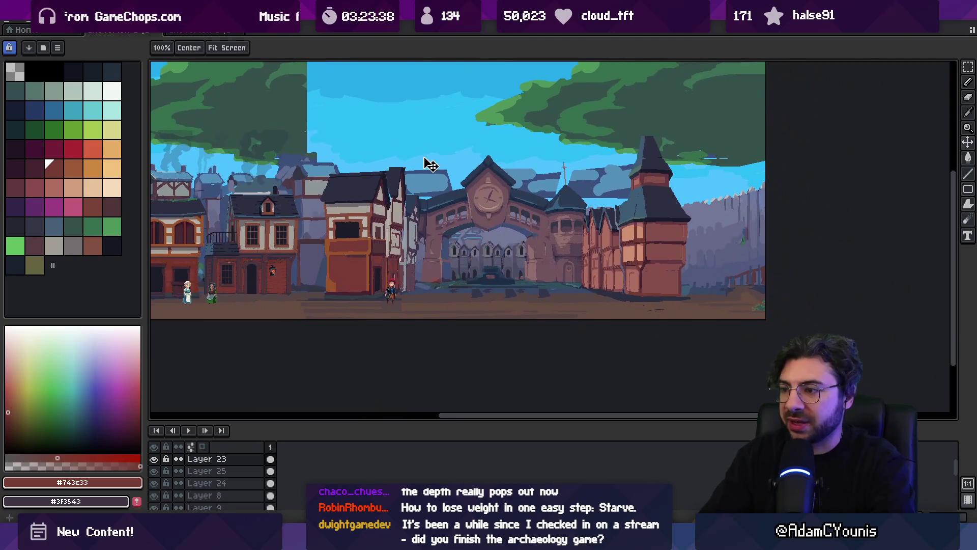
pyautogui.scroll(1, 541, 303)
pyautogui.press('v')
pyautogui.click(516, 303)
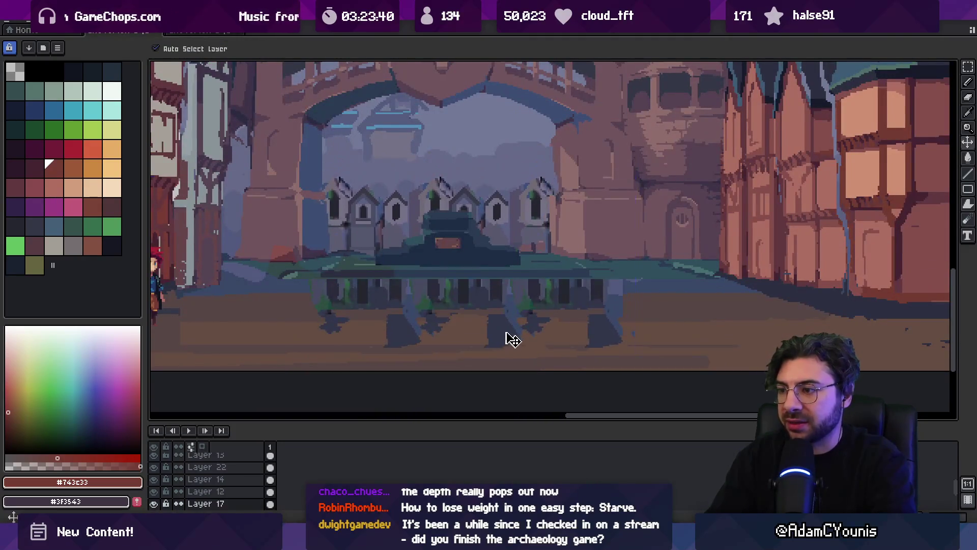
pyautogui.press('b')
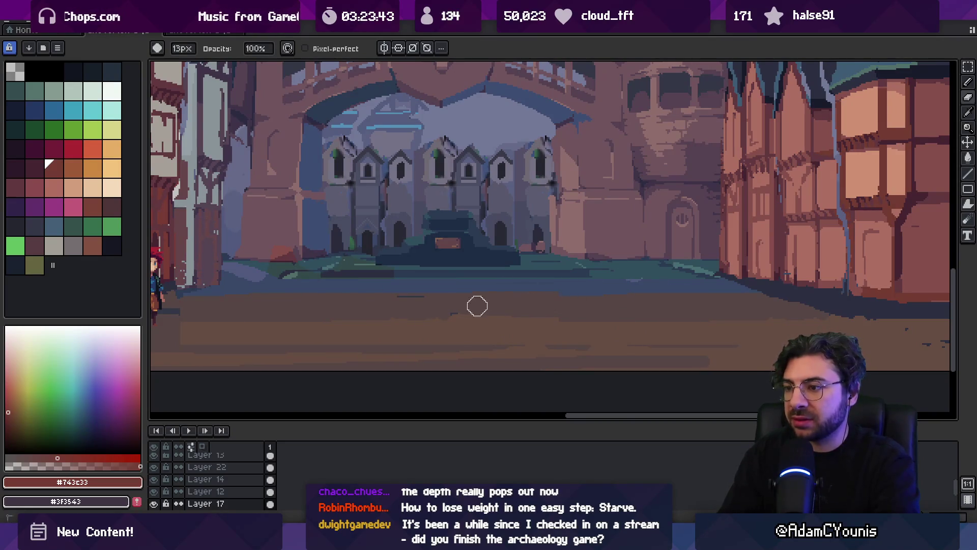
pyautogui.press('v')
pyautogui.scroll(-2, 489, 310)
pyautogui.scroll(4, 488, 308)
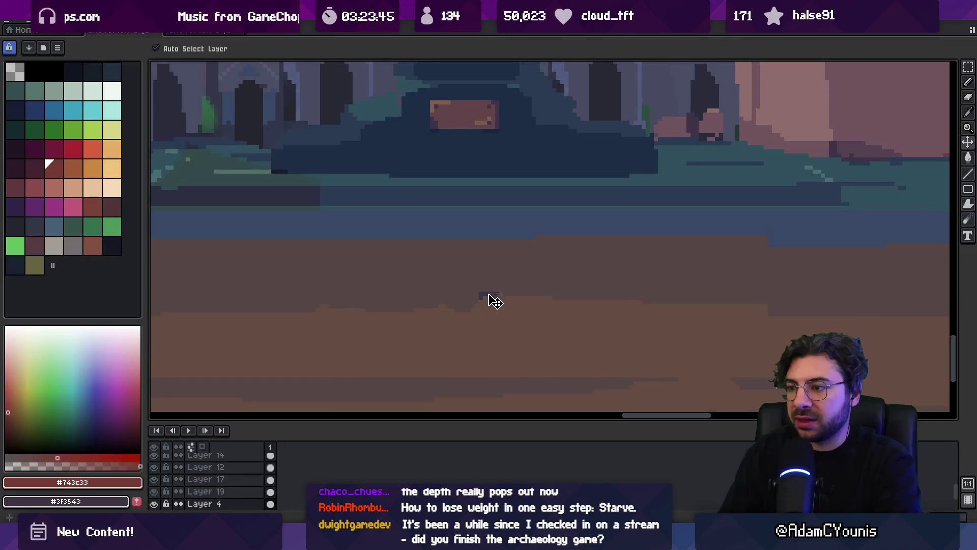
# - Try a grey patch on the street, undo it, and sample the dark grey-brown street colour
pyautogui.press('z')
pyautogui.scroll(-3, 515, 285)
pyautogui.scroll(-4, 496, 290)
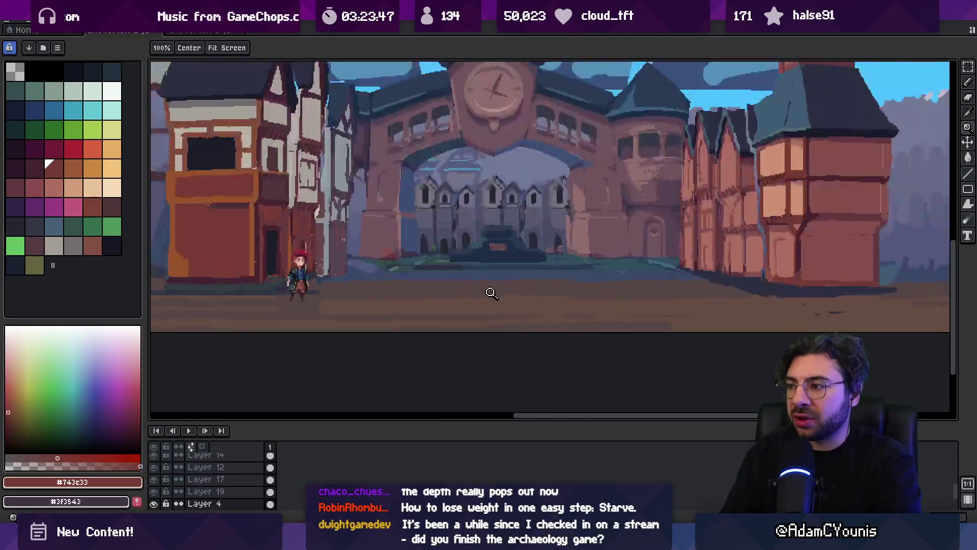
pyautogui.scroll(5, 497, 294)
pyautogui.press('v')
pyautogui.press('b')
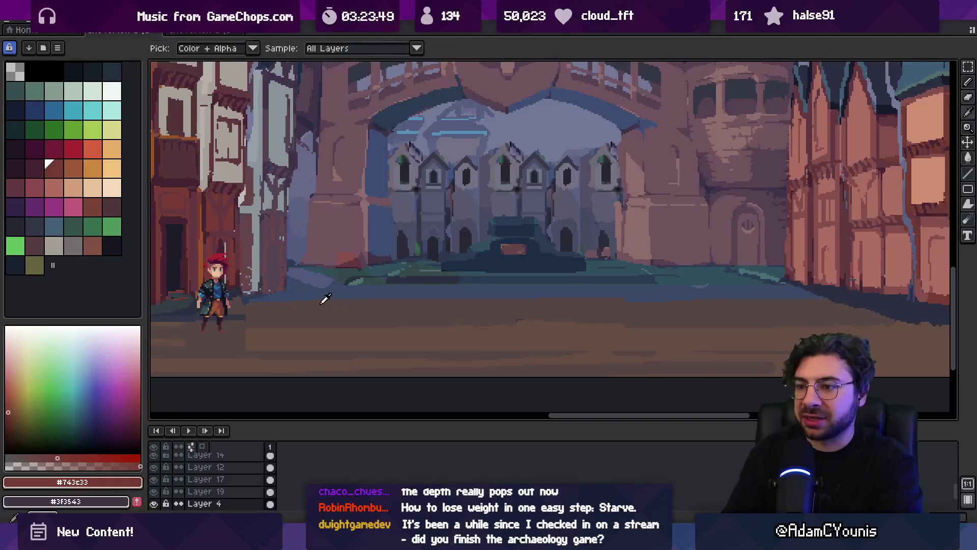
pyautogui.press('b')
pyautogui.moveTo(268, 290); pyautogui.dragTo(295, 294)
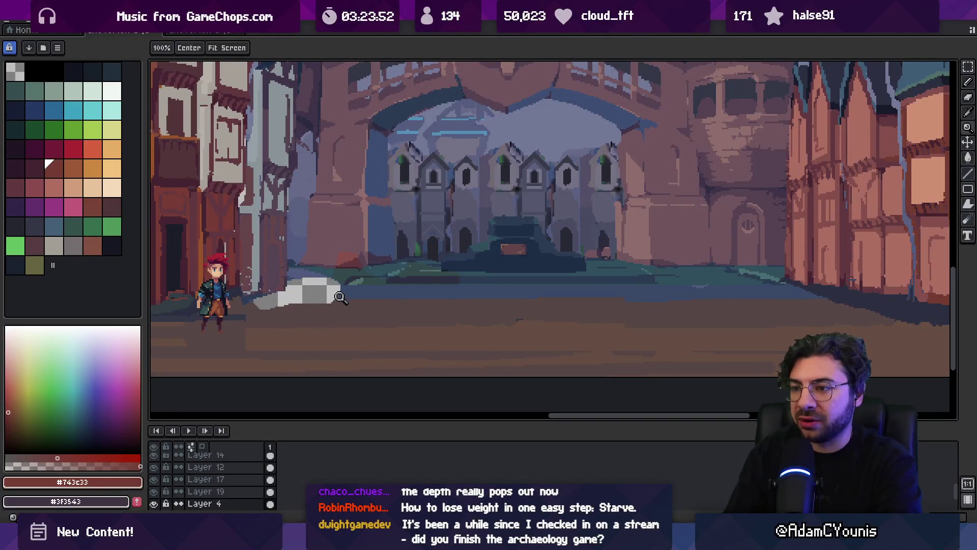
pyautogui.hotkey('ctrl', 'z')
pyautogui.keyDown('alt'); pyautogui.click(312, 294); pyautogui.keyUp('alt')
pyautogui.press('g')
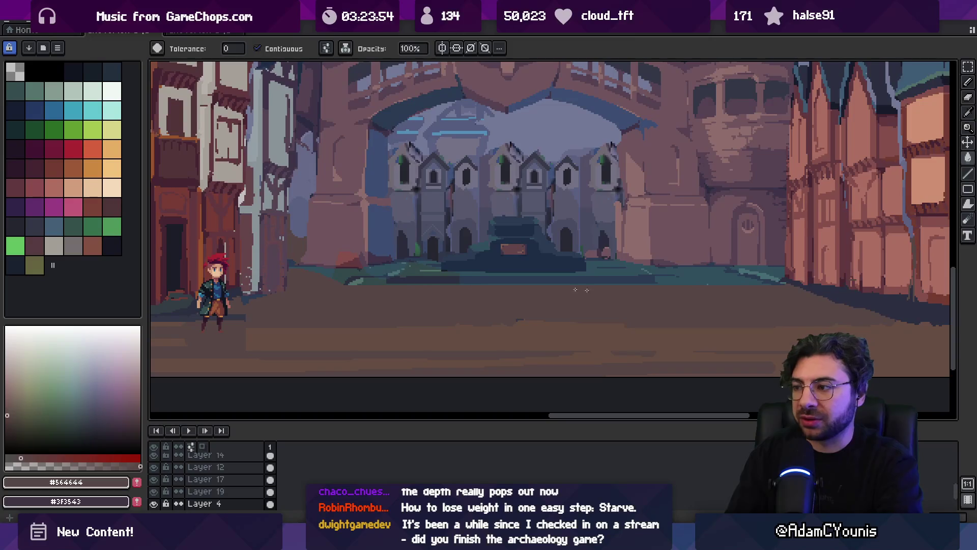
# - Shrink the pencil to 2px and make Layer 25 the active layer
pyautogui.press('z')
pyautogui.scroll(-3, 573, 286)
pyautogui.scroll(-2, 576, 286)
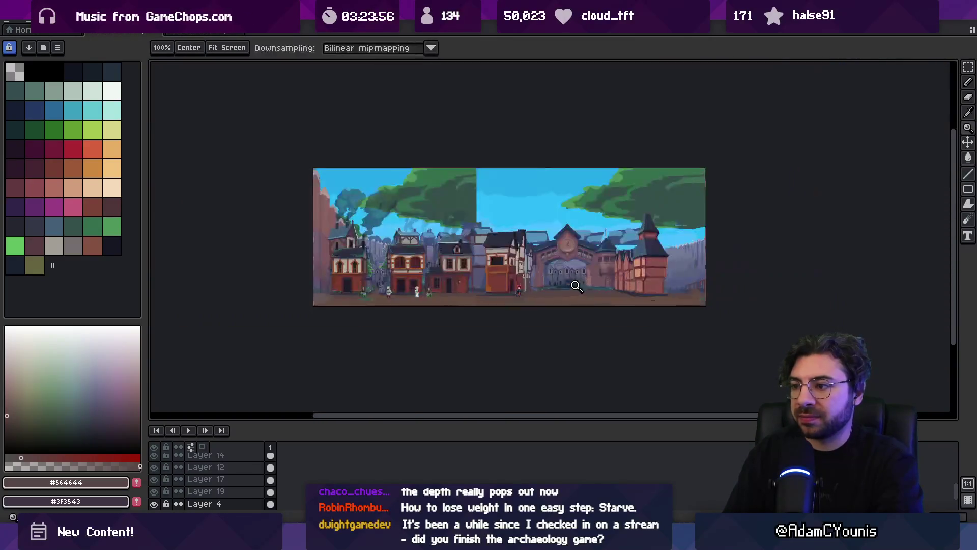
pyautogui.scroll(3, 555, 291)
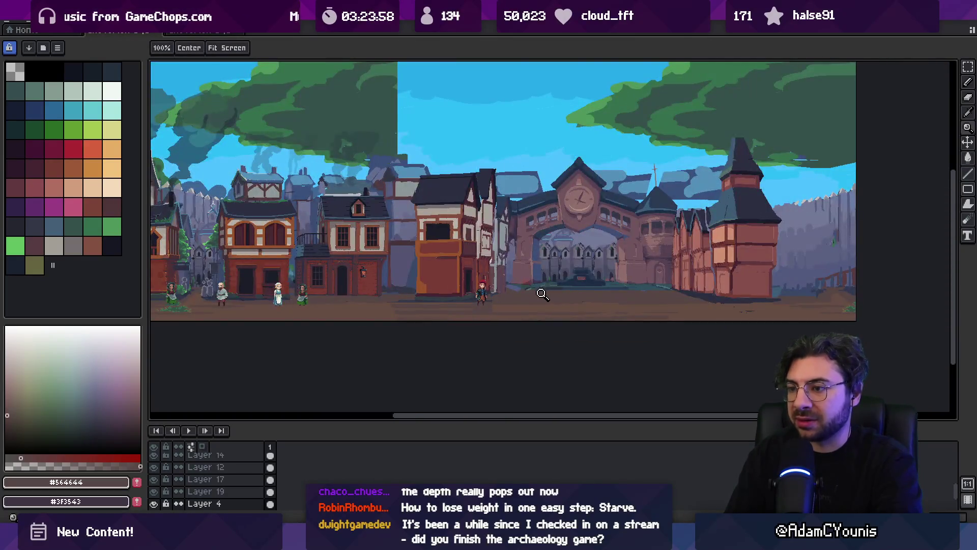
pyautogui.scroll(3, 458, 285)
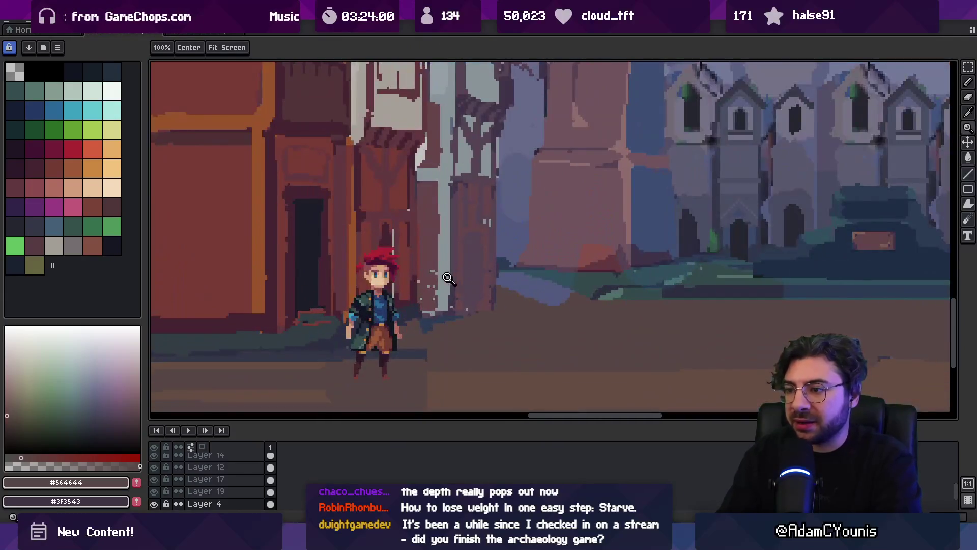
pyautogui.press('b')
pyautogui.keyDown('ctrl'); pyautogui.click(430, 281); pyautogui.keyUp('ctrl')
pyautogui.press('-')
pyautogui.press('-')
pyautogui.press('-')
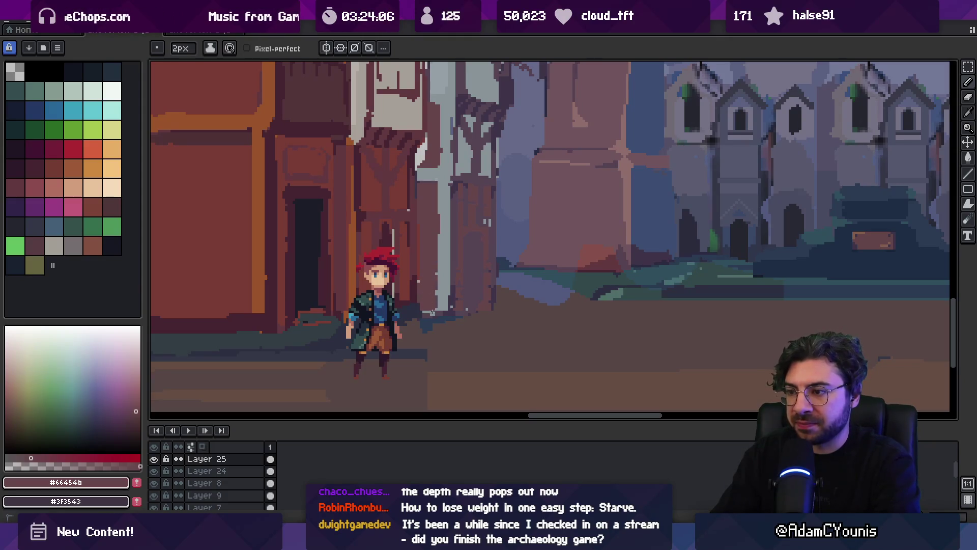
pyautogui.scroll(2, 431, 313)
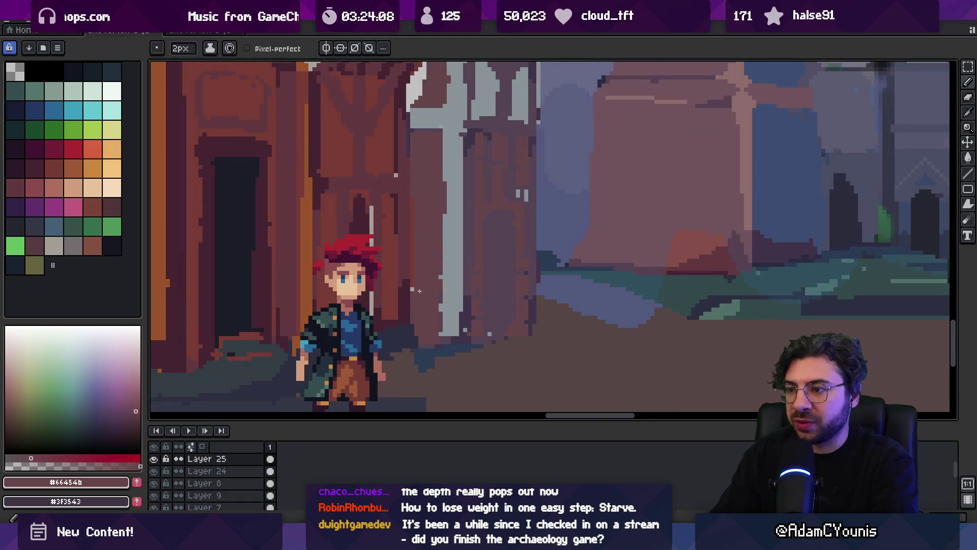
pyautogui.keyDown('ctrl'); pyautogui.click(413, 291); pyautogui.keyUp('ctrl')
pyautogui.press('e')
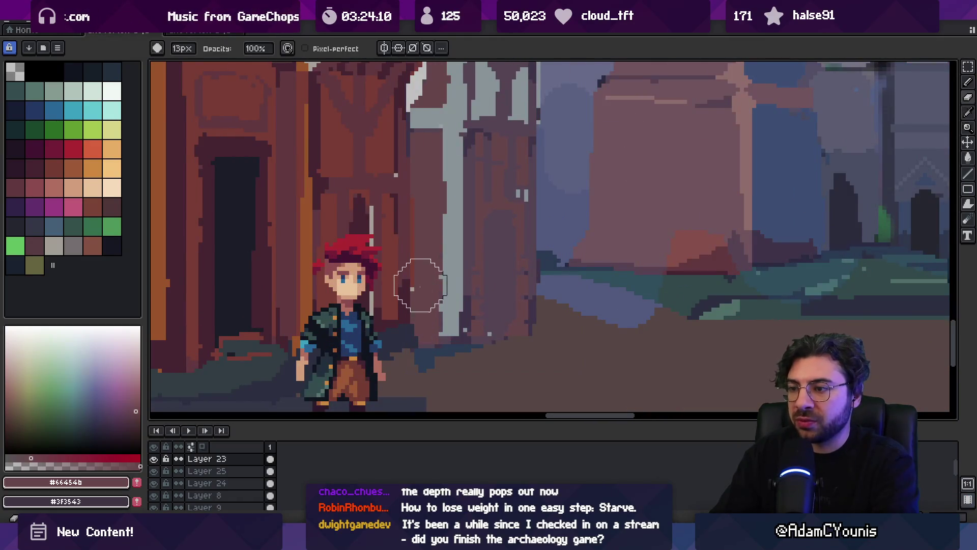
pyautogui.keyDown('ctrl'); pyautogui.click(425, 235); pyautogui.keyUp('ctrl')
pyautogui.press('z')
pyautogui.scroll(-3, 458, 285)
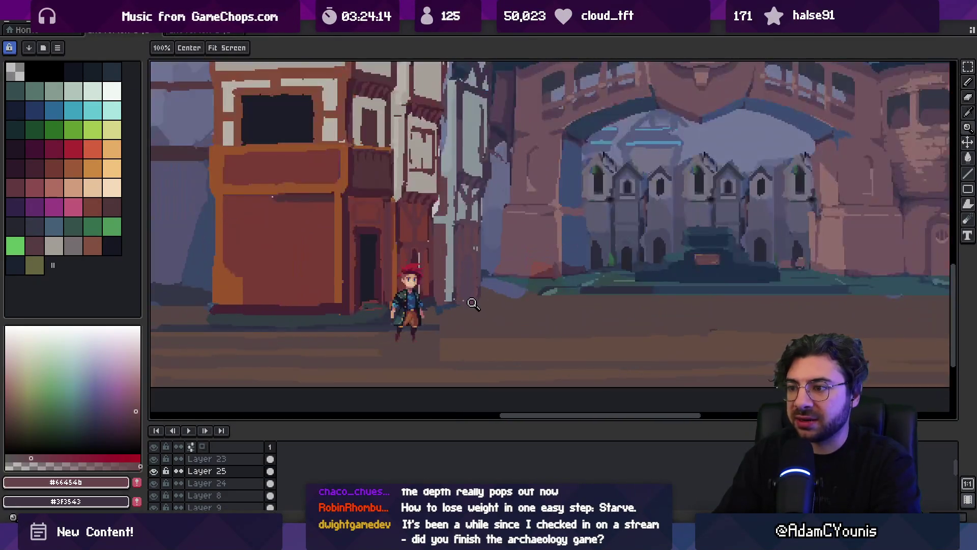
# - Lasso a section of the pale post on Layer 25, move it, and commit
pyautogui.press('q')
pyautogui.moveTo(483, 231); pyautogui.dragTo(483, 224)
pyautogui.scroll(3, 463, 269)
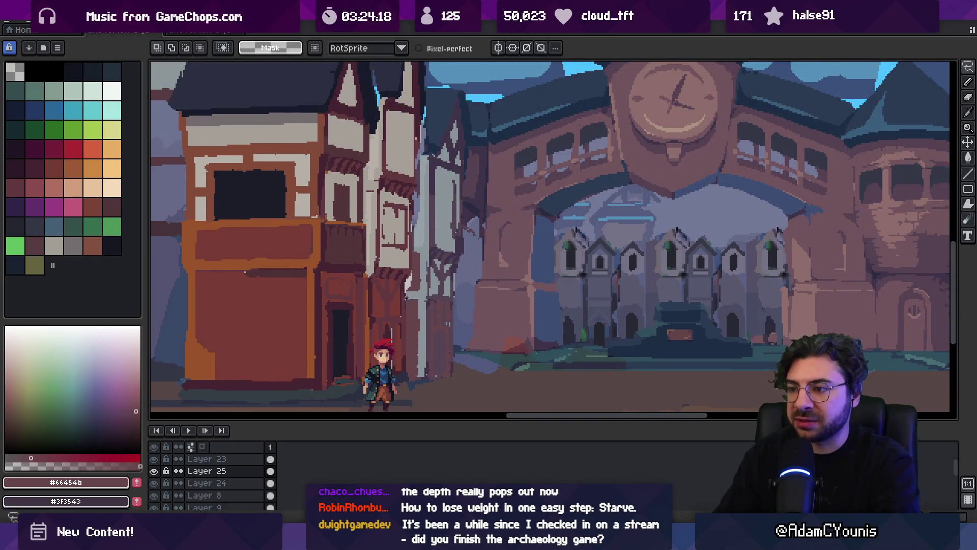
pyautogui.moveTo(462, 297); pyautogui.dragTo(422, 292)
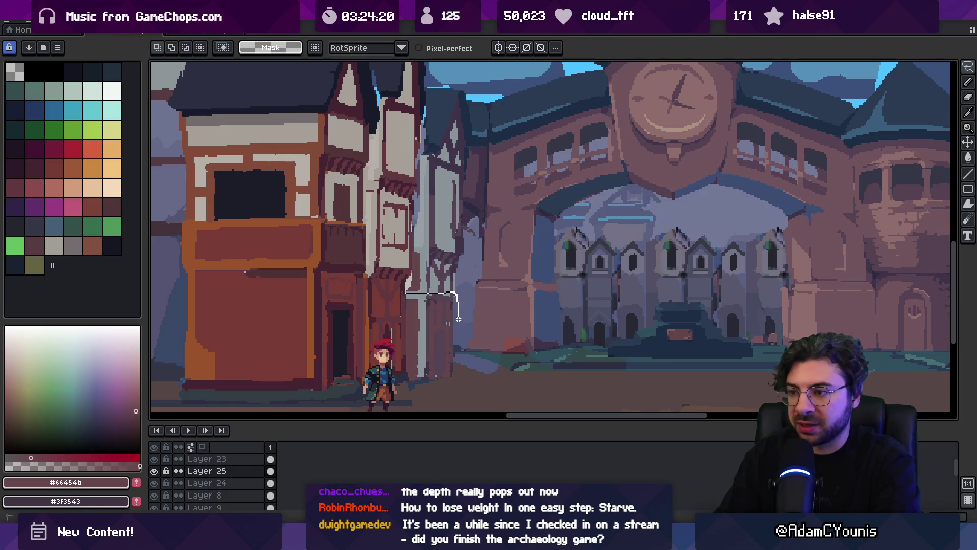
pyautogui.moveTo(407, 378); pyautogui.dragTo(410, 382)
pyautogui.click(429, 350)
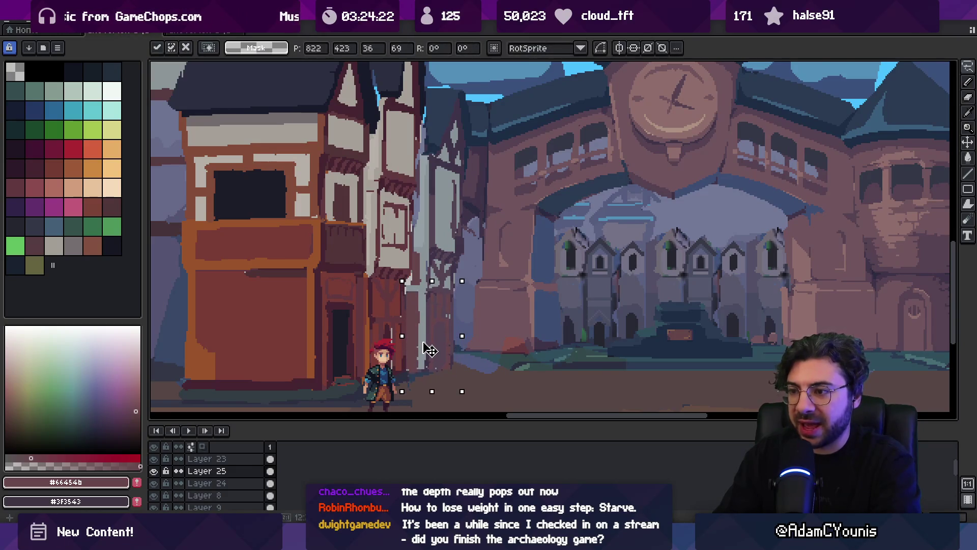
pyautogui.press('b')
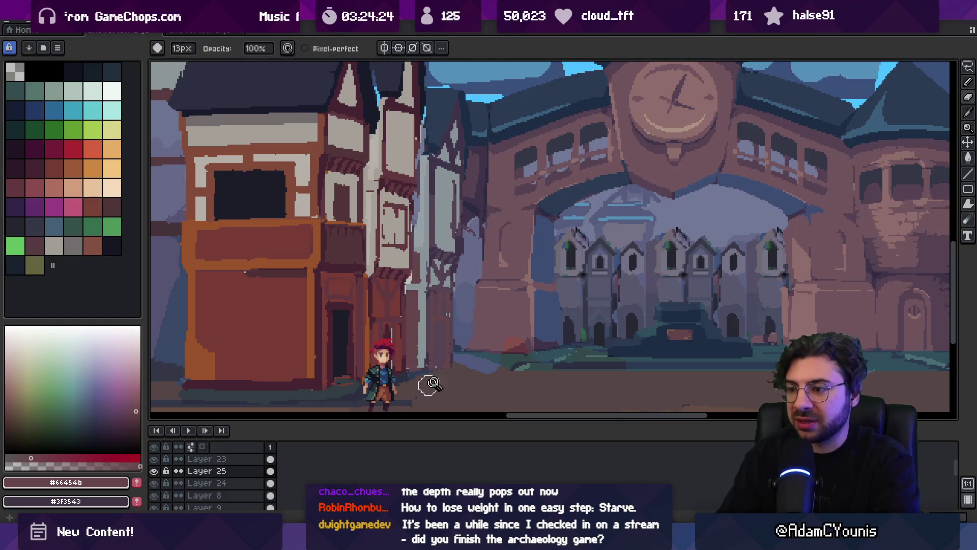
pyautogui.scroll(-3, 452, 314)
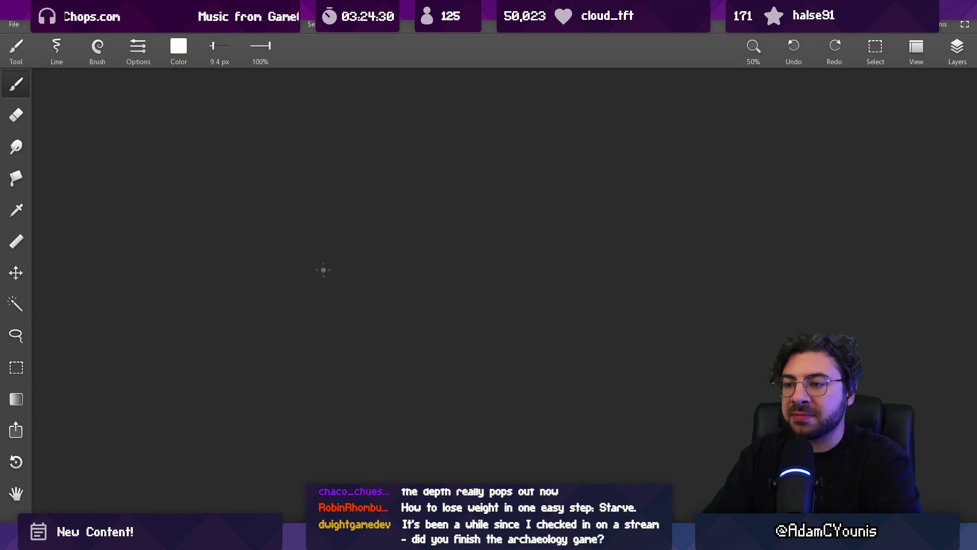
# - Draw the small 5s square and erase the stray tail below it
pyautogui.moveTo(321, 222)
pyautogui.mouseDown()
pyautogui.moveTo(321, 299)
pyautogui.moveTo(401, 224)
pyautogui.moveTo(397, 305)
pyautogui.moveTo(324, 298)
pyautogui.mouseUp()
pyautogui.scroll(2, 381, 267)
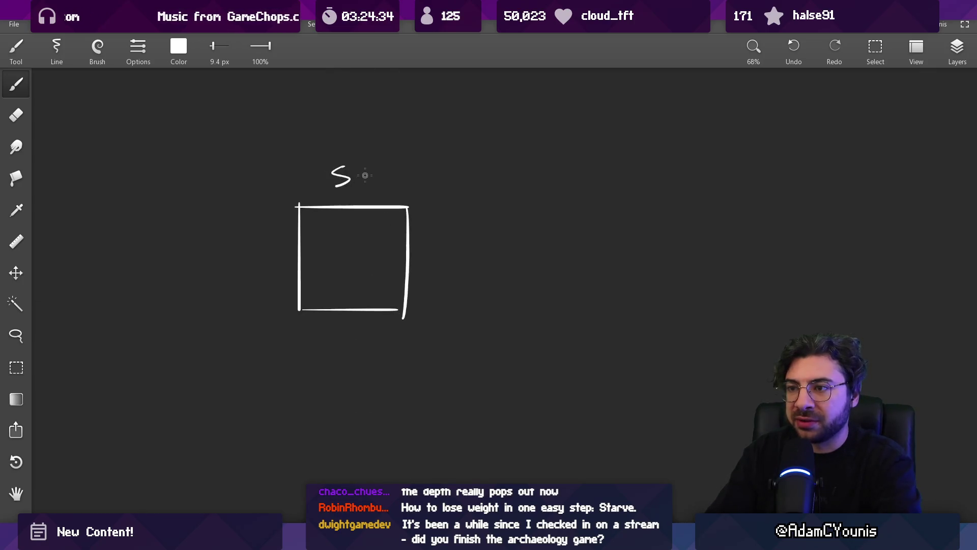
pyautogui.scroll(2, 377, 183)
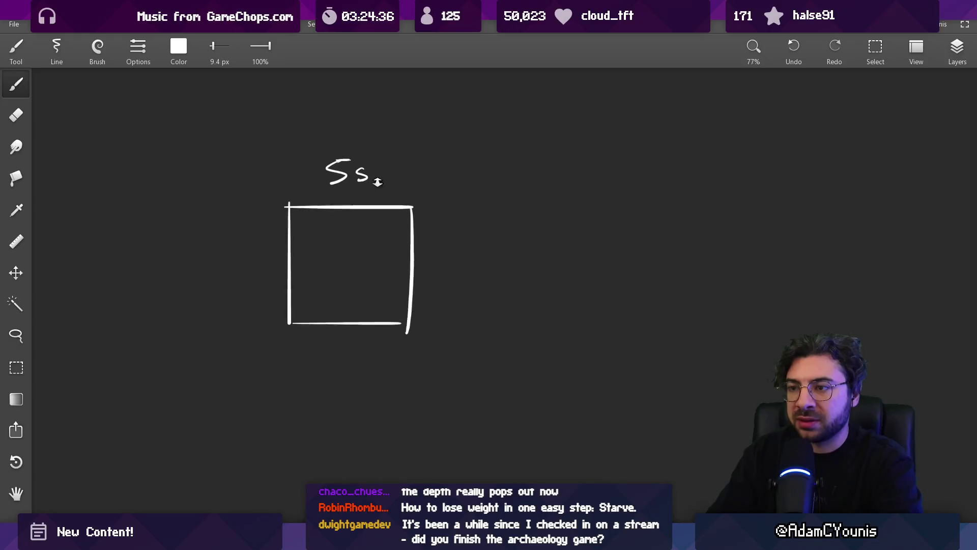
pyautogui.press('e')
pyautogui.click(412, 356)
pyautogui.press('b')
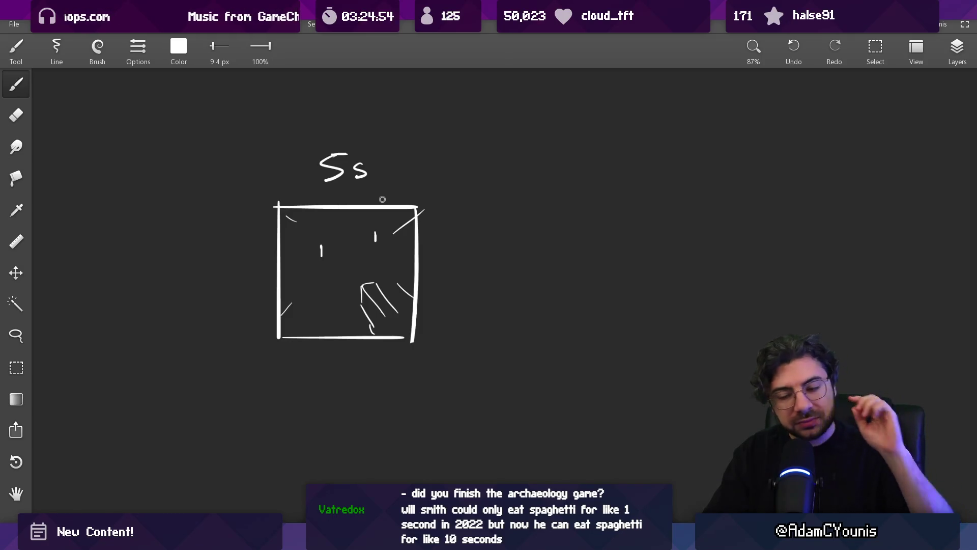
# - Draw a row of dashes running right from the square
pyautogui.press('m')
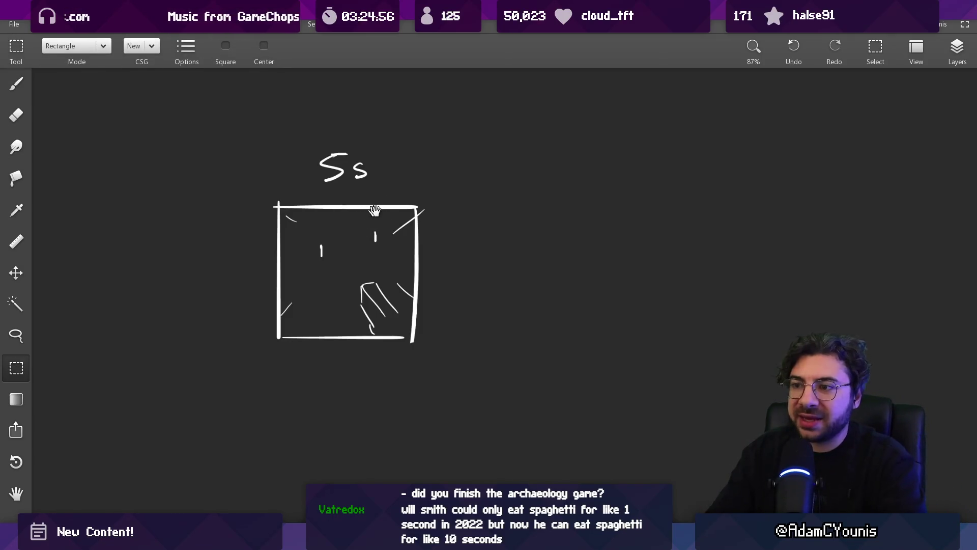
pyautogui.moveTo(374, 211); pyautogui.dragTo(262, 227)
pyautogui.press('b')
pyautogui.moveTo(351, 289); pyautogui.dragTo(387, 288)
pyautogui.moveTo(400, 289); pyautogui.dragTo(435, 287)
pyautogui.moveTo(481, 277); pyautogui.dragTo(470, 276)
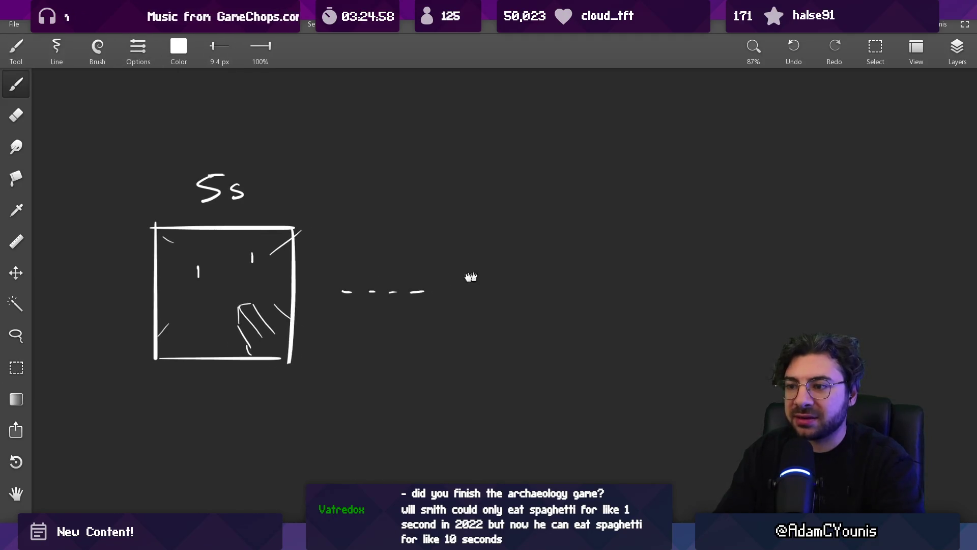
pyautogui.scroll(-2, 470, 277)
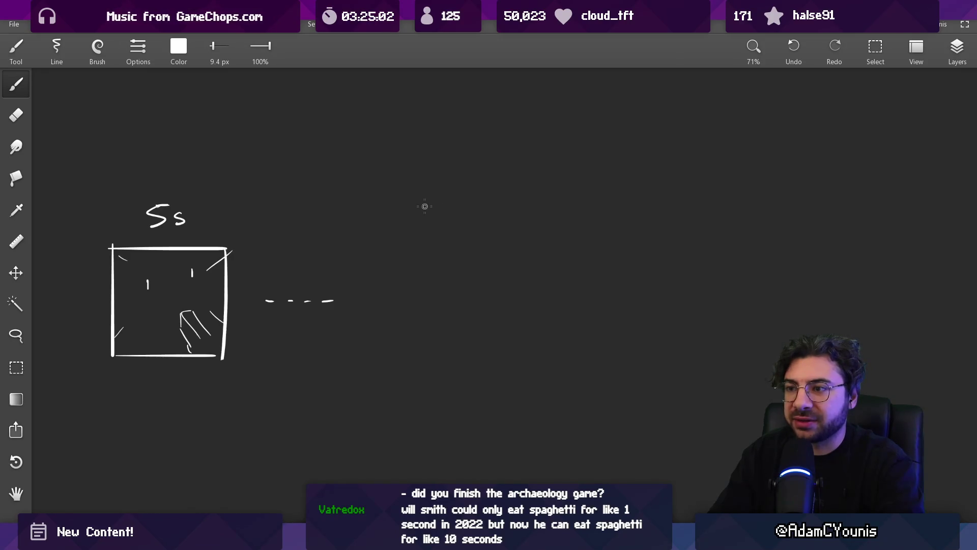
# - Write the 2h label and draw a long line beneath it
pyautogui.moveTo(446, 208); pyautogui.dragTo(461, 224)
pyautogui.moveTo(375, 238); pyautogui.dragTo(578, 239)
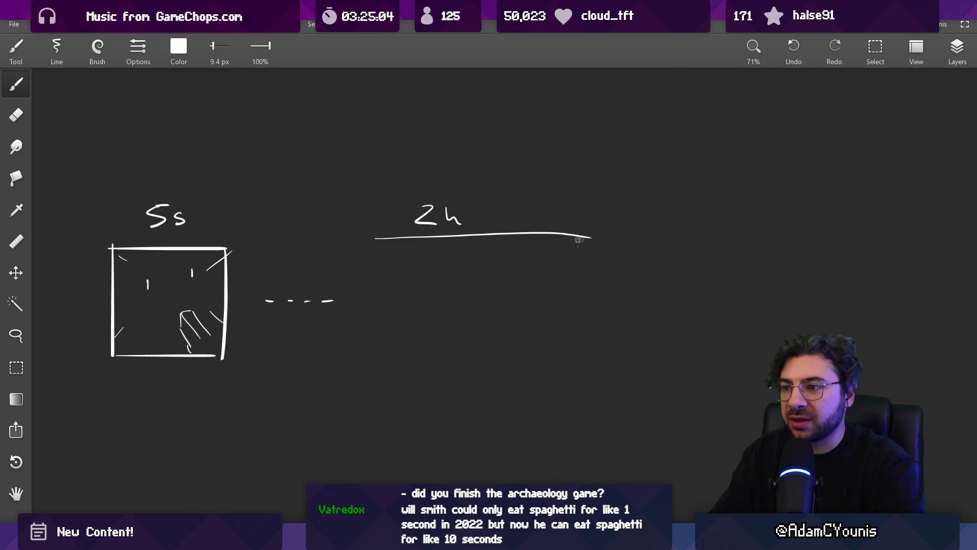
pyautogui.moveTo(409, 364); pyautogui.dragTo(607, 361)
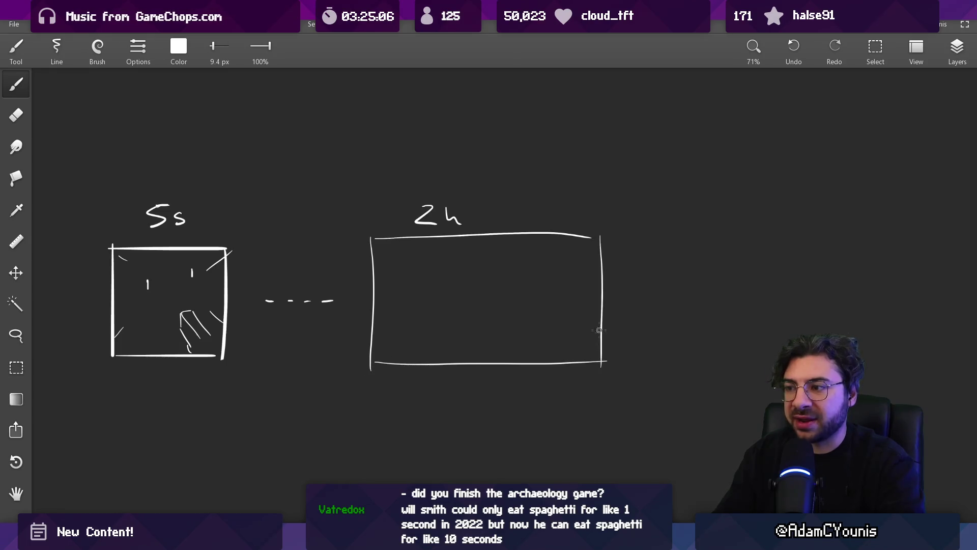
pyautogui.scroll(-2, 548, 272)
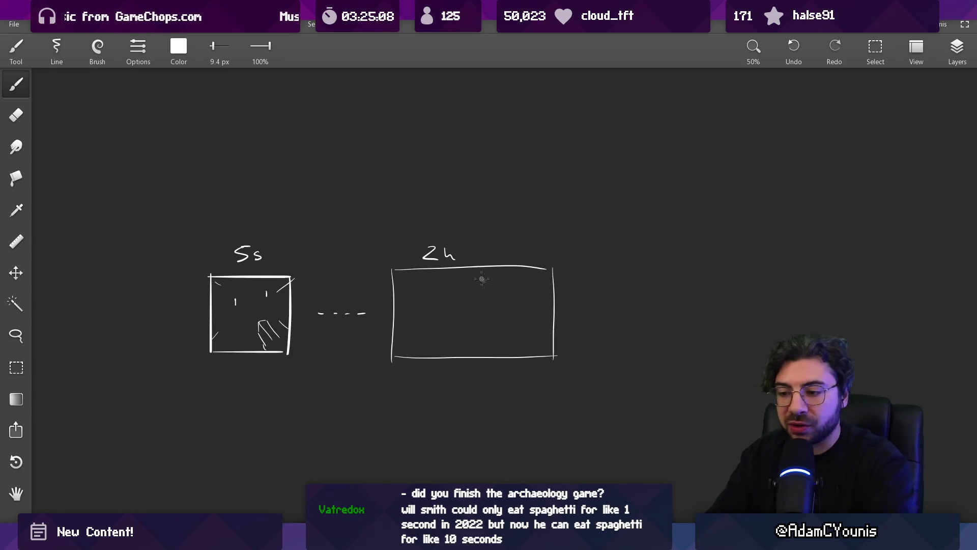
pyautogui.press('m')
pyautogui.moveTo(414, 229); pyautogui.dragTo(480, 281)
pyautogui.moveTo(445, 230); pyautogui.dragTo(498, 262)
pyautogui.click(478, 260)
# - Trace the wide rectangle's edges, then undo the stray stroke
pyautogui.press('b')
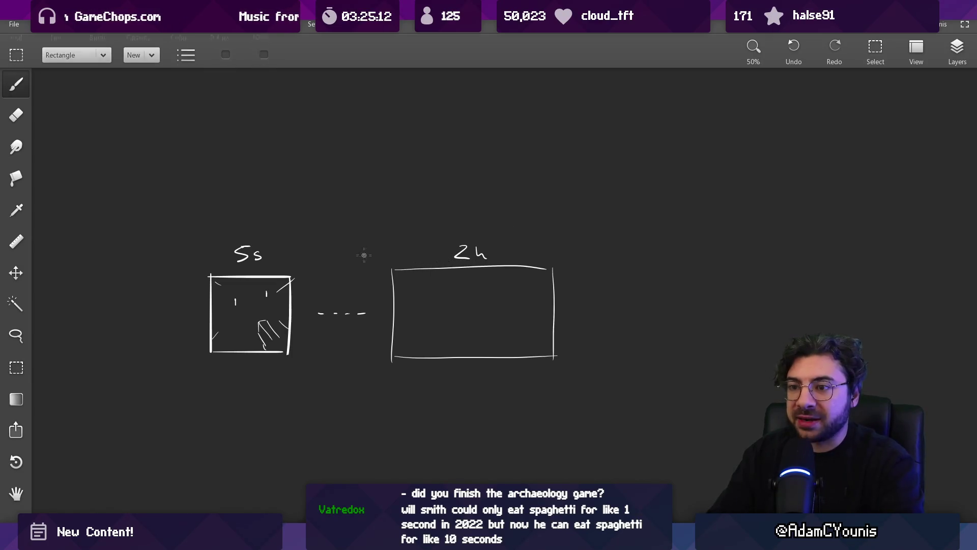
pyautogui.scroll(3, 361, 261)
pyautogui.hscroll(-4, 362, 262)
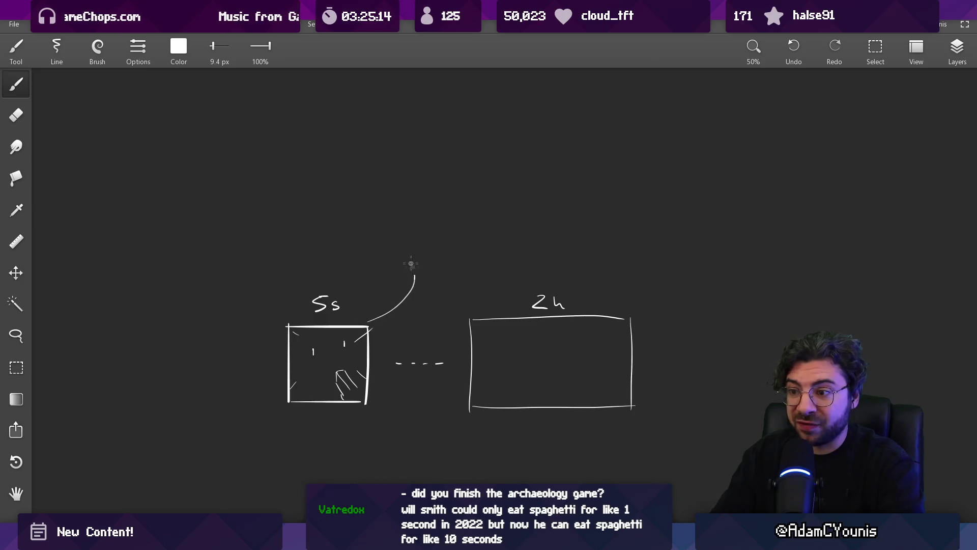
pyautogui.moveTo(463, 279); pyautogui.dragTo(640, 408)
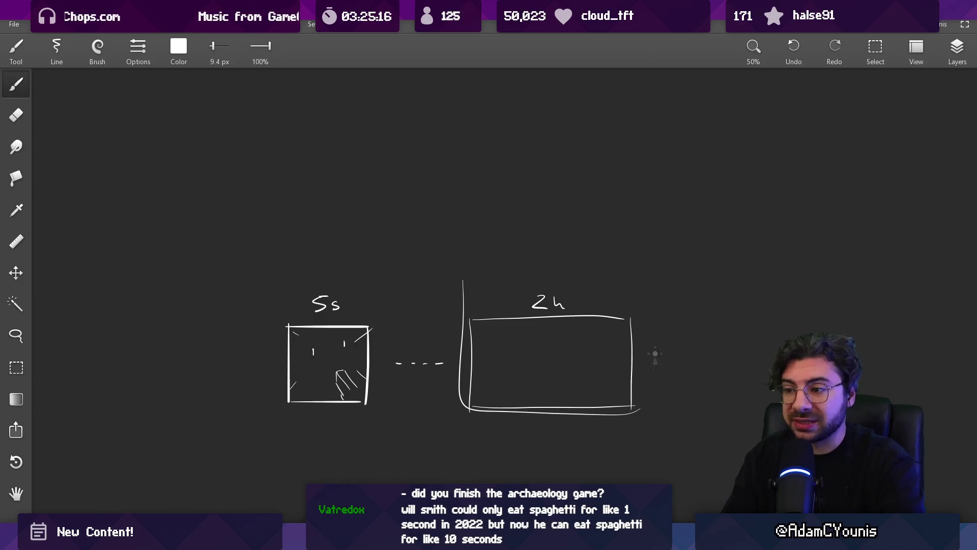
pyautogui.hotkey('ctrl', 'z')
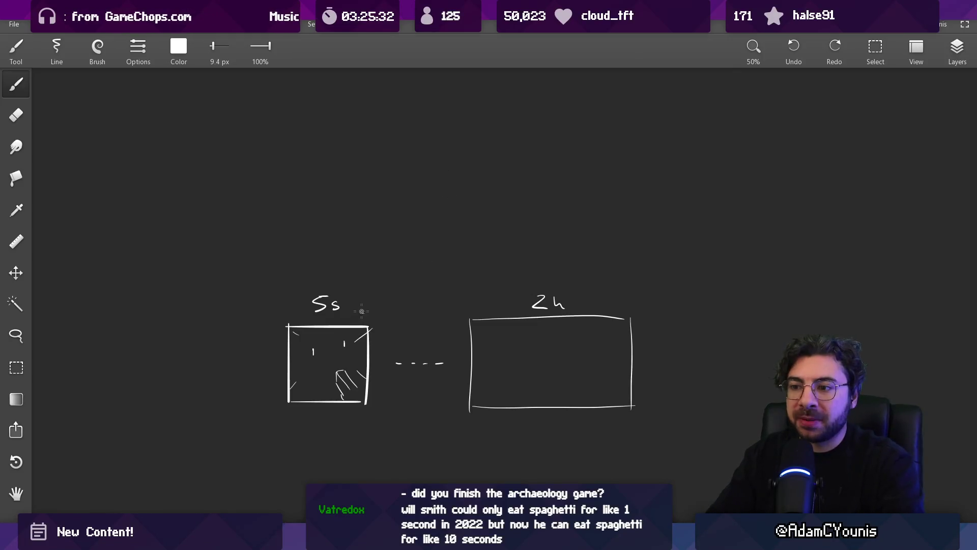
# - Pan the sketch down to clear space above the 5s and 2h diagram
pyautogui.moveTo(361, 237); pyautogui.dragTo(359, 294)
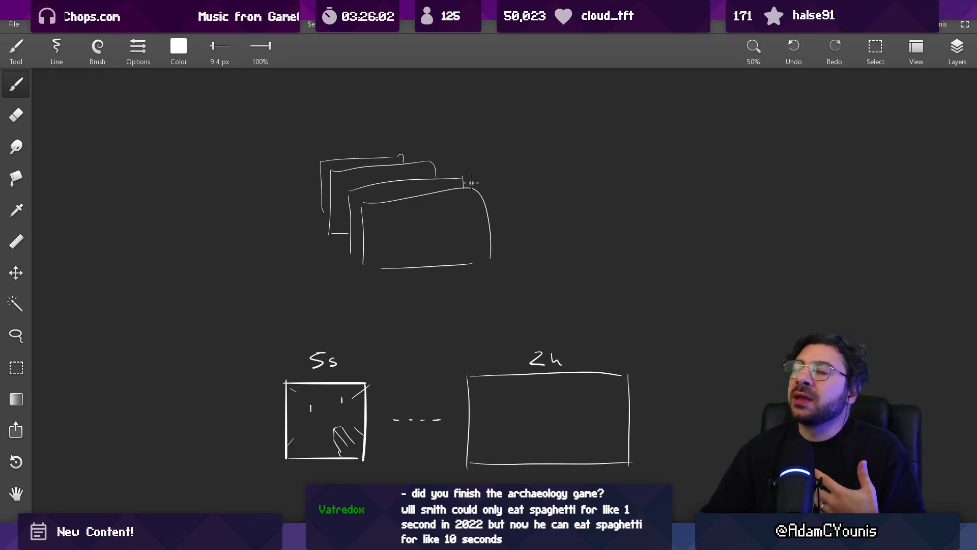
# - Close the kanban image preview and return to the previous Google results
pyautogui.moveTo(400, 539)
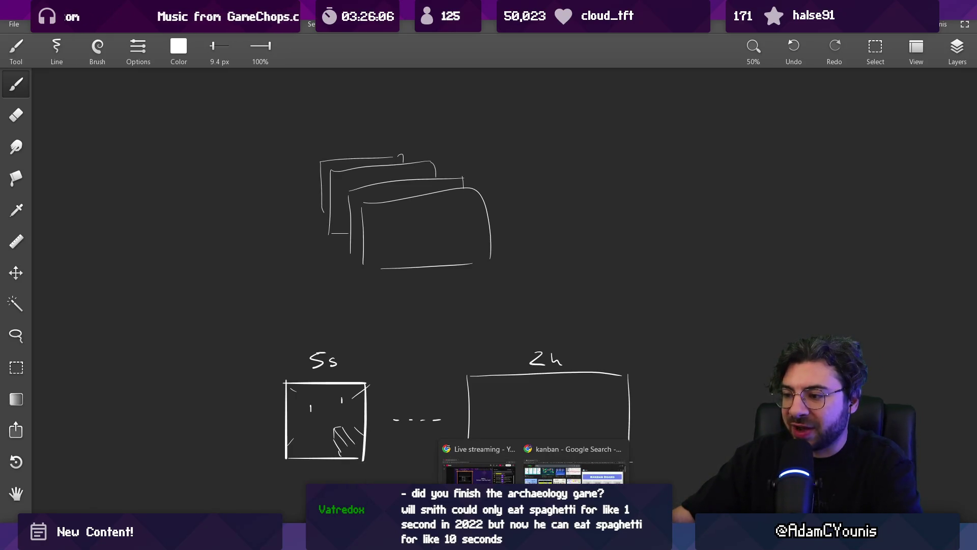
pyautogui.click(559, 458)
pyautogui.click(12, 33)
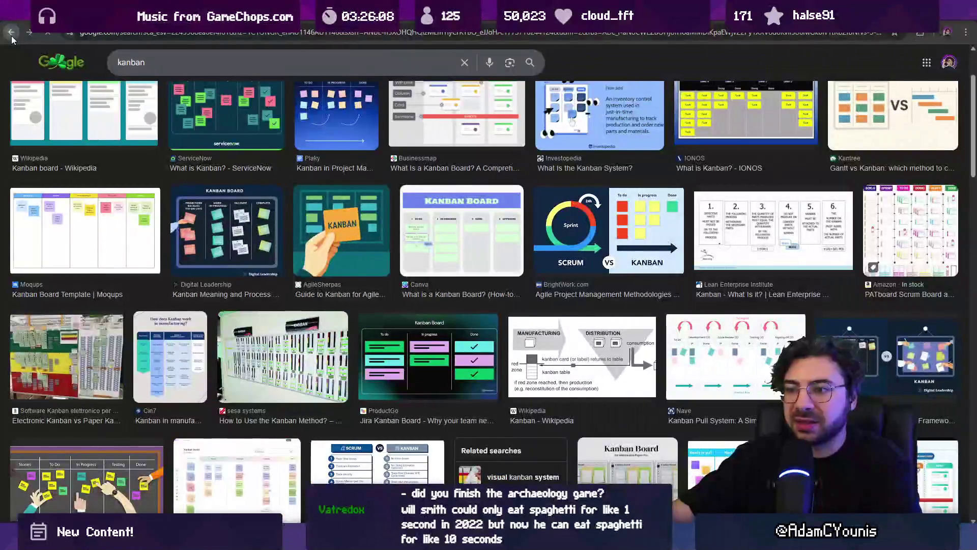
pyautogui.click(13, 34)
# - Search Google Images for 'grace dlss5' and preview the DLSS 5 comparison images
pyautogui.click(155, 31)
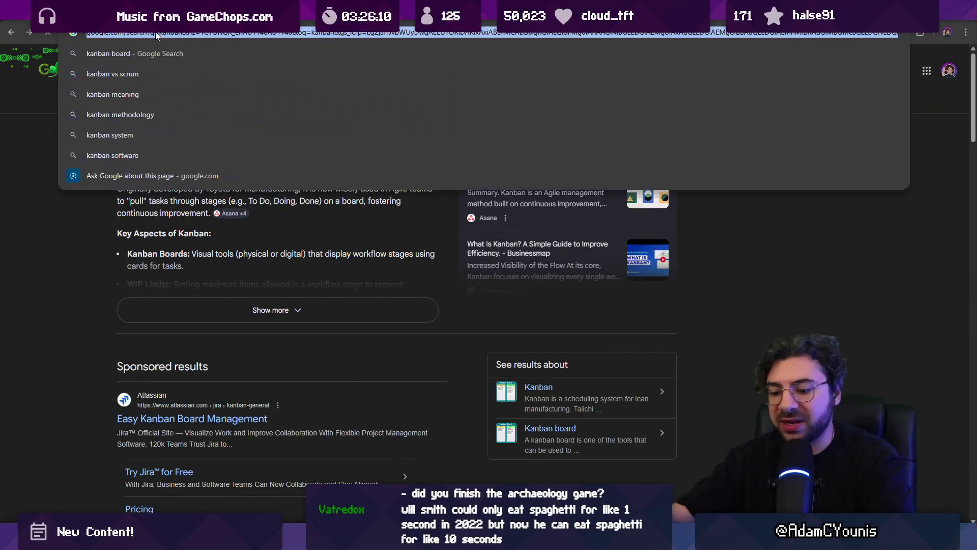
pyautogui.write('grace dlss5')
pyautogui.press('Return')
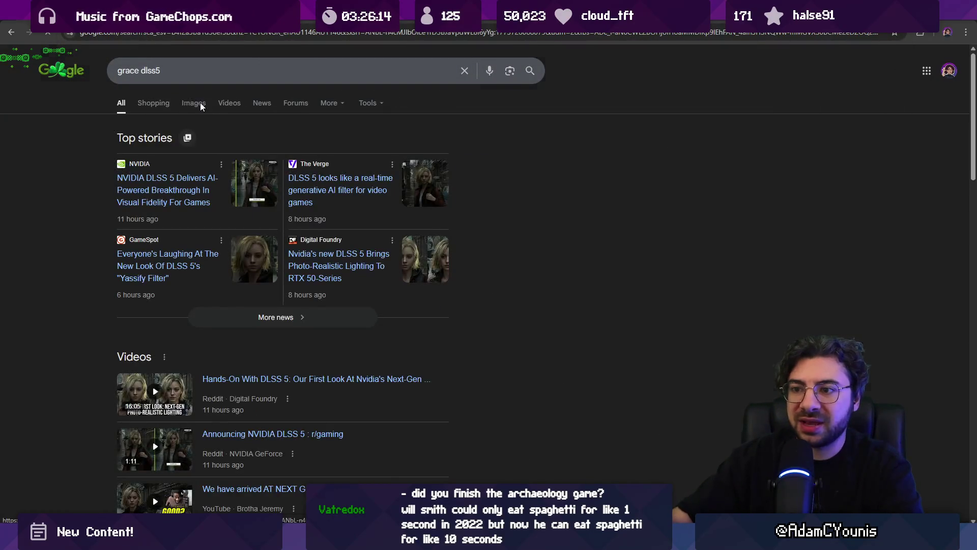
pyautogui.click(196, 103)
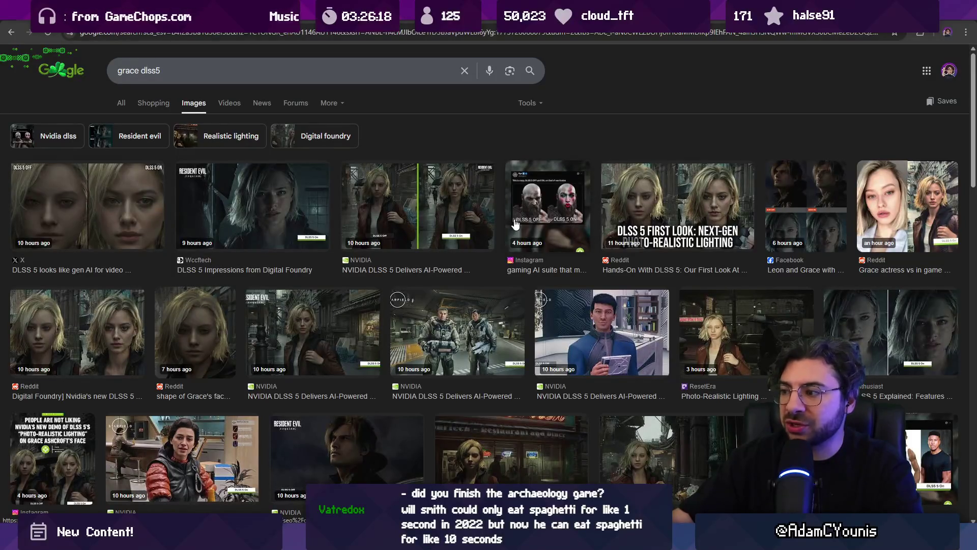
pyautogui.click(924, 331)
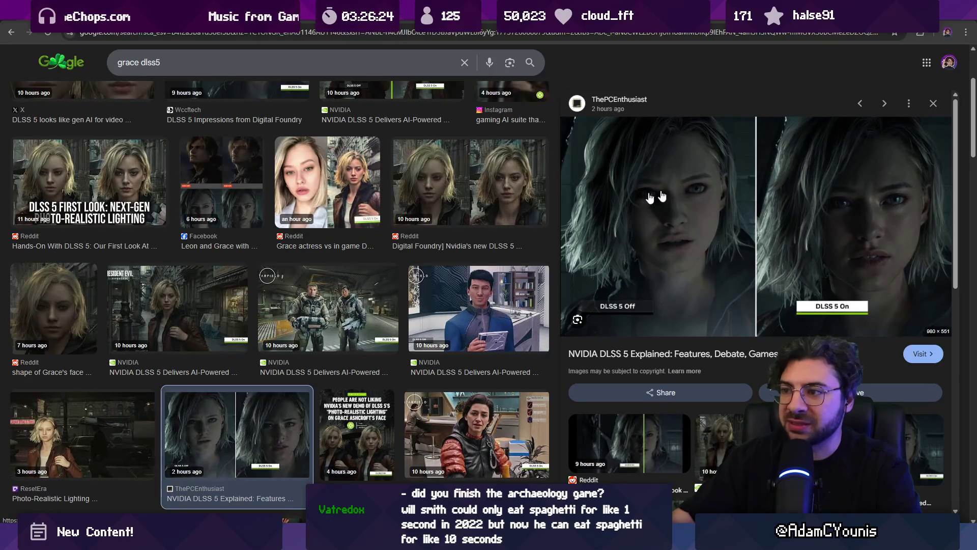
pyautogui.click(503, 191)
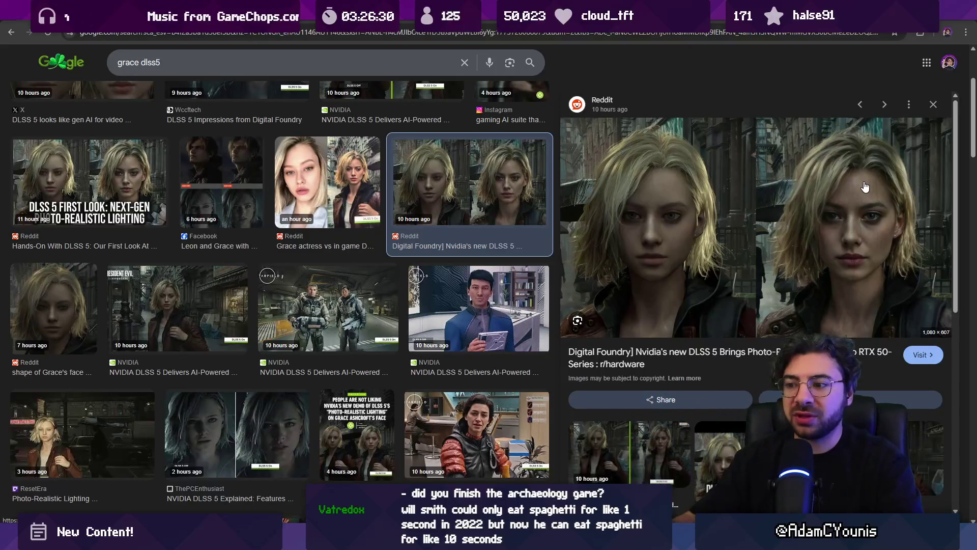
pyautogui.hotkey('alt', 'Tab')
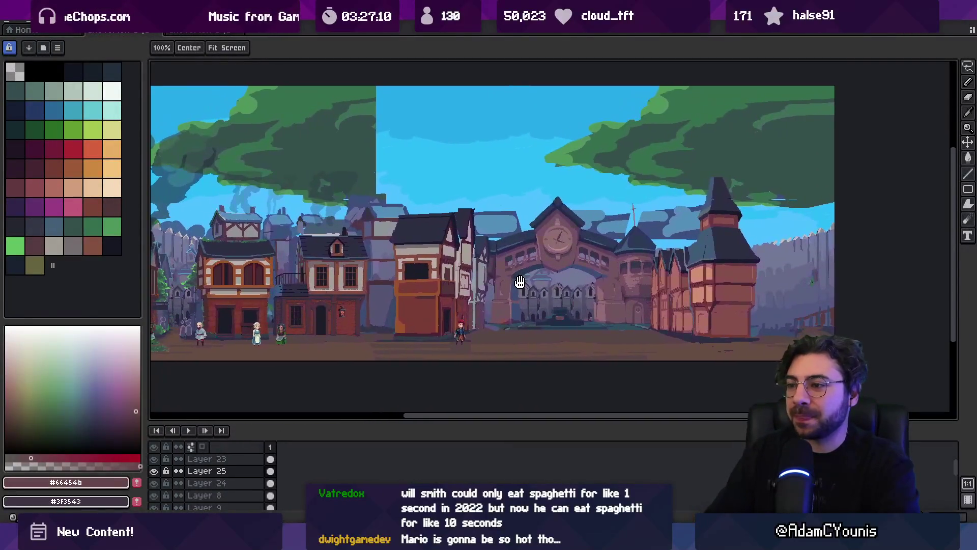
# - On Layer 23, erase and repaint the timber using maroon #452531
pyautogui.scroll(5, 479, 237)
pyautogui.keyDown('alt'); pyautogui.click(471, 213); pyautogui.keyUp('alt')
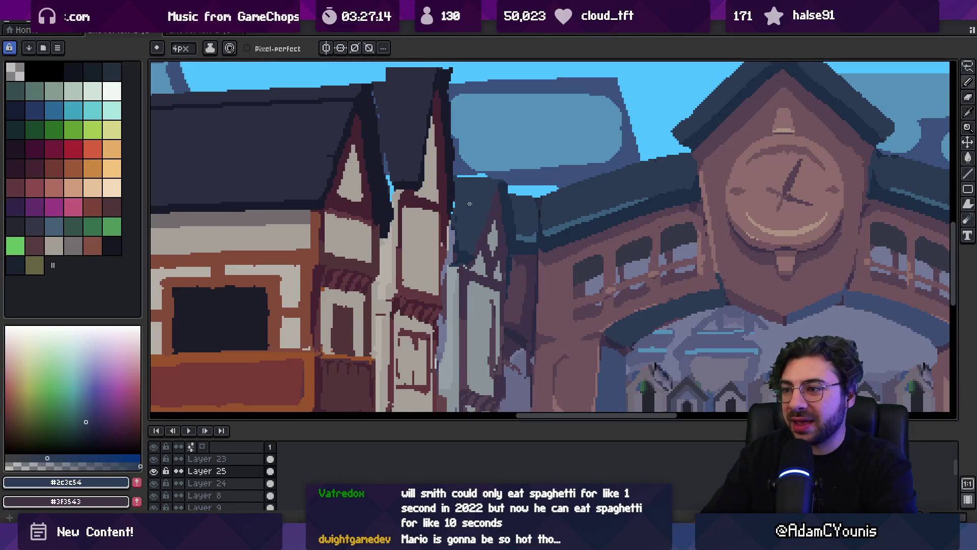
pyautogui.scroll(2, 455, 253)
pyautogui.keyDown('ctrl'); pyautogui.click(456, 253); pyautogui.keyUp('ctrl')
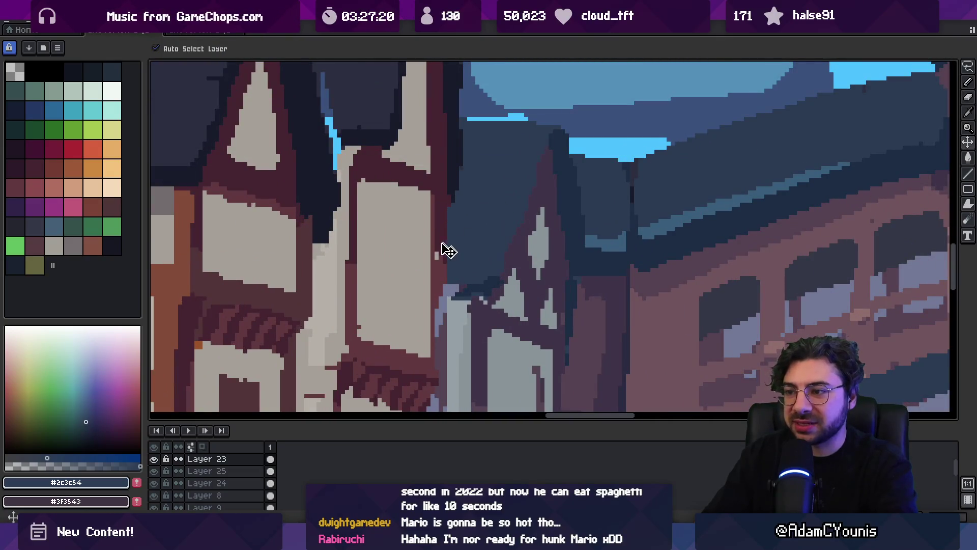
pyautogui.keyDown('alt'); pyautogui.click(435, 294); pyautogui.keyUp('alt')
pyautogui.scroll(-3, 443, 290)
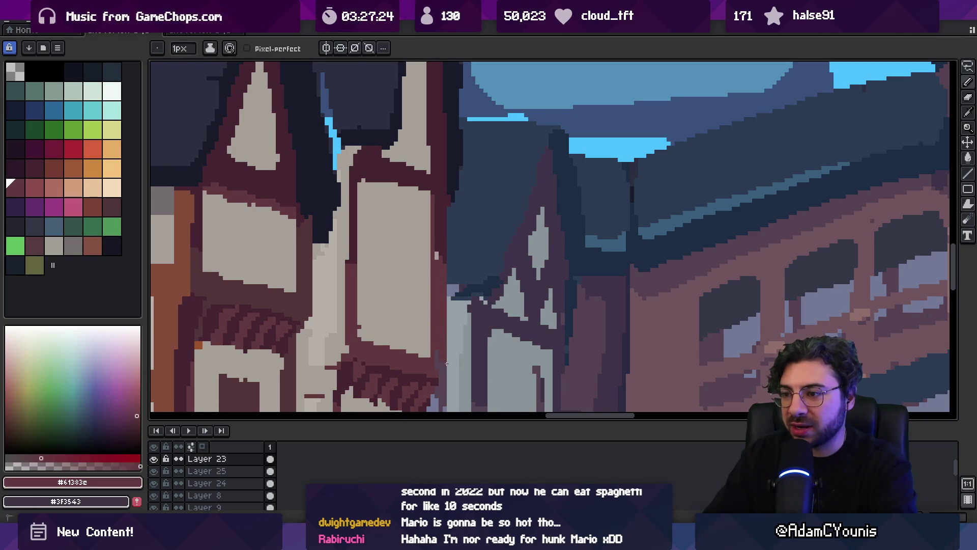
pyautogui.press('e')
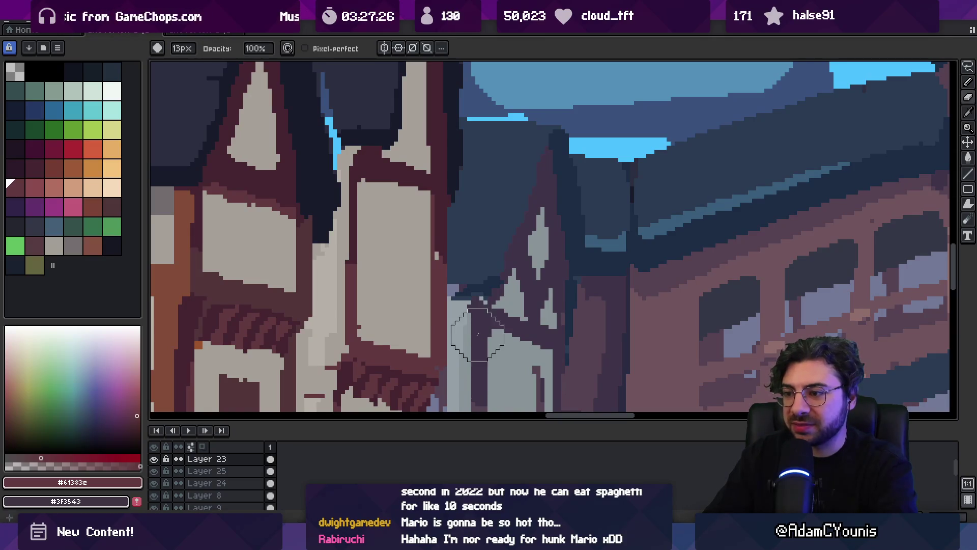
pyautogui.press('b')
pyautogui.keyDown('alt'); pyautogui.click(439, 256); pyautogui.keyUp('alt')
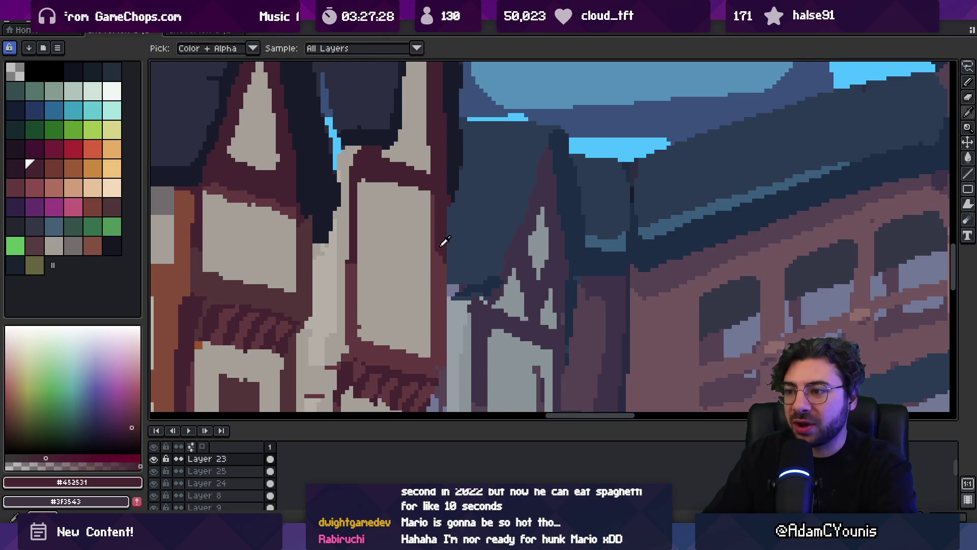
pyautogui.scroll(-1, 439, 256)
pyautogui.scroll(1, 355, 215)
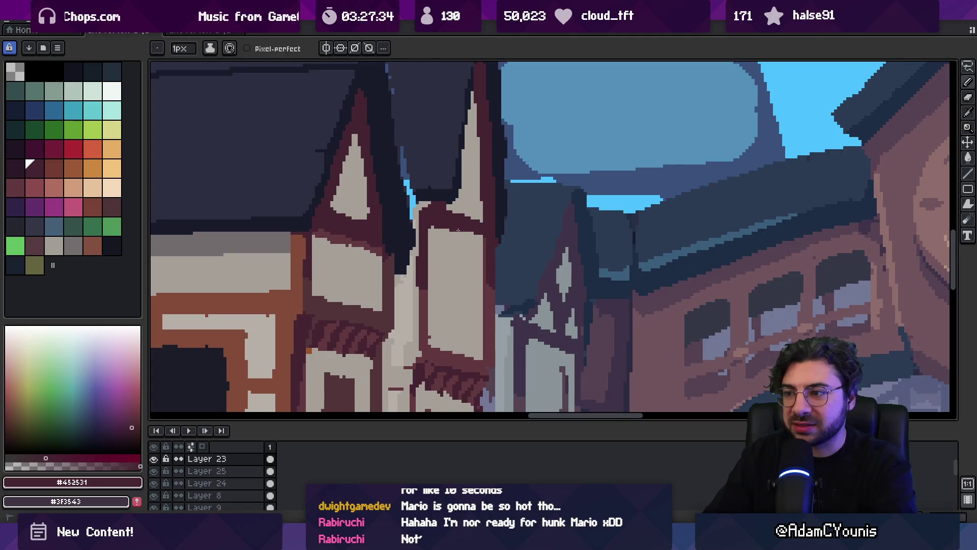
# - Touch up the gable with wall grey #a7a098, maroon #452531 and roof navy #2C2F40
pyautogui.press('z')
pyautogui.scroll(-3, 473, 235)
pyautogui.scroll(4, 492, 241)
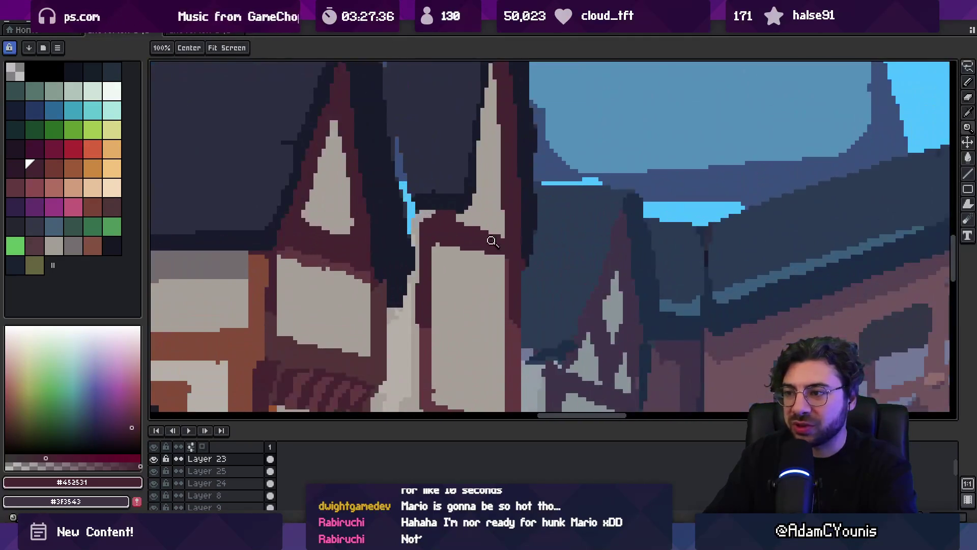
pyautogui.press('b')
pyautogui.keyDown('alt'); pyautogui.click(475, 225); pyautogui.keyUp('alt')
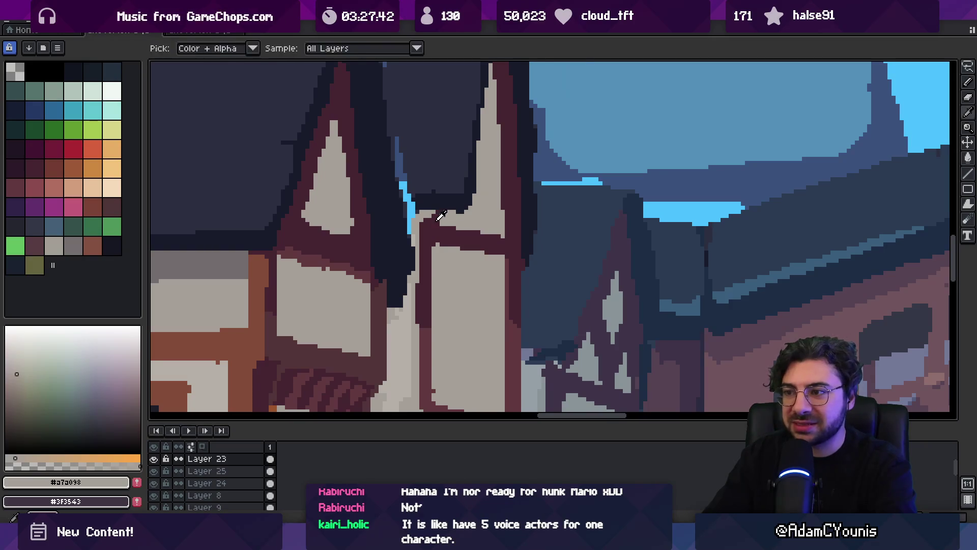
pyautogui.keyDown('alt'); pyautogui.click(426, 219); pyautogui.keyUp('alt')
pyautogui.press('space')
pyautogui.scroll(-2, 479, 170)
pyautogui.scroll(2, 481, 169)
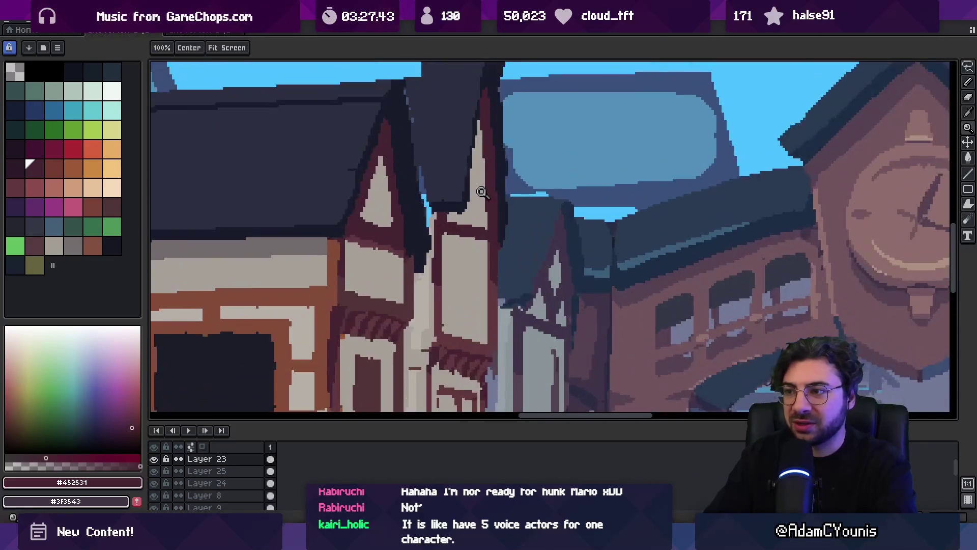
pyautogui.scroll(-1, 472, 169)
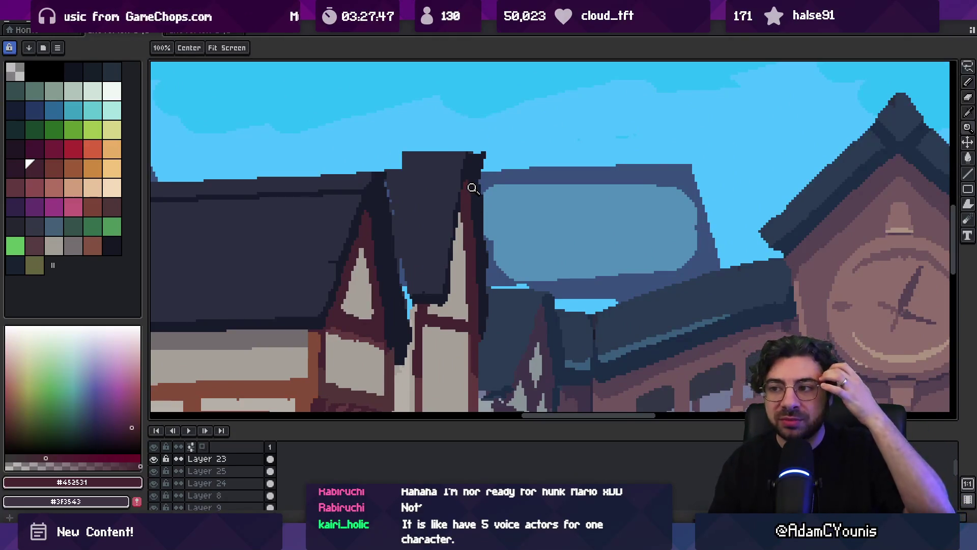
pyautogui.keyDown('alt'); pyautogui.click(408, 212); pyautogui.keyUp('alt')
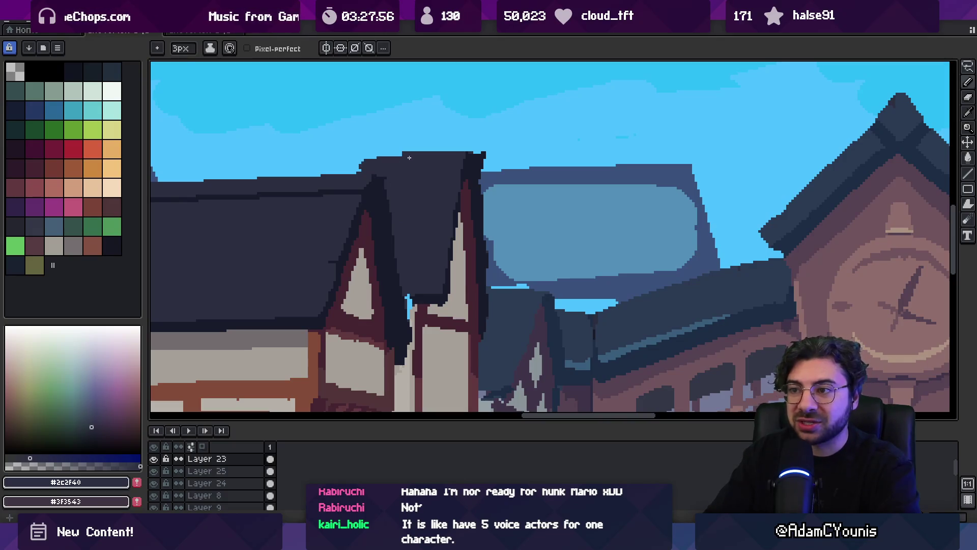
pyautogui.scroll(-3, 421, 163)
pyautogui.scroll(4, 421, 166)
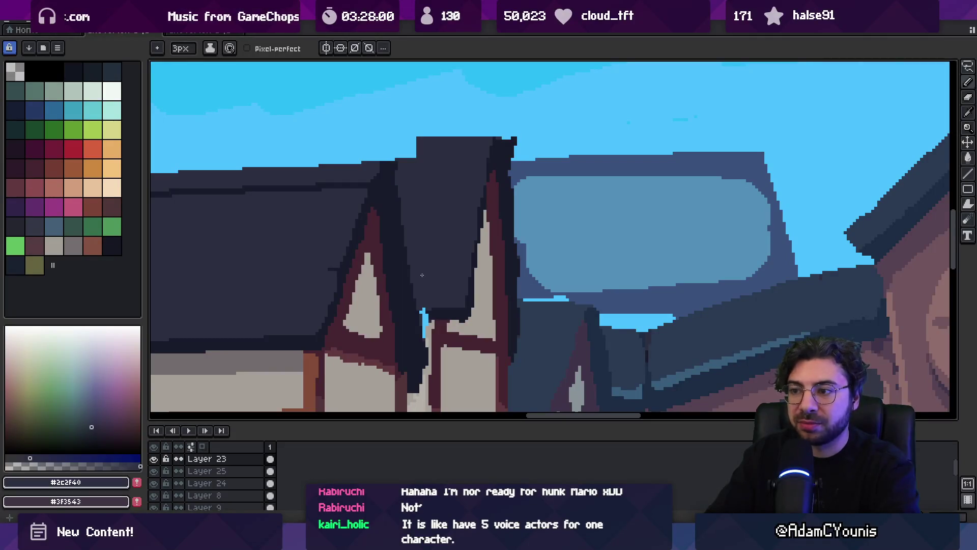
# - Refine roof shadows with #191c2c, #2c2f40 and #a7a098, then zoom closer on the roof edge
pyautogui.keyDown('alt'); pyautogui.click(424, 311); pyautogui.keyUp('alt')
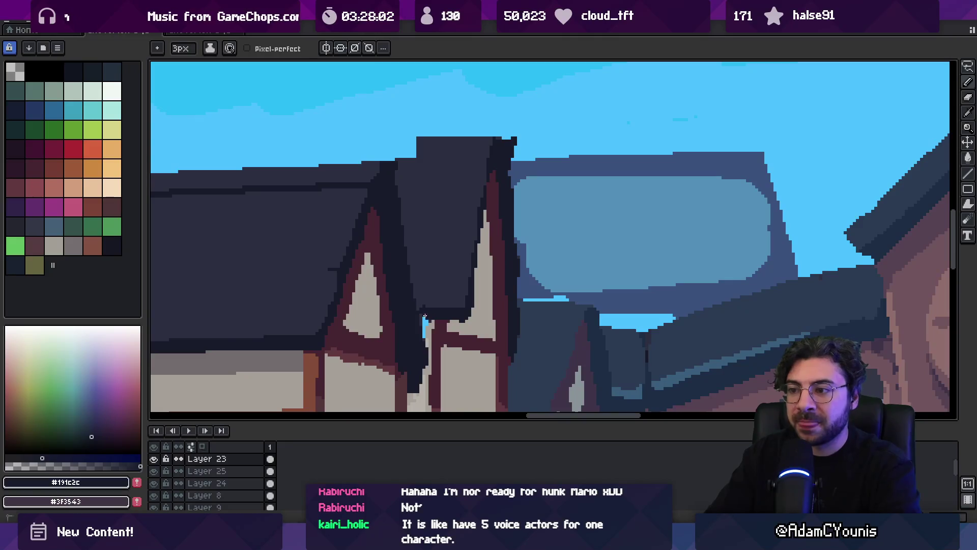
pyautogui.keyDown('alt'); pyautogui.click(426, 294); pyautogui.keyUp('alt')
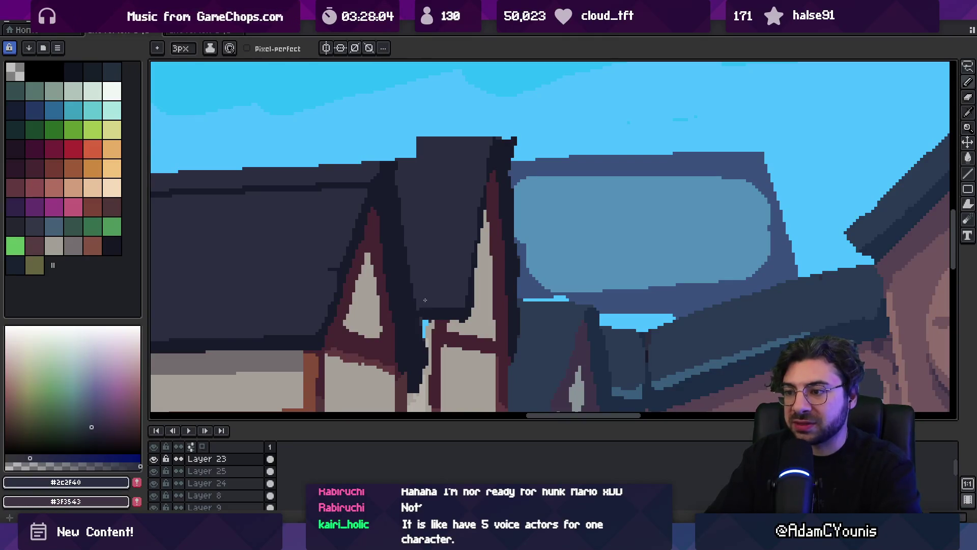
pyautogui.scroll(-2, 425, 300)
pyautogui.keyDown('alt'); pyautogui.click(425, 263); pyautogui.keyUp('alt')
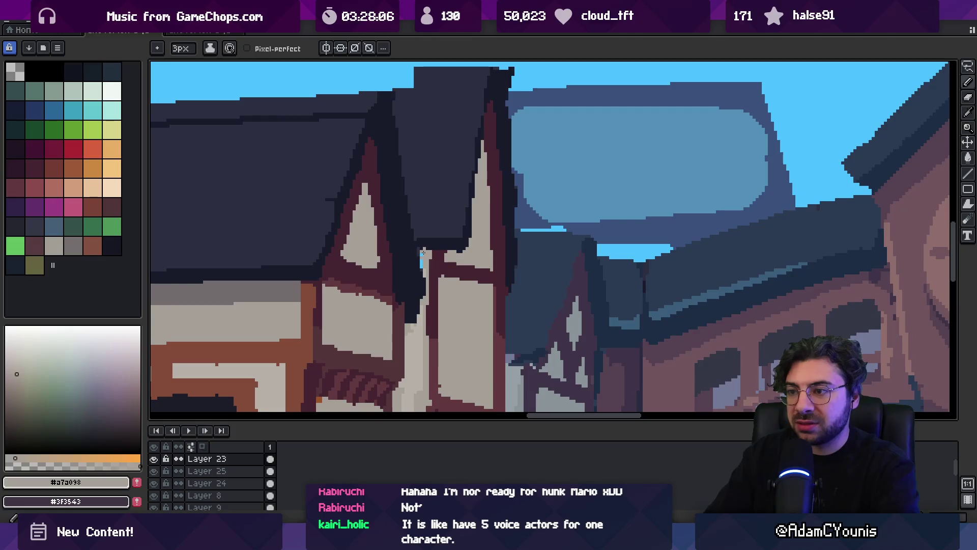
pyautogui.press('g')
pyautogui.press('b')
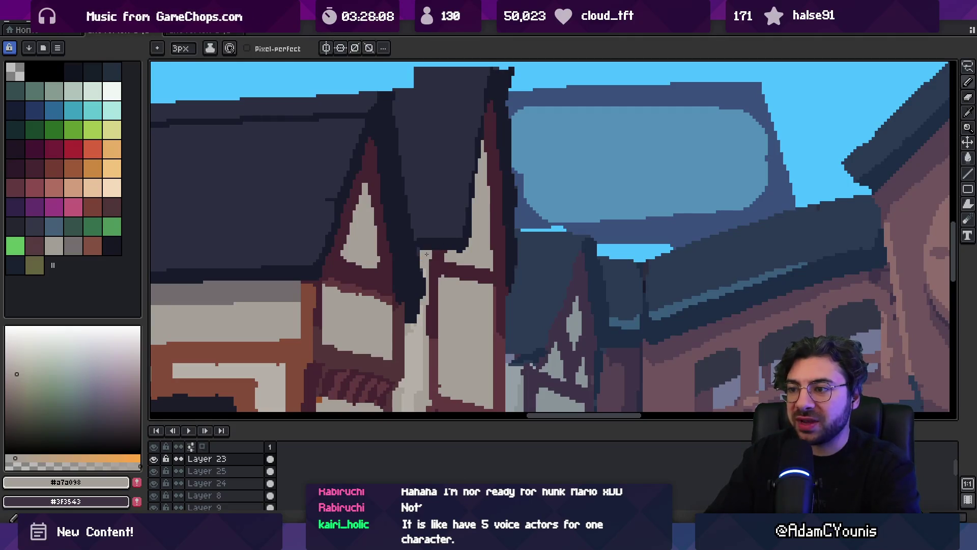
pyautogui.keyDown('alt'); pyautogui.click(434, 250); pyautogui.keyUp('alt')
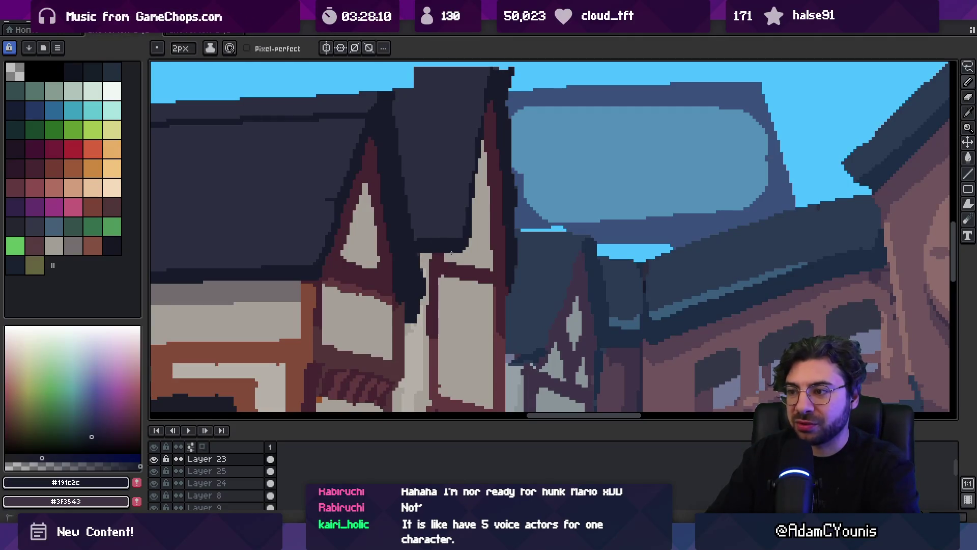
pyautogui.keyDown('alt'); pyautogui.click(477, 246); pyautogui.keyUp('alt')
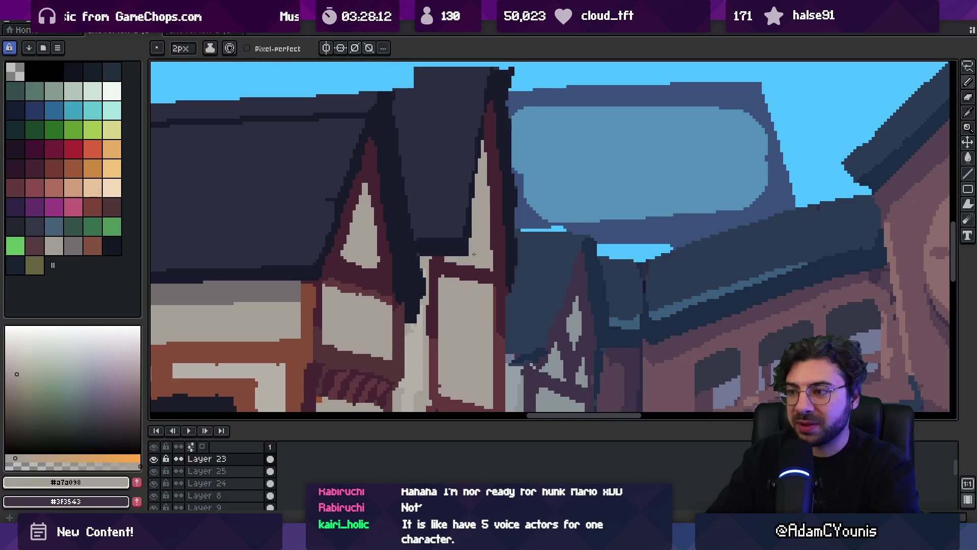
pyautogui.keyDown('alt'); pyautogui.click(444, 218); pyautogui.keyUp('alt')
pyautogui.press('z')
pyautogui.scroll(-1, 420, 185)
pyautogui.click(435, 187)
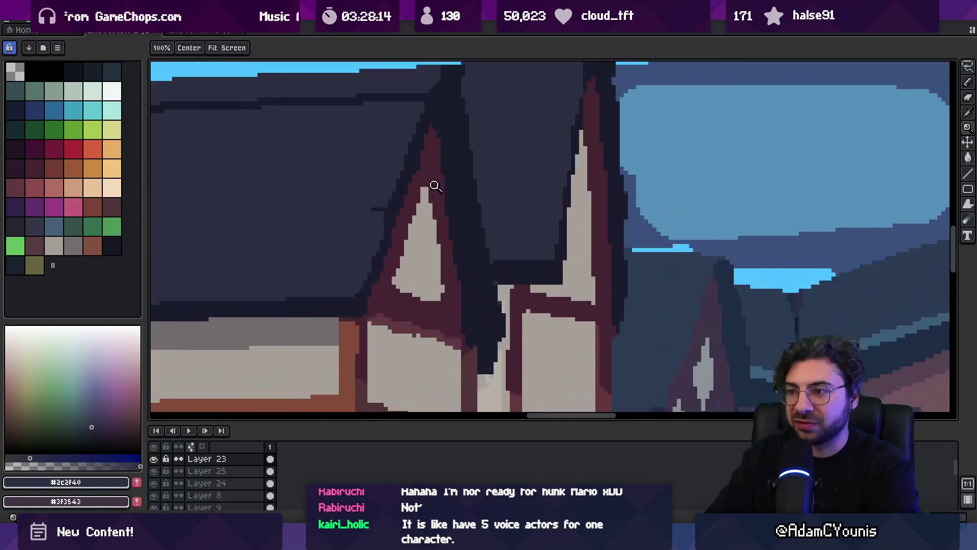
# - Outline the roof edge with the darkest shade #191c2c
pyautogui.press('b')
pyautogui.keyDown('alt'); pyautogui.click(386, 233); pyautogui.keyUp('alt')
pyautogui.moveTo(383, 224); pyautogui.dragTo(369, 273)
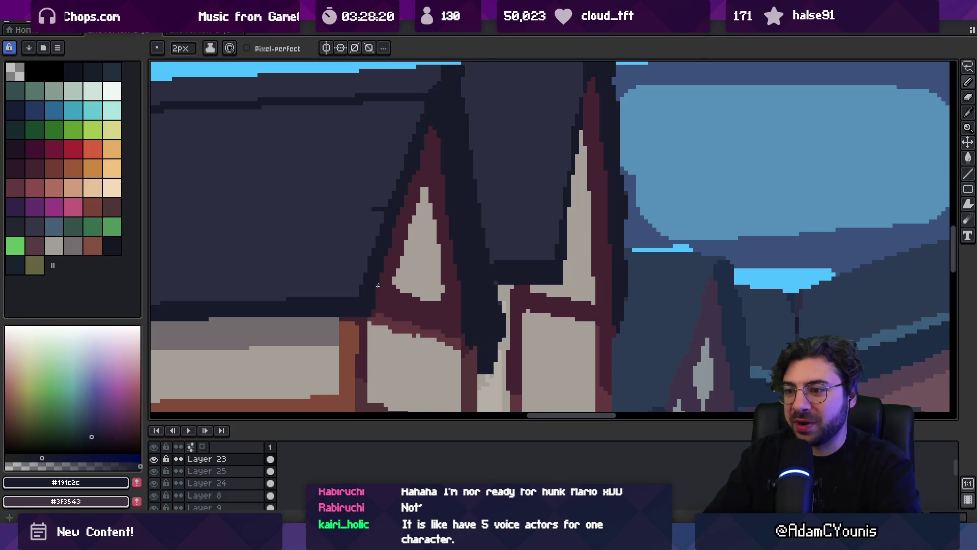
pyautogui.scroll(-2, 401, 205)
pyautogui.scroll(1, 450, 239)
pyautogui.scroll(1, 451, 275)
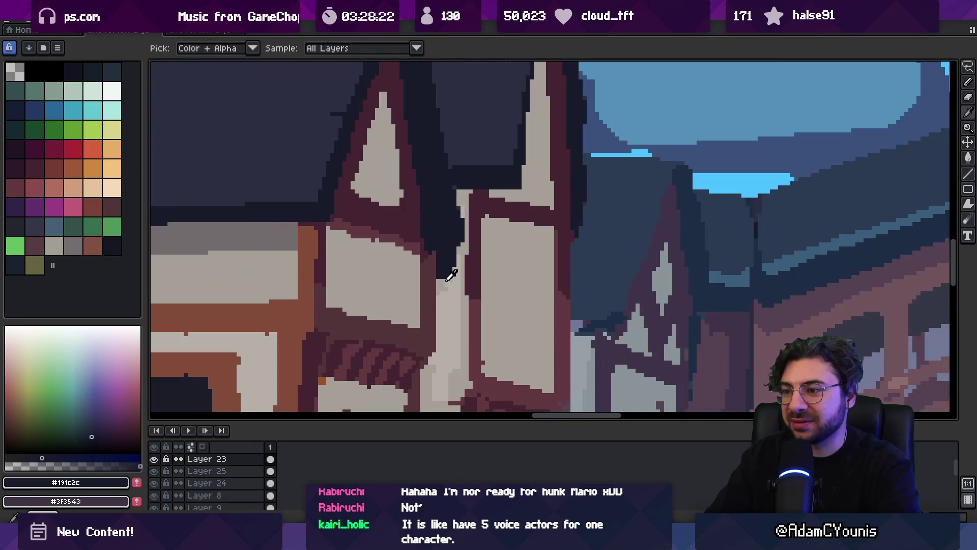
# - Repaint the gable junction in light grey #a7a098, sample roof navy, and zoom out
pyautogui.keyDown('alt'); pyautogui.click(440, 277); pyautogui.keyUp('alt')
pyautogui.moveTo(443, 281); pyautogui.dragTo(449, 254)
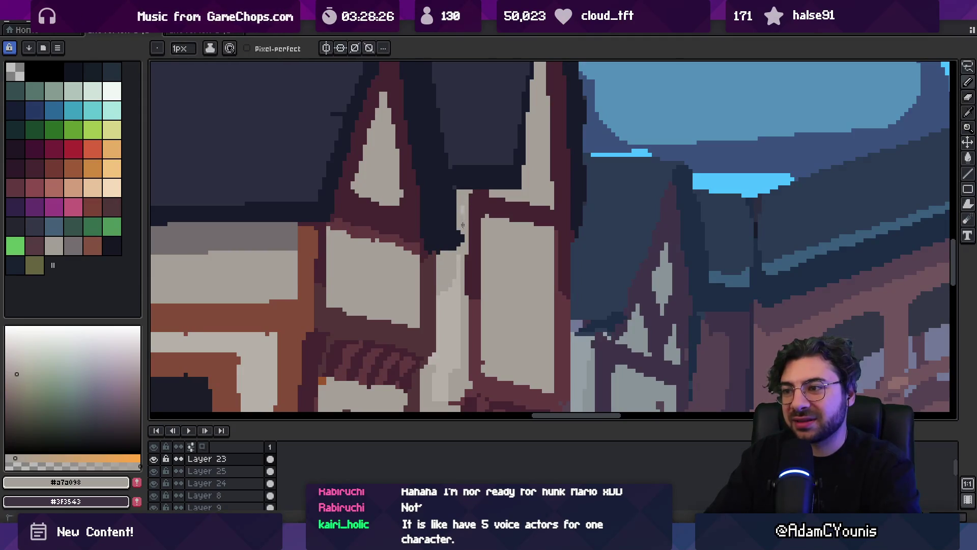
pyautogui.keyDown('alt'); pyautogui.click(453, 221); pyautogui.keyUp('alt')
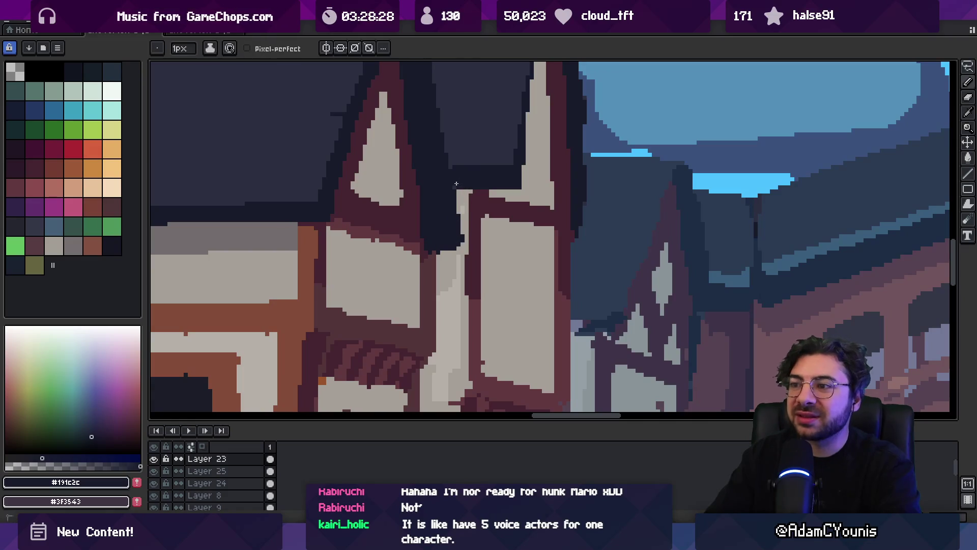
pyautogui.keyDown('alt'); pyautogui.click(448, 151); pyautogui.keyUp('alt')
pyautogui.press('z')
pyautogui.scroll(-5, 448, 219)
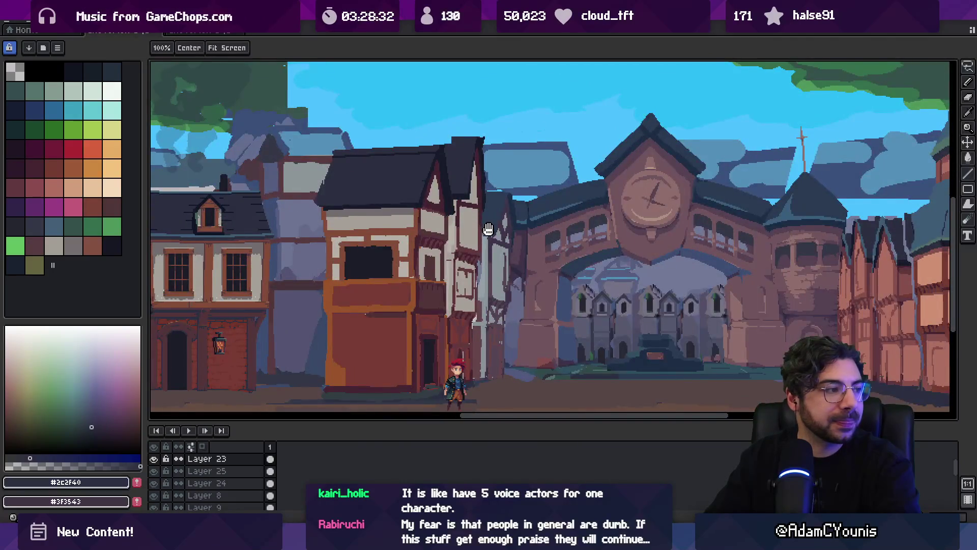
# - Sample the dark maroon, lighter maroon and light grey plaster colours from the house facade
pyautogui.scroll(3, 458, 234)
pyautogui.scroll(2, 451, 244)
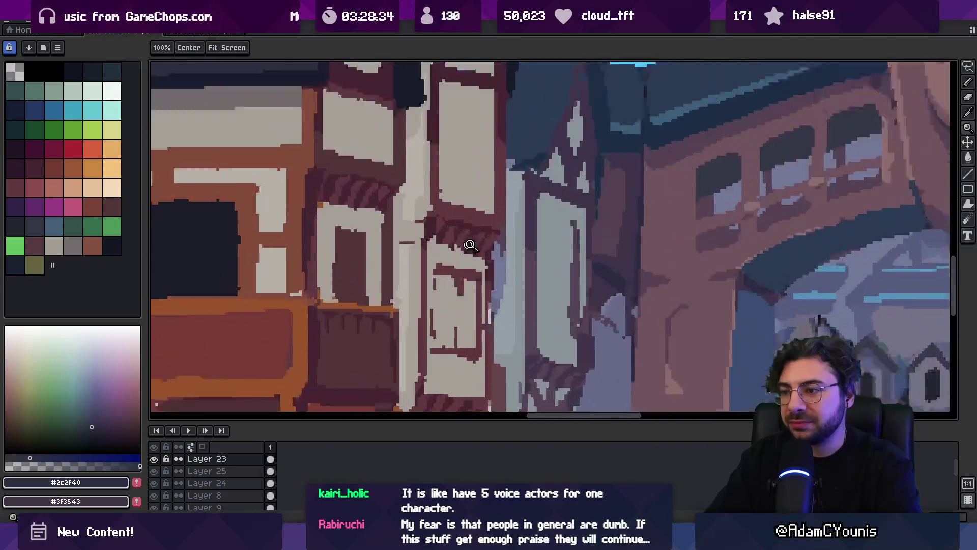
pyautogui.press('alt')
pyautogui.keyDown('alt'); pyautogui.click(437, 236); pyautogui.keyUp('alt')
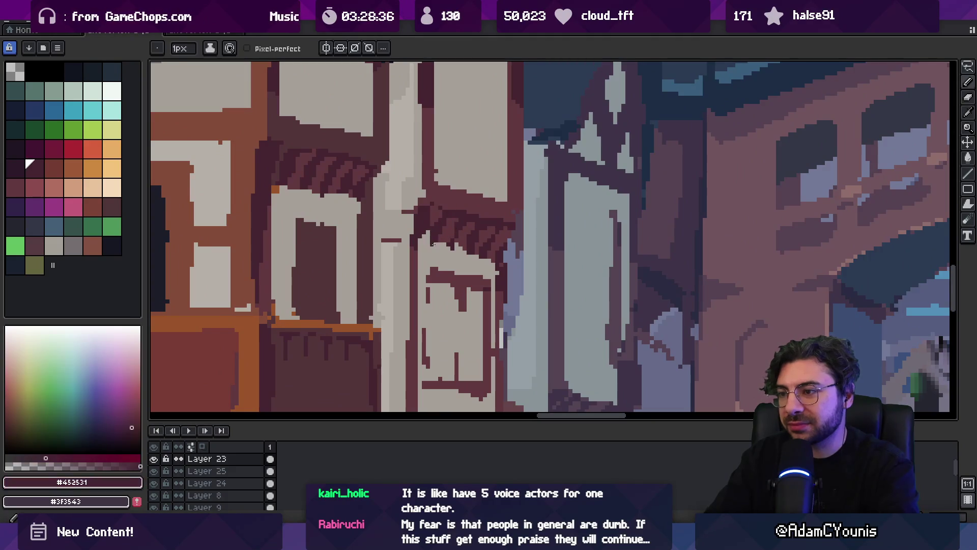
pyautogui.keyDown('alt'); pyautogui.click(436, 243); pyautogui.keyUp('alt')
pyautogui.keyDown('alt'); pyautogui.click(456, 227); pyautogui.keyUp('alt')
pyautogui.keyDown('alt'); pyautogui.click(464, 237); pyautogui.keyUp('alt')
pyautogui.keyDown('alt'); pyautogui.click(469, 258); pyautogui.keyUp('alt')
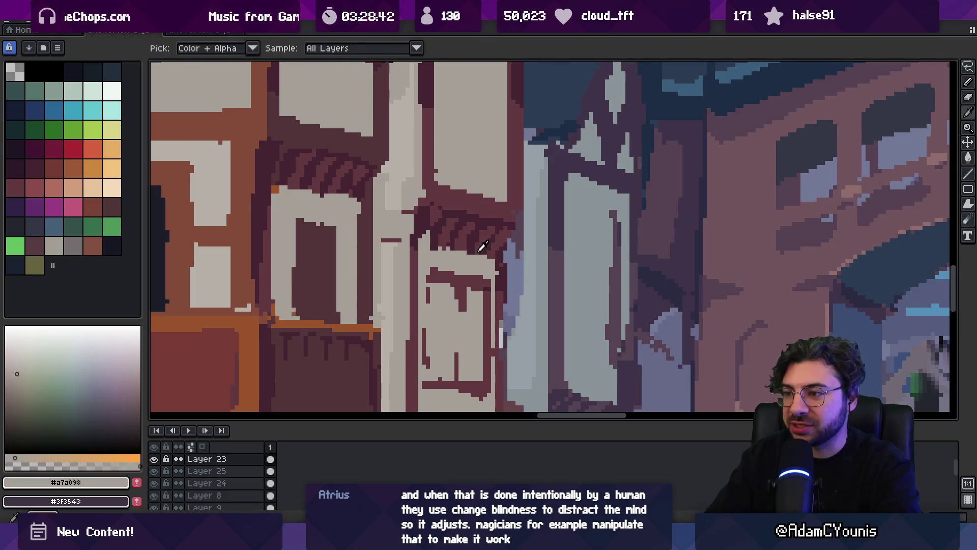
pyautogui.keyDown('alt'); pyautogui.click(477, 255); pyautogui.keyUp('alt')
# - Sample the lighter maroon #61383c and dark maroon #452531 from the timbers
pyautogui.press('z')
pyautogui.scroll(-2, 483, 244)
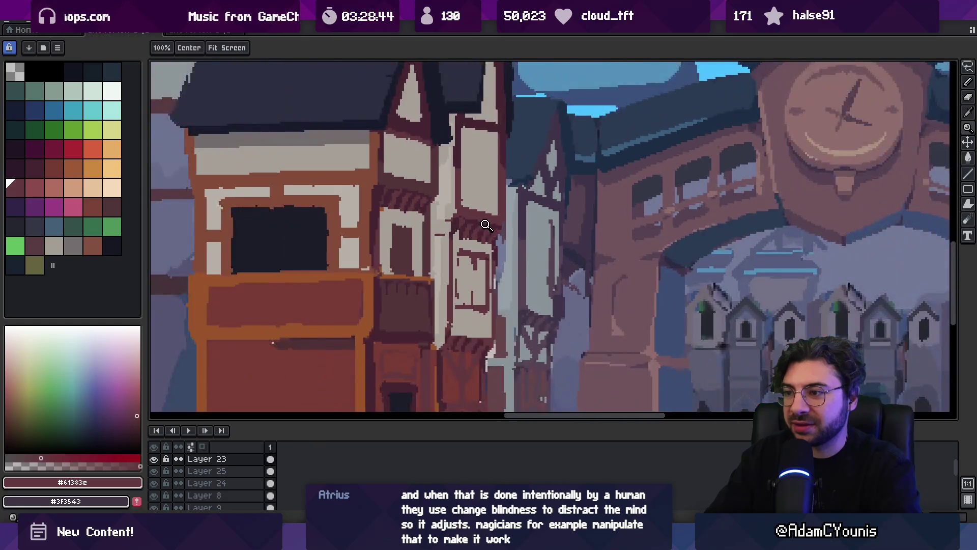
pyautogui.scroll(4, 488, 242)
pyautogui.press('b')
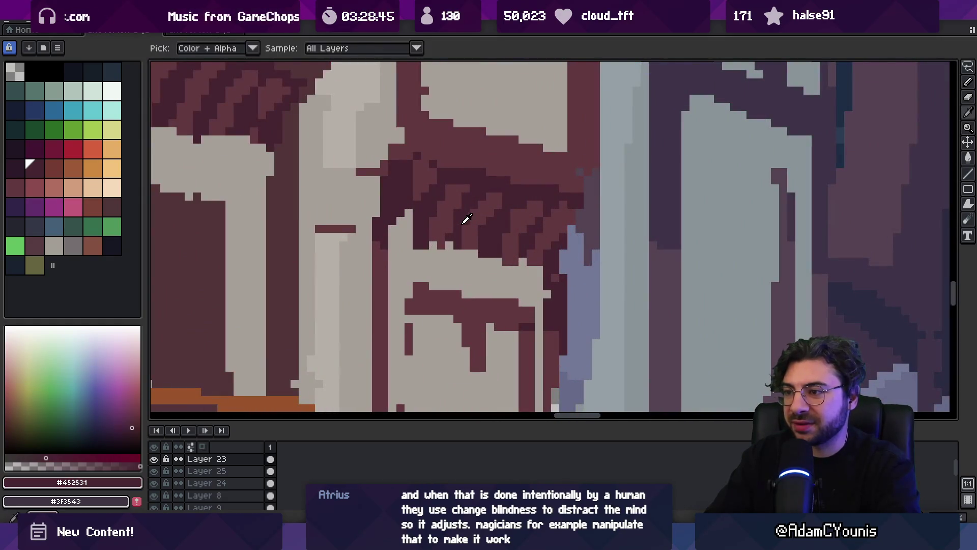
pyautogui.keyDown('alt'); pyautogui.click(437, 248); pyautogui.keyUp('alt')
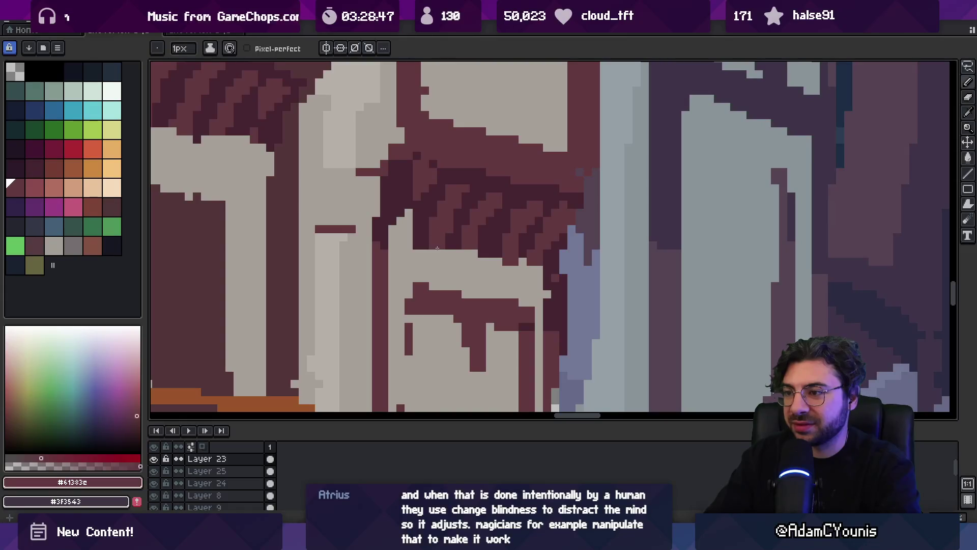
pyautogui.keyDown('alt'); pyautogui.click(404, 216); pyautogui.keyUp('alt')
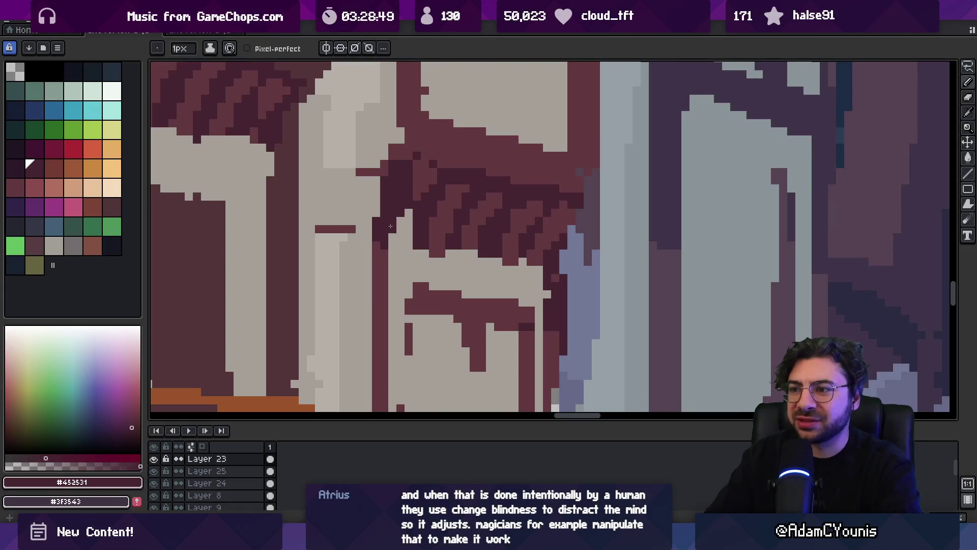
# - Zoom in close on the narrow half-timbered house's window
pyautogui.press('z')
pyautogui.scroll(-2, 425, 212)
pyautogui.scroll(2, 443, 235)
pyautogui.keyDown('alt'); pyautogui.click(442, 236); pyautogui.keyUp('alt')
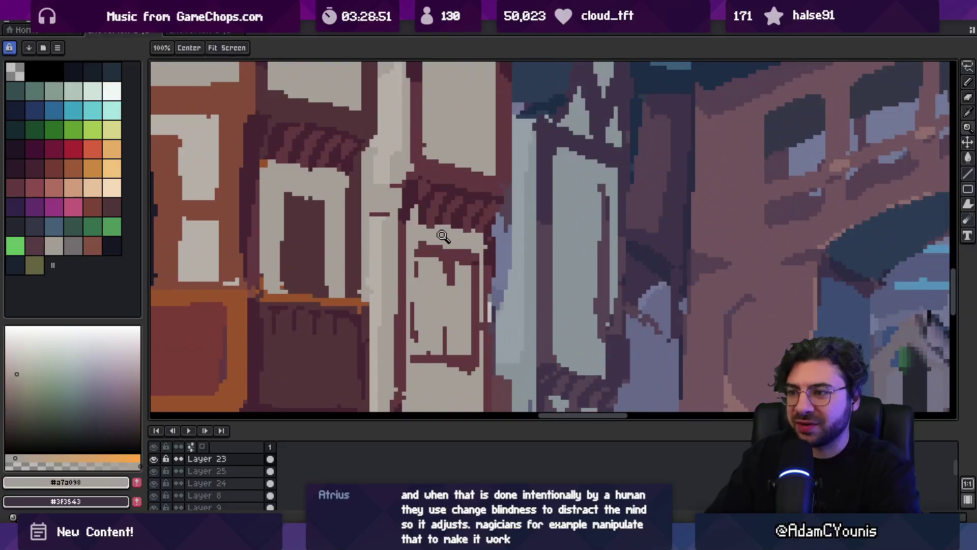
pyautogui.press('b')
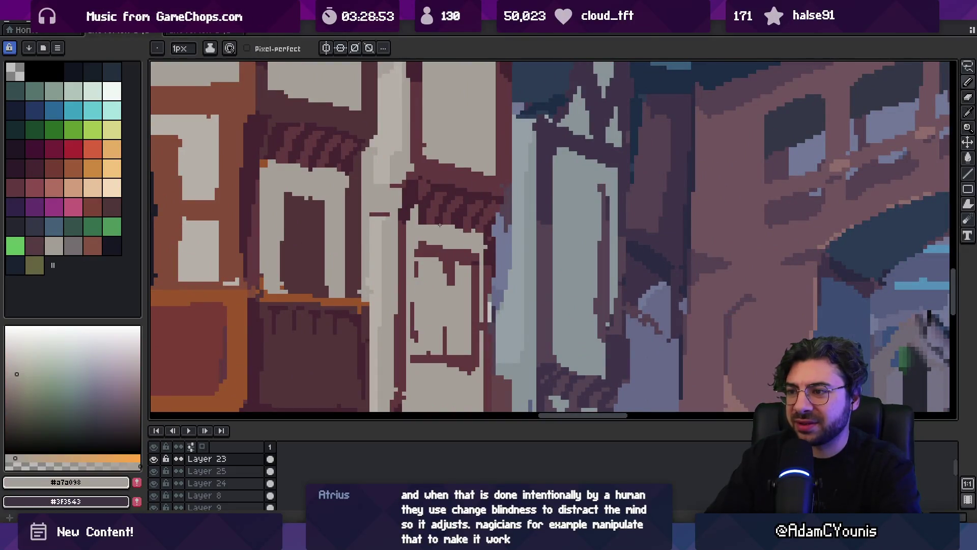
pyautogui.scroll(-2, 451, 230)
pyautogui.scroll(3, 478, 218)
pyautogui.press('alt')
pyautogui.press('z')
pyautogui.scroll(-3, 457, 219)
pyautogui.scroll(4, 457, 219)
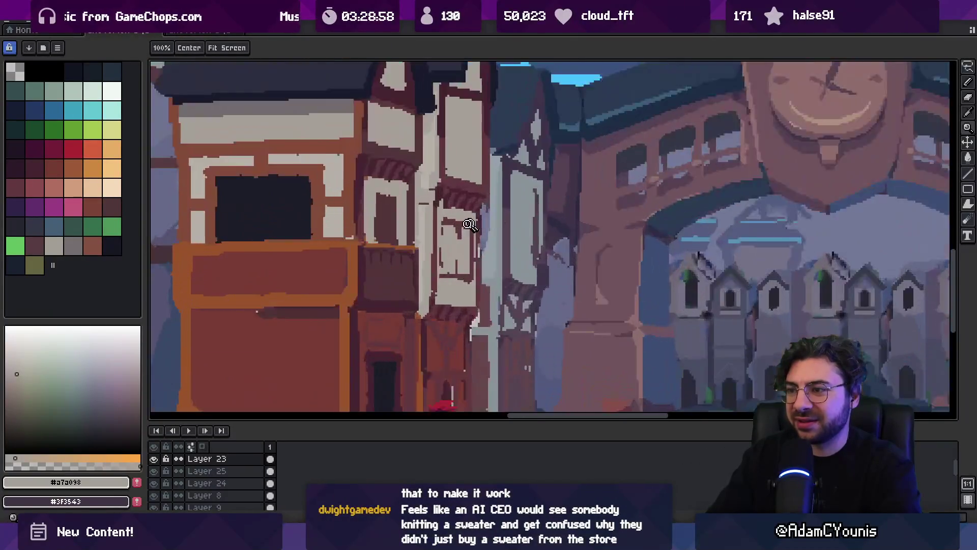
pyautogui.keyDown('alt'); pyautogui.click(457, 220); pyautogui.keyUp('alt')
pyautogui.press('b')
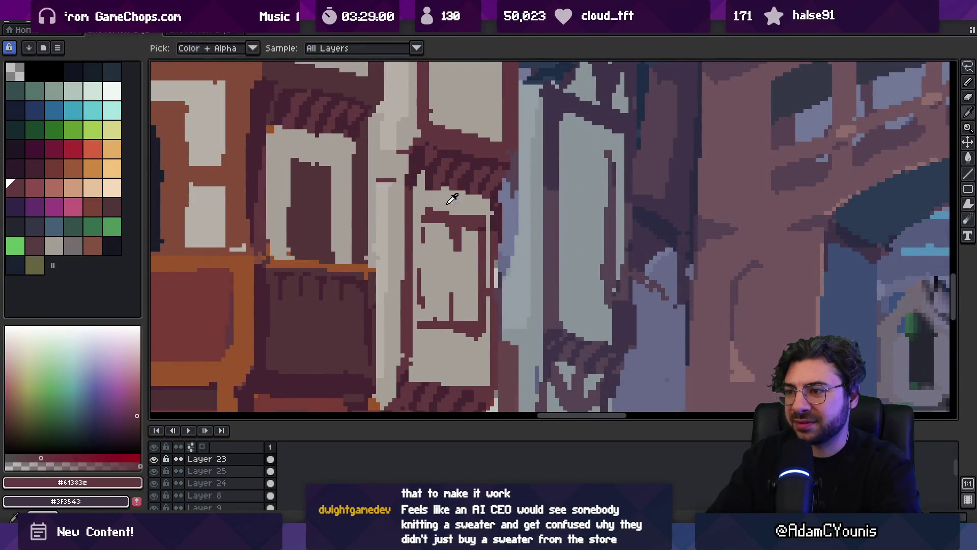
# - Cover the old dark line with light grey and redraw the window frame edge in #61383c
pyautogui.keyDown('alt'); pyautogui.click(426, 207); pyautogui.keyUp('alt')
pyautogui.keyDown('alt'); pyautogui.click(447, 210); pyautogui.keyUp('alt')
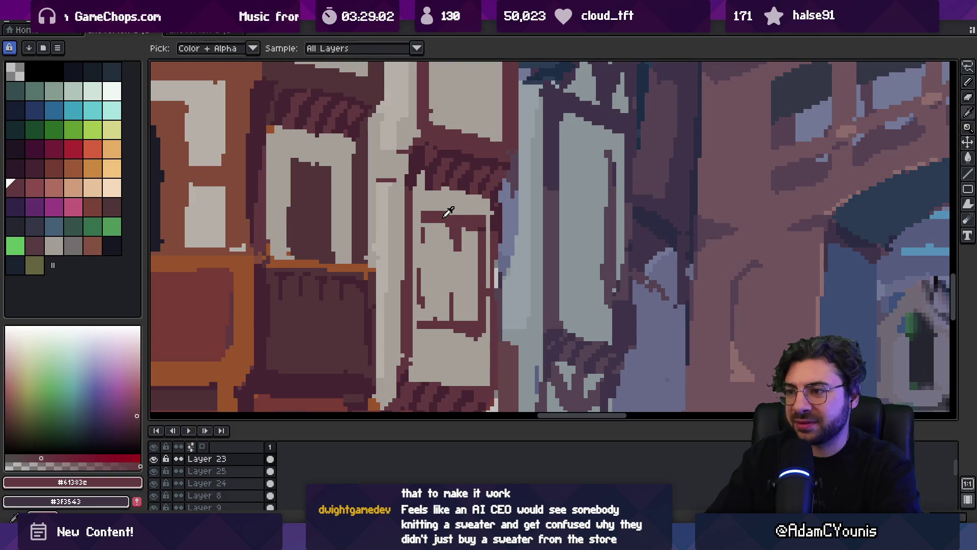
pyautogui.keyDown('alt'); pyautogui.click(429, 219); pyautogui.keyUp('alt')
pyautogui.moveTo(423, 238); pyautogui.dragTo(424, 228)
pyautogui.keyDown('alt'); pyautogui.click(424, 216); pyautogui.keyUp('alt')
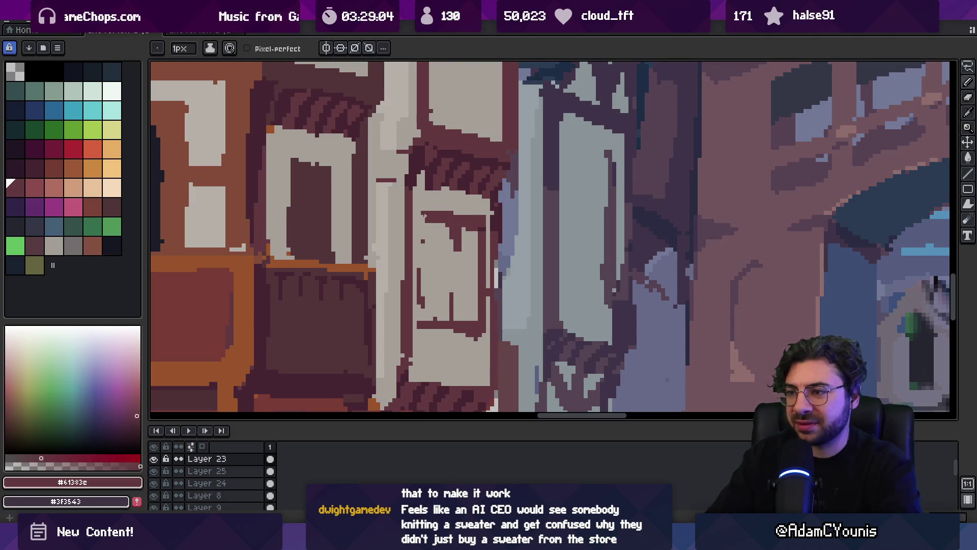
pyautogui.keyDown('alt'); pyautogui.click(430, 305); pyautogui.keyUp('alt')
pyautogui.moveTo(423, 292)
pyautogui.mouseDown()
pyautogui.moveTo(423, 316)
pyautogui.moveTo(418, 291)
pyautogui.mouseUp()
pyautogui.keyDown('alt'); pyautogui.click(421, 291); pyautogui.keyUp('alt')
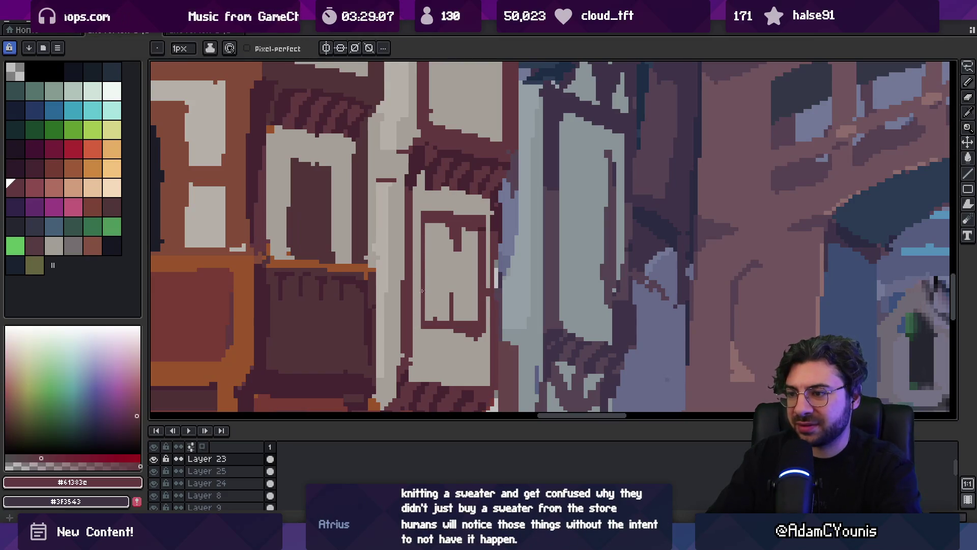
# - Draw dark vertical bars down the window's left edge, inner left and right side
pyautogui.moveTo(424, 227); pyautogui.dragTo(421, 304)
pyautogui.moveTo(425, 224); pyautogui.dragTo(429, 319)
pyautogui.keyDown('alt'); pyautogui.click(429, 228); pyautogui.keyUp('alt')
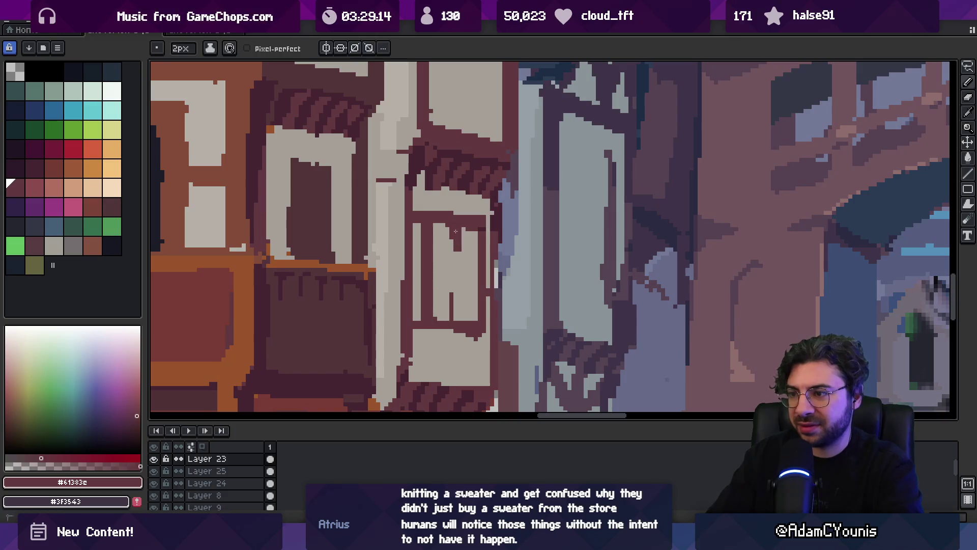
pyautogui.moveTo(451, 239); pyautogui.dragTo(451, 318)
pyautogui.moveTo(455, 280); pyautogui.dragTo(456, 320)
# - Bucket-fill two window panes with reddish brown #793b34
pyautogui.press('alt')
pyautogui.click(207, 290)
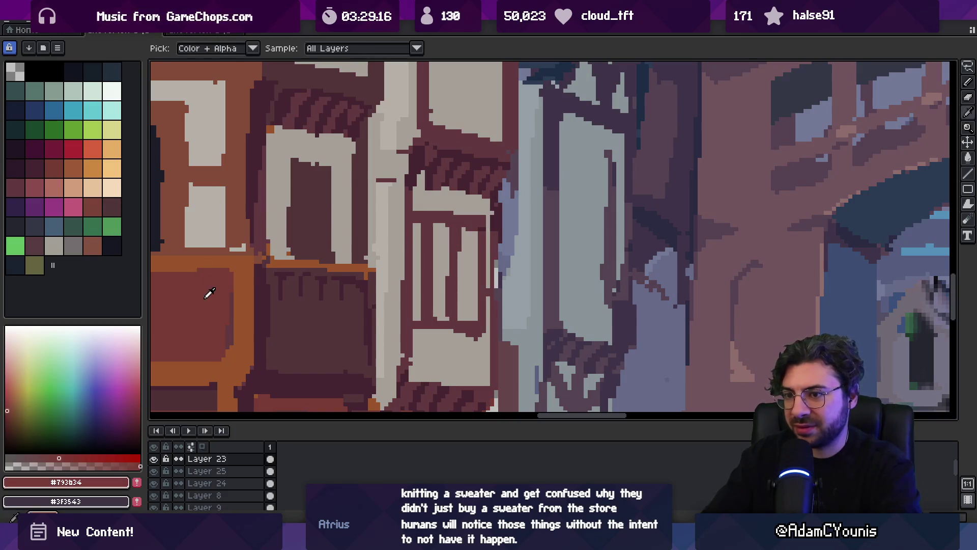
pyautogui.press('g')
pyautogui.click(442, 264)
pyautogui.click(478, 262)
pyautogui.press('z')
pyautogui.rightClick(485, 260)
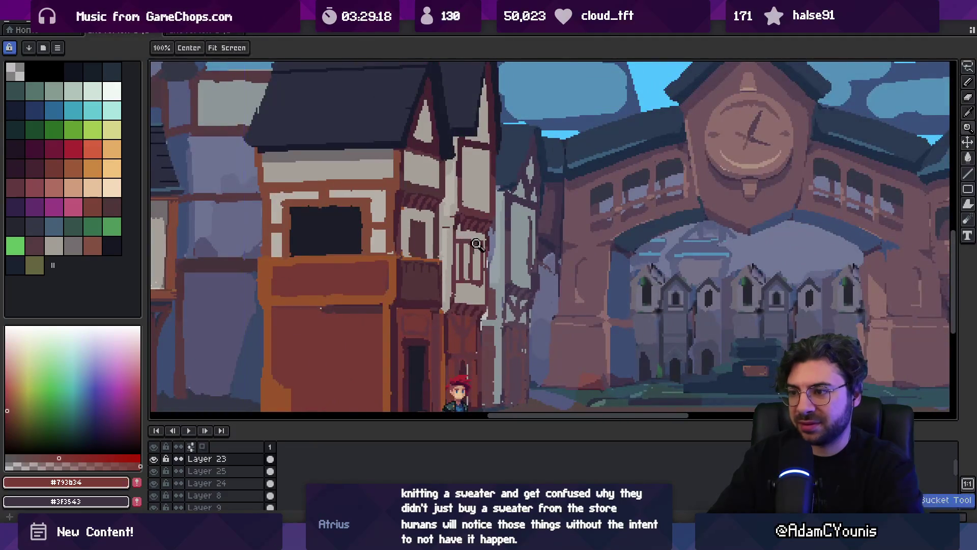
# - Fill a small window pane with dark brown #462b32
pyautogui.rightClick(330, 257)
pyautogui.click(331, 257)
pyautogui.hscroll(-5, 288, 262)
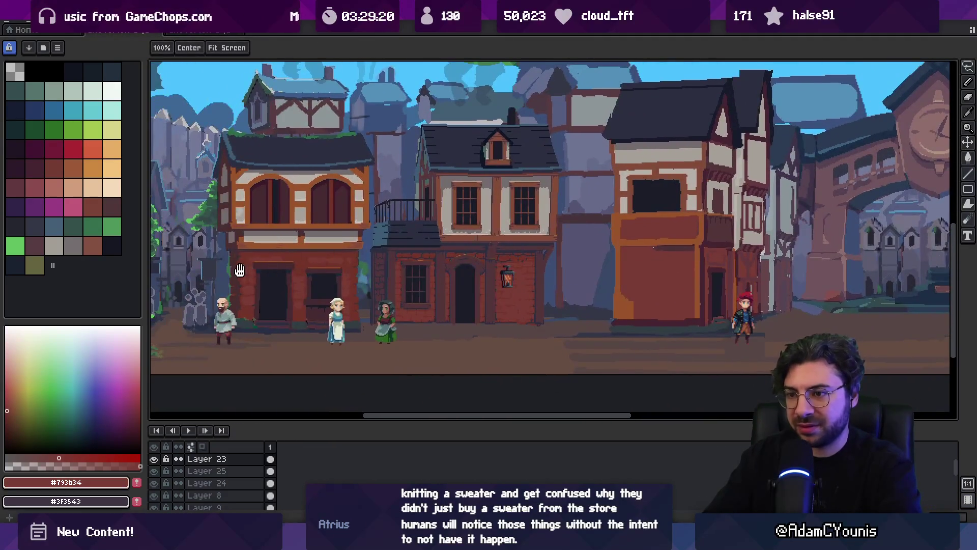
pyautogui.hscroll(-5, 387, 252)
pyautogui.keyDown('alt'); pyautogui.click(476, 175); pyautogui.keyUp('alt')
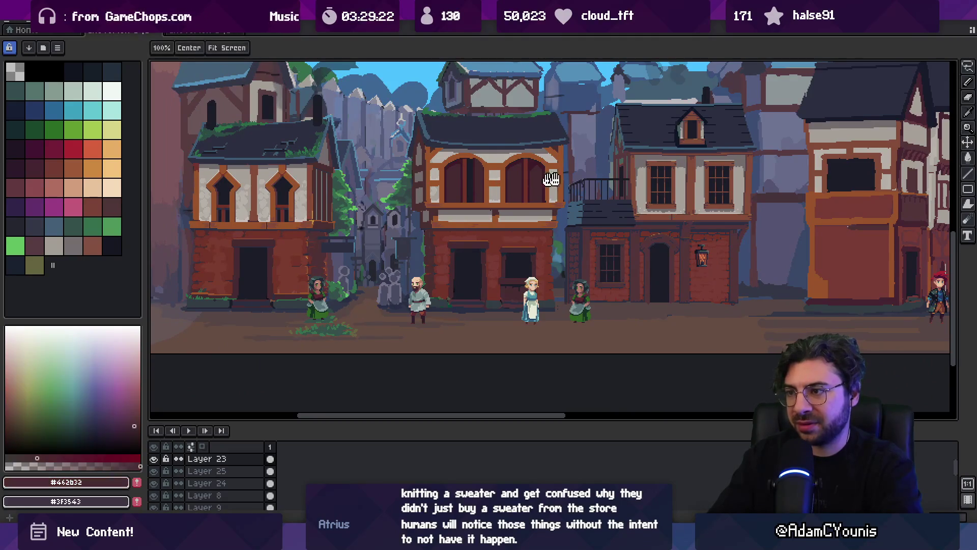
pyautogui.hscroll(8, 508, 229)
pyautogui.press('g')
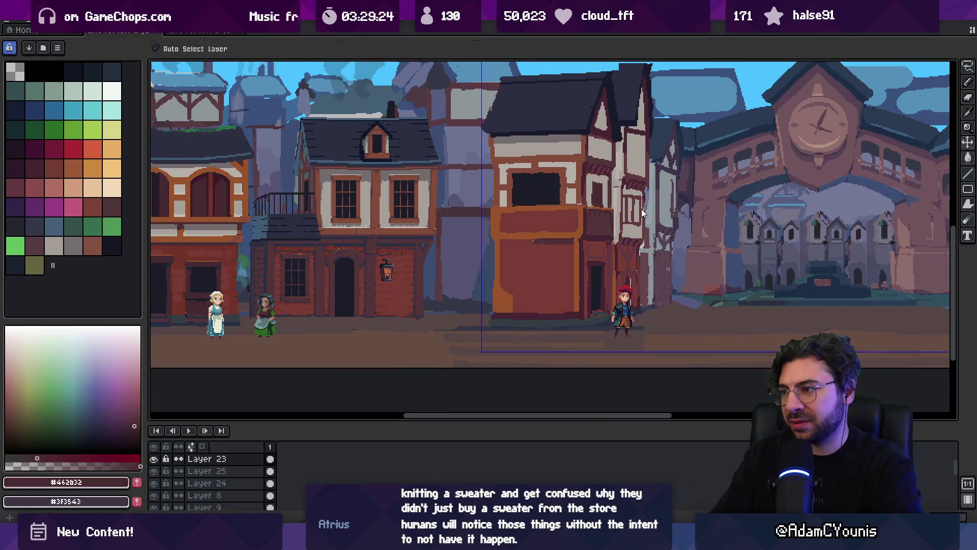
pyautogui.click(632, 208)
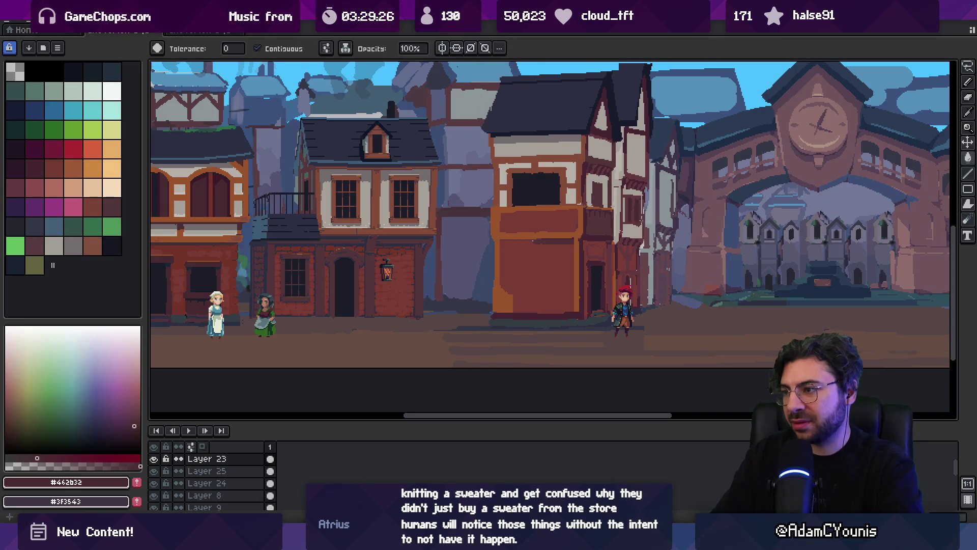
# - Fill the striped window panes with dark brown #53343a
pyautogui.press('z')
pyautogui.rightClick(634, 209)
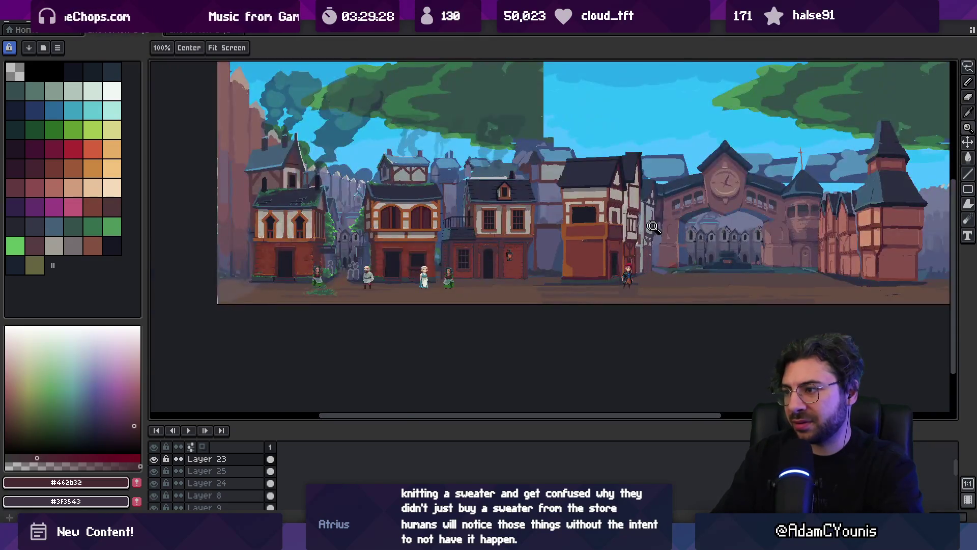
pyautogui.click(653, 226)
pyautogui.click(653, 226)
pyautogui.keyDown('alt'); pyautogui.click(507, 181); pyautogui.keyUp('alt')
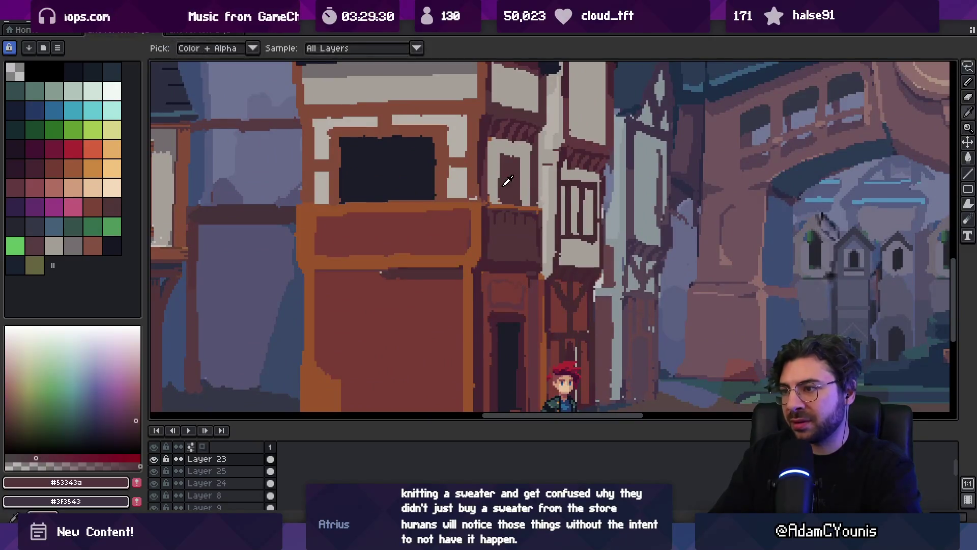
pyautogui.click(575, 208)
pyautogui.click(594, 207)
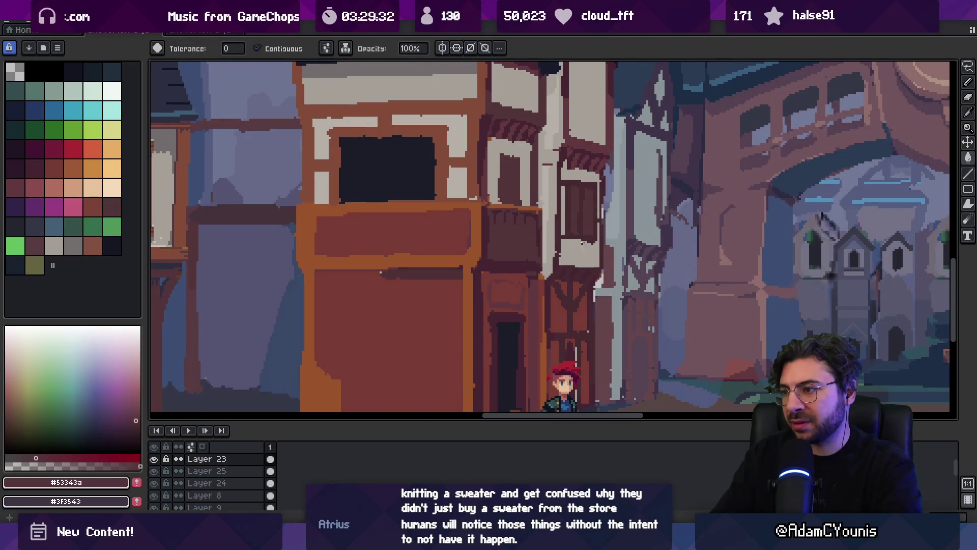
# - Fill the band below the window with reddish brown #793b34 and darken the remaining panes
pyautogui.moveTo(582, 182); pyautogui.dragTo(578, 215)
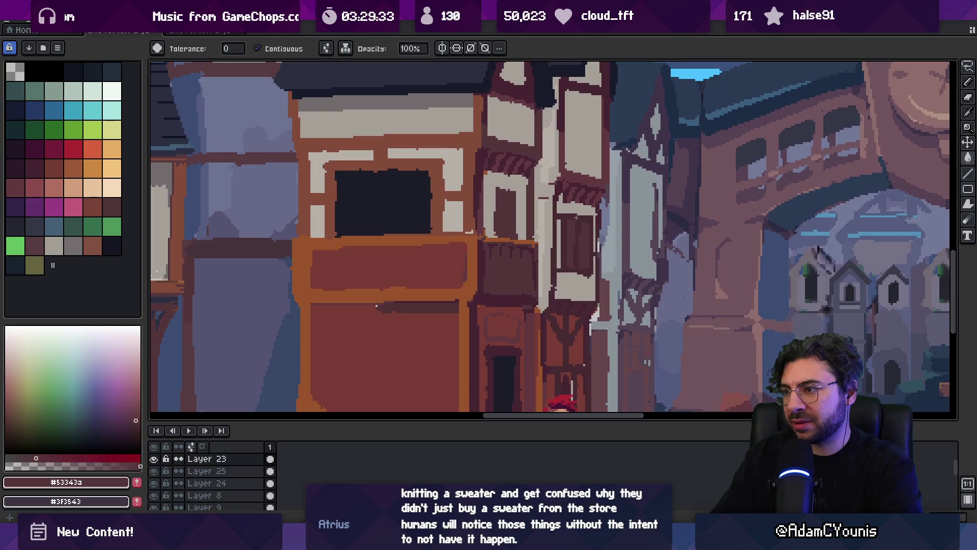
pyautogui.keyDown('alt'); pyautogui.click(515, 321); pyautogui.keyUp('alt')
pyautogui.click(578, 260)
pyautogui.click(571, 248)
pyautogui.click(563, 235)
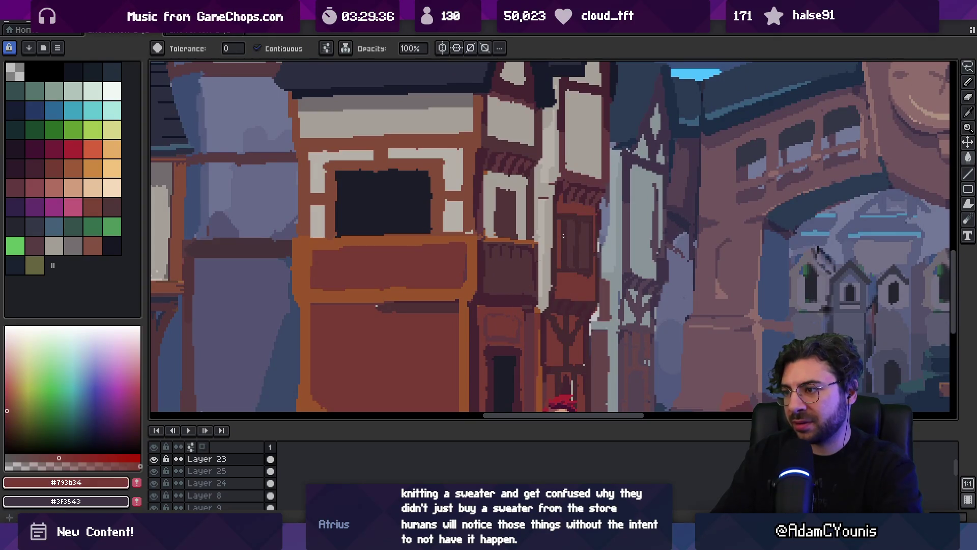
pyautogui.press('v')
pyautogui.scroll(-4, 600, 234)
pyautogui.scroll(2, 616, 227)
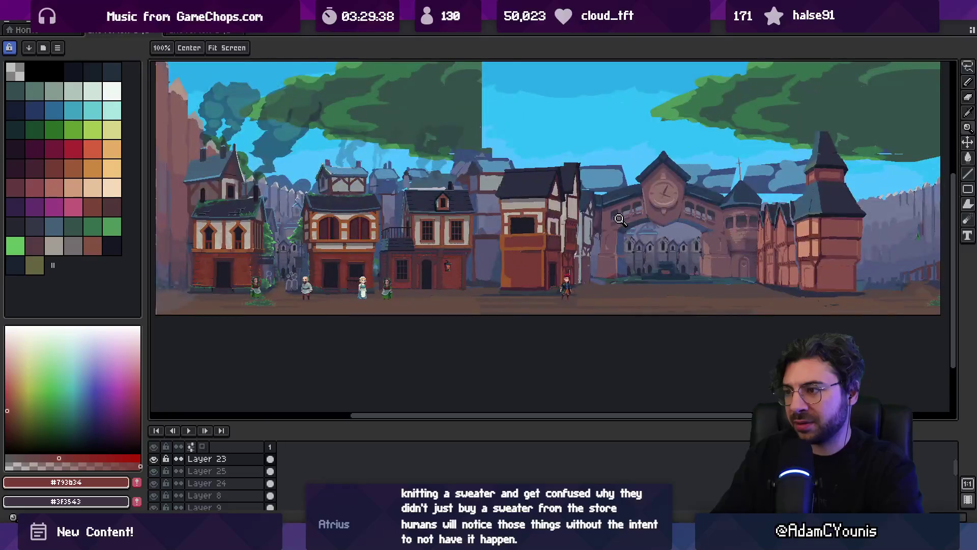
pyautogui.press('z')
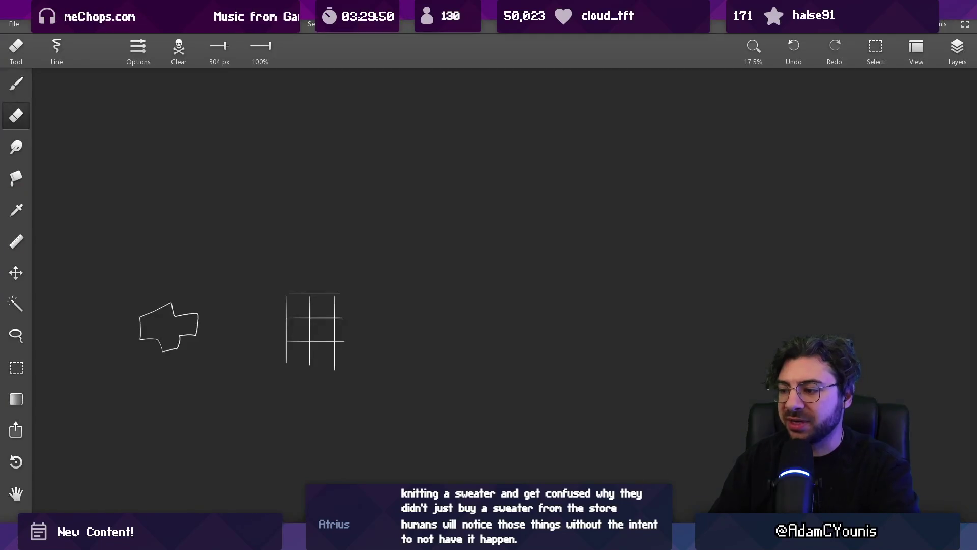
# - Draw a long white curve sweeping upward across the dark sketching canvas
pyautogui.moveTo(618, 324); pyautogui.dragTo(341, 275)
pyautogui.press('b')
pyautogui.moveTo(272, 381)
pyautogui.mouseDown()
pyautogui.moveTo(524, 170)
pyautogui.moveTo(704, 154)
pyautogui.mouseUp()
pyautogui.moveTo(426, 291); pyautogui.dragTo(426, 330)
pyautogui.press('e')
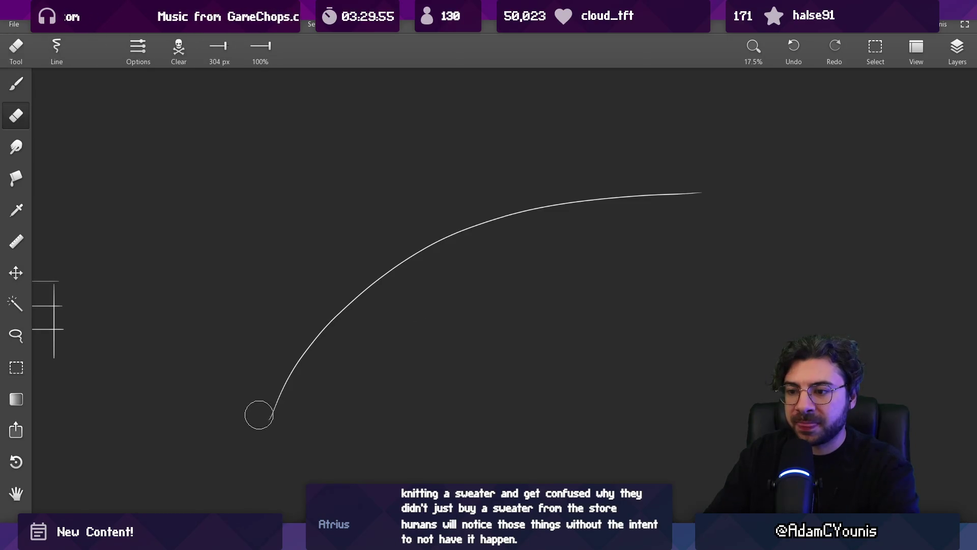
# - Draw a second curve crossing the first into a fish shape and undo the stray marks
pyautogui.press('b')
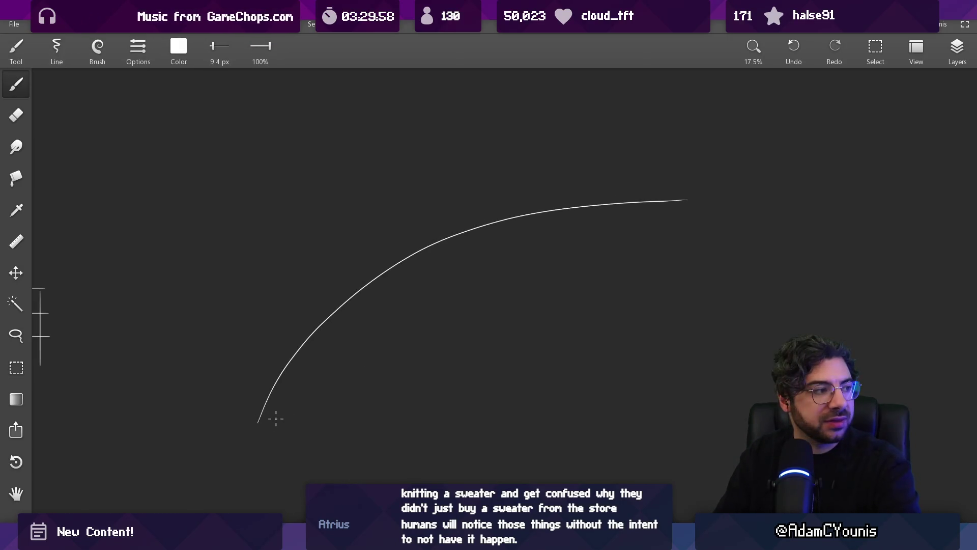
pyautogui.moveTo(413, 402); pyautogui.dragTo(626, 128)
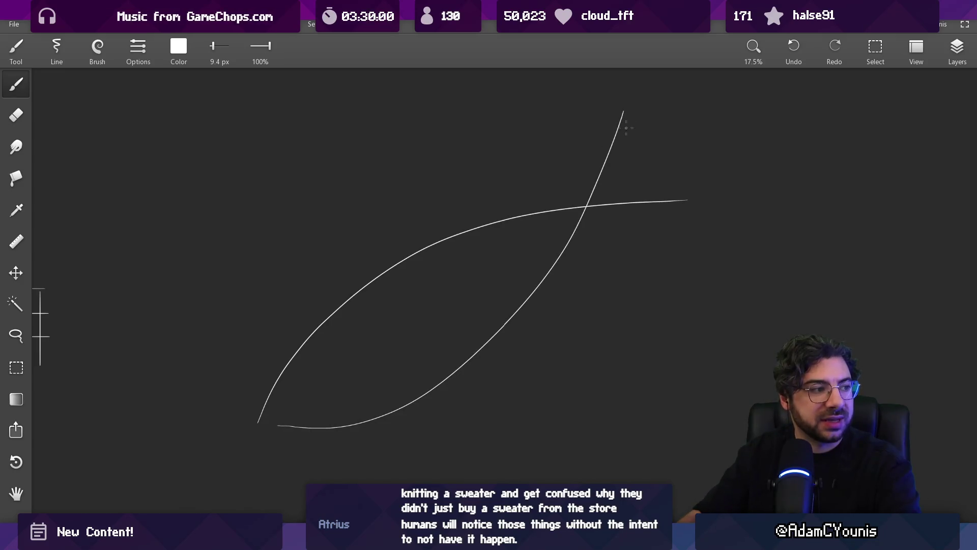
pyautogui.hotkey('ctrl', 'z')
pyautogui.moveTo(578, 212); pyautogui.dragTo(555, 225)
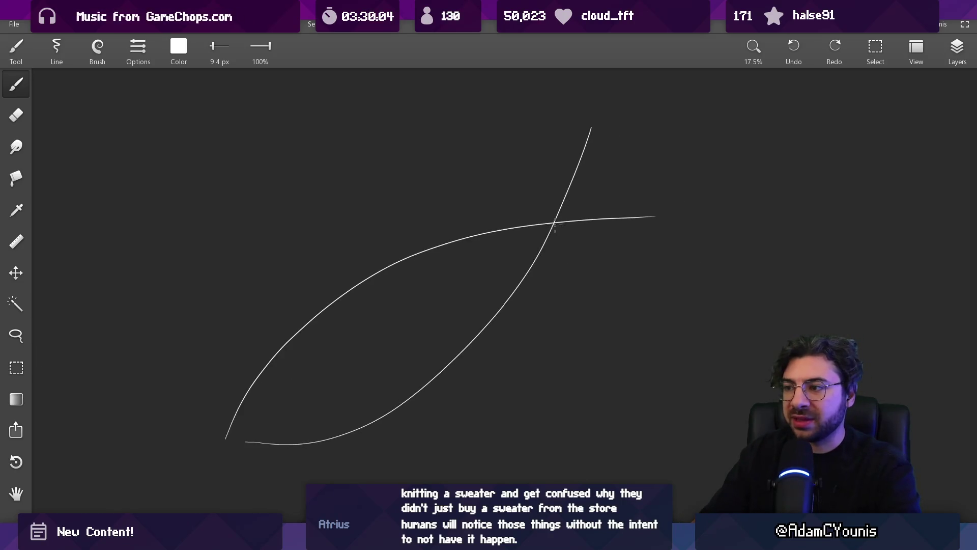
pyautogui.hotkey('ctrl', 'z')
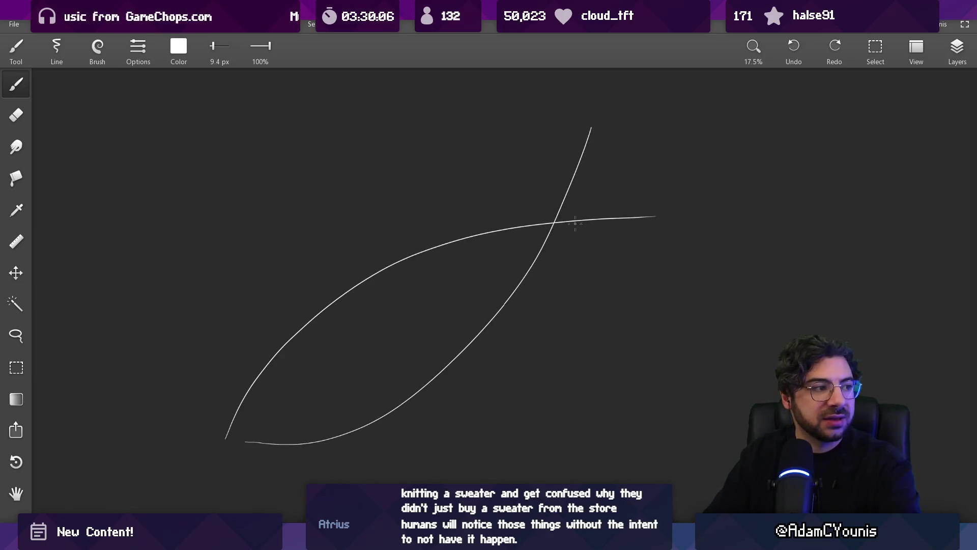
# - Test diagonal hatching in the fish's tail with a 52 px brush, undo it, and set 24 px
pyautogui.press(']')
pyautogui.press(']')
pyautogui.press(']')
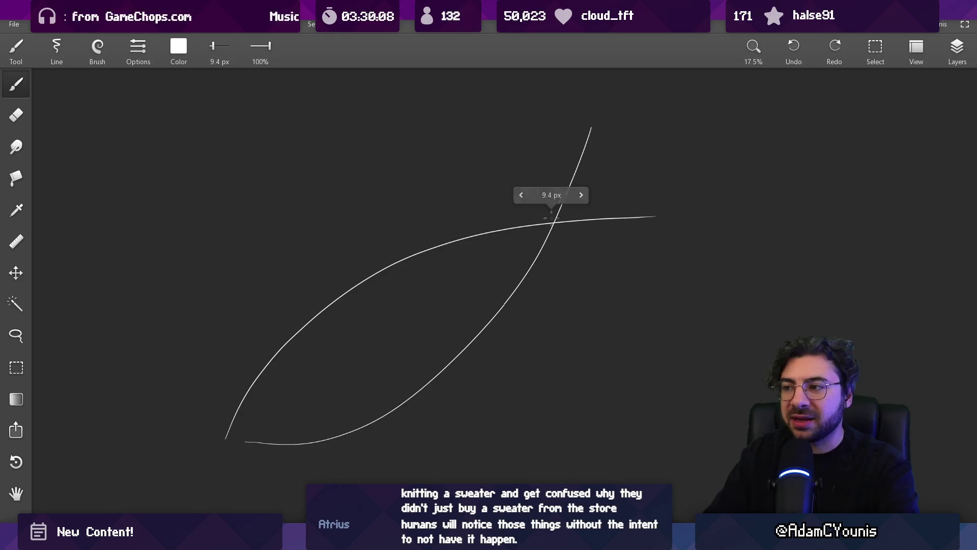
pyautogui.moveTo(249, 415); pyautogui.dragTo(263, 442)
pyautogui.moveTo(259, 391); pyautogui.dragTo(282, 442)
pyautogui.moveTo(268, 377); pyautogui.dragTo(297, 433)
pyautogui.moveTo(286, 366); pyautogui.dragTo(311, 422)
pyautogui.moveTo(302, 351); pyautogui.dragTo(328, 411)
pyautogui.hotkey('ctrl', 'z')
pyautogui.hotkey('ctrl', 'z')
pyautogui.hotkey('ctrl', 'z')
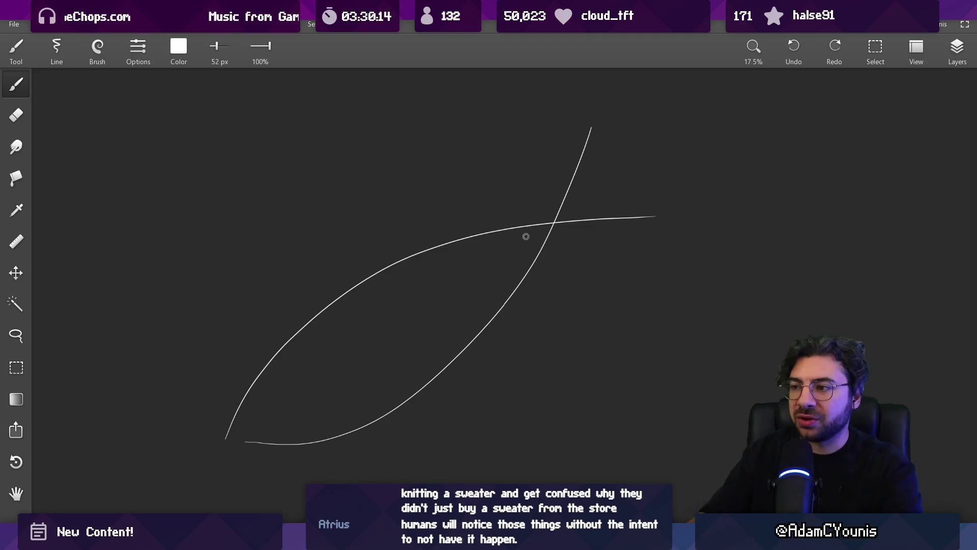
pyautogui.hotkey('ctrl', 'z')
pyautogui.press('[')
pyautogui.press('[')
pyautogui.press('[')
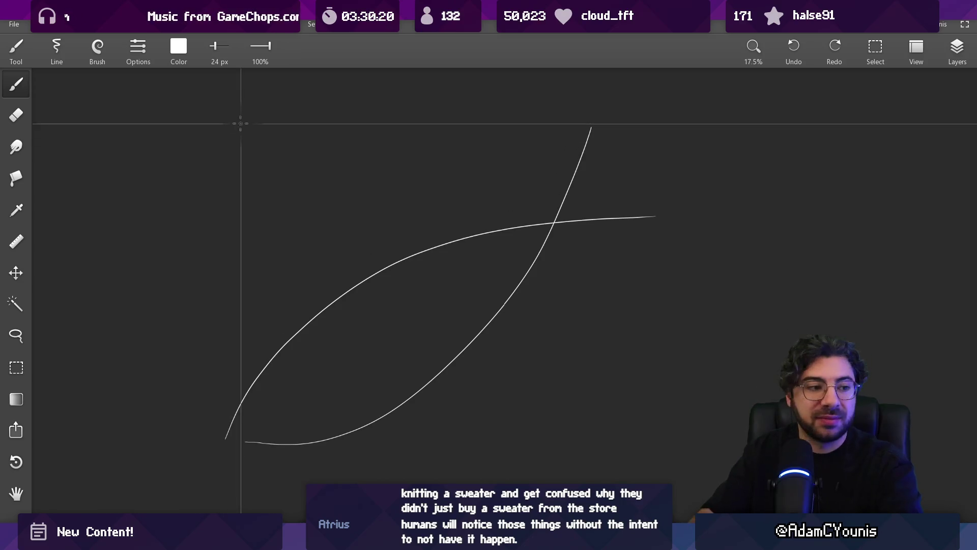
# - Draw a straight horizontal line above the fish and erase evenly spaced gaps along it
pyautogui.moveTo(224, 107)
pyautogui.mouseDown()
pyautogui.moveTo(611, 108)
pyautogui.moveTo(778, 92)
pyautogui.mouseUp()
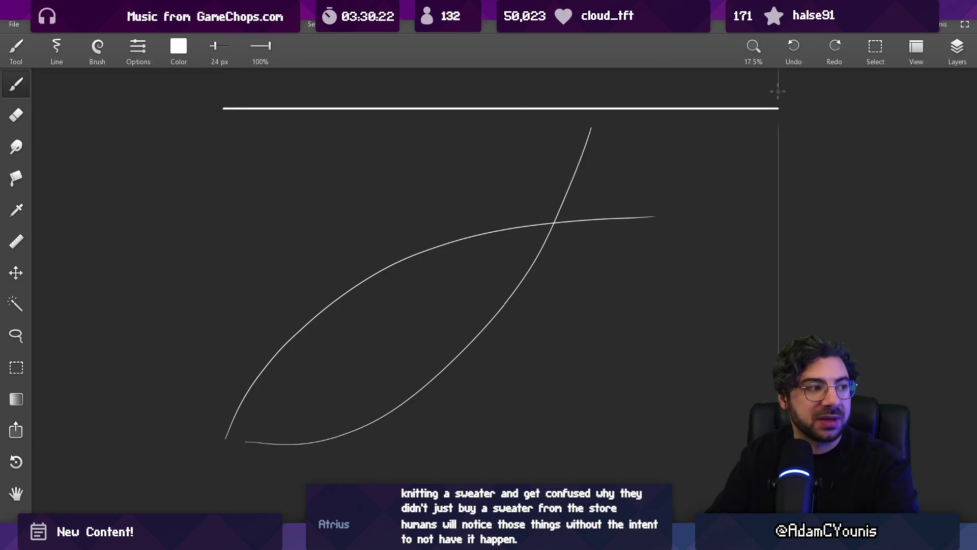
pyautogui.press('e')
pyautogui.click(262, 108)
pyautogui.click(295, 108)
pyautogui.click(337, 108)
pyautogui.click(377, 108)
pyautogui.click(417, 108)
pyautogui.click(455, 108)
pyautogui.click(495, 108)
pyautogui.click(527, 108)
# - Erase the remaining gaps toward the right end and trim the line's left tip
pyautogui.click(565, 108)
pyautogui.click(587, 140)
pyautogui.click(610, 108)
pyautogui.click(655, 108)
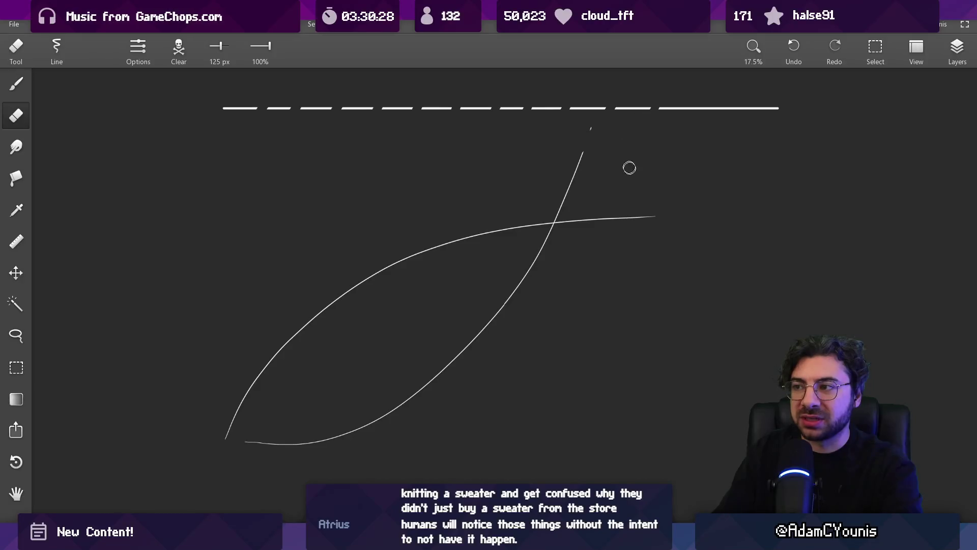
pyautogui.click(728, 102)
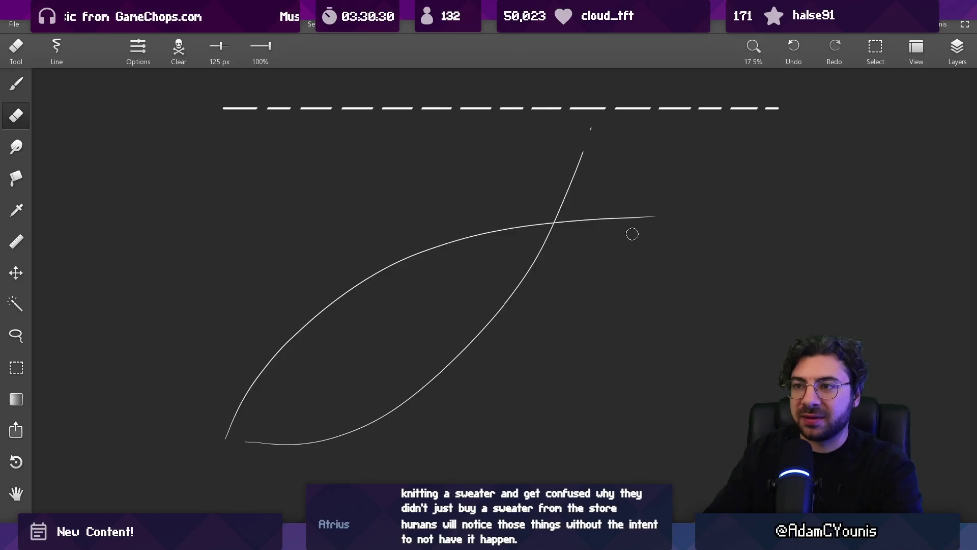
pyautogui.click(227, 108)
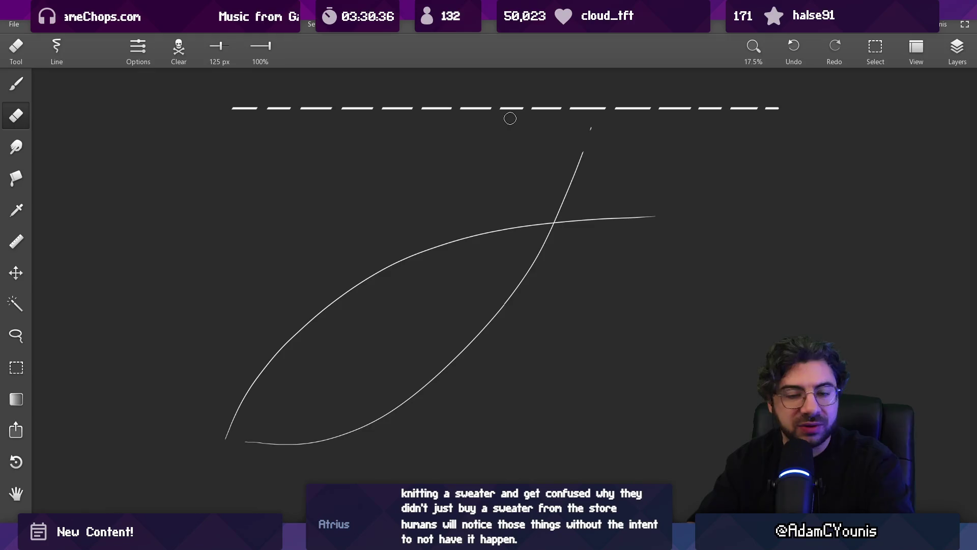
pyautogui.press('b')
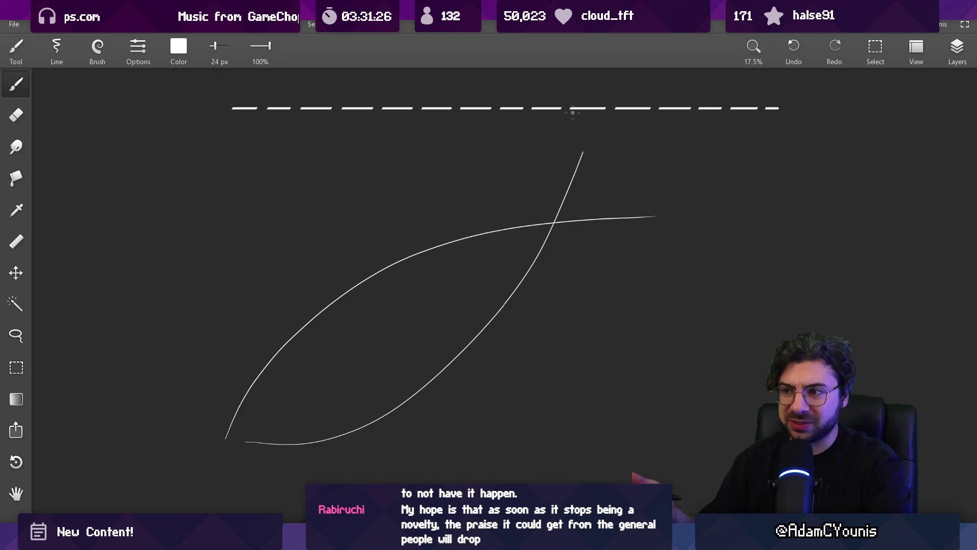
# - Adjust the brush size
pyautogui.click(253, 123)
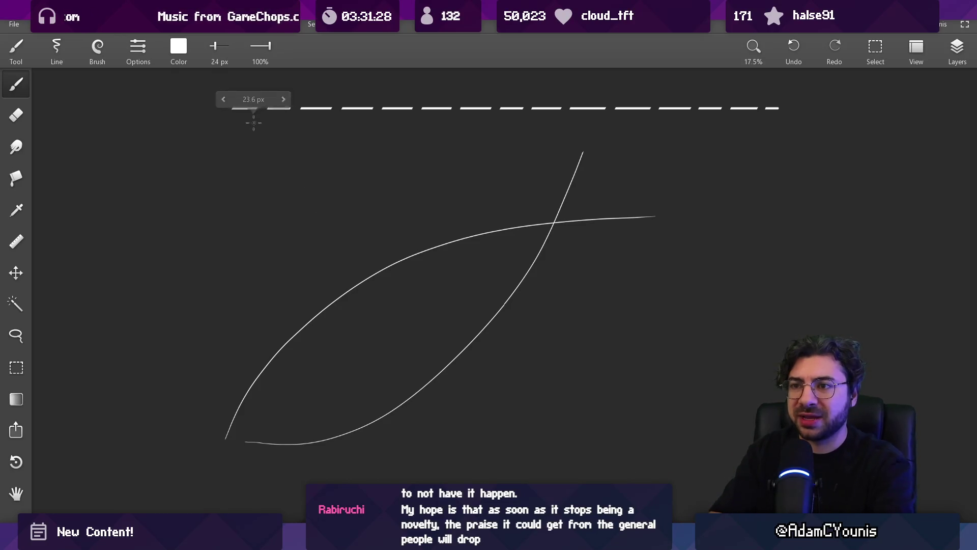
# - Discard two trial lines under the dashes, then extend the upper curve far right at 20 px
pyautogui.moveTo(222, 116); pyautogui.dragTo(783, 118)
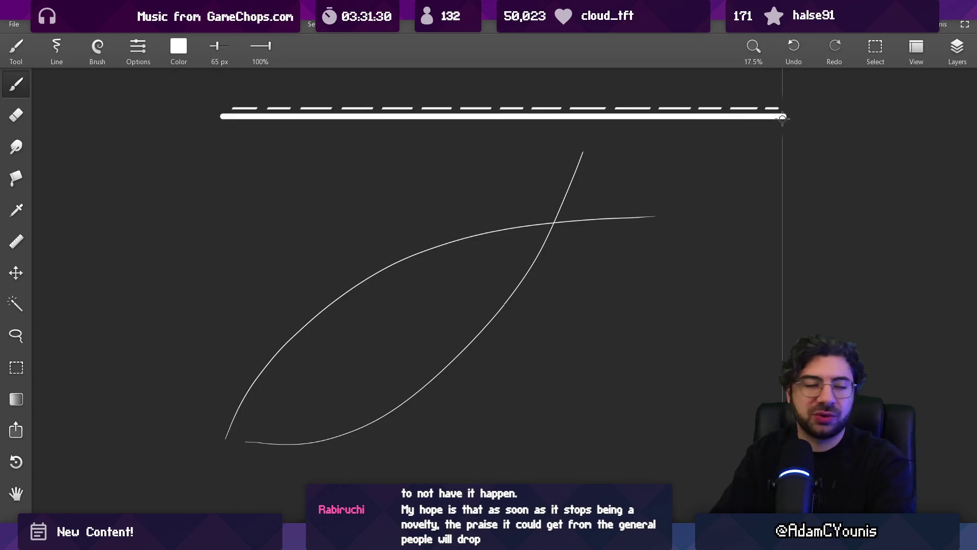
pyautogui.hotkey('ctrl', 'z')
pyautogui.moveTo(236, 122); pyautogui.dragTo(799, 139)
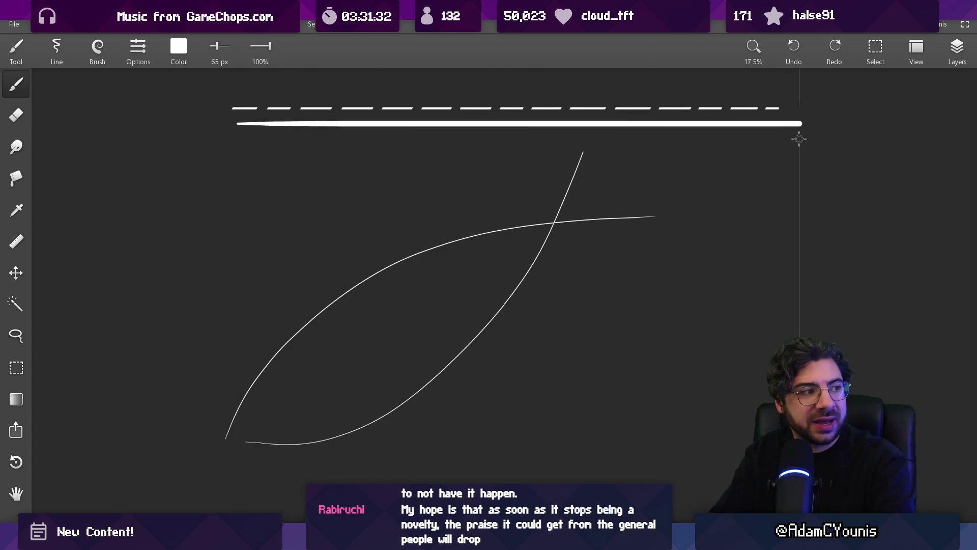
pyautogui.hotkey('ctrl', 'z')
pyautogui.press('alt')
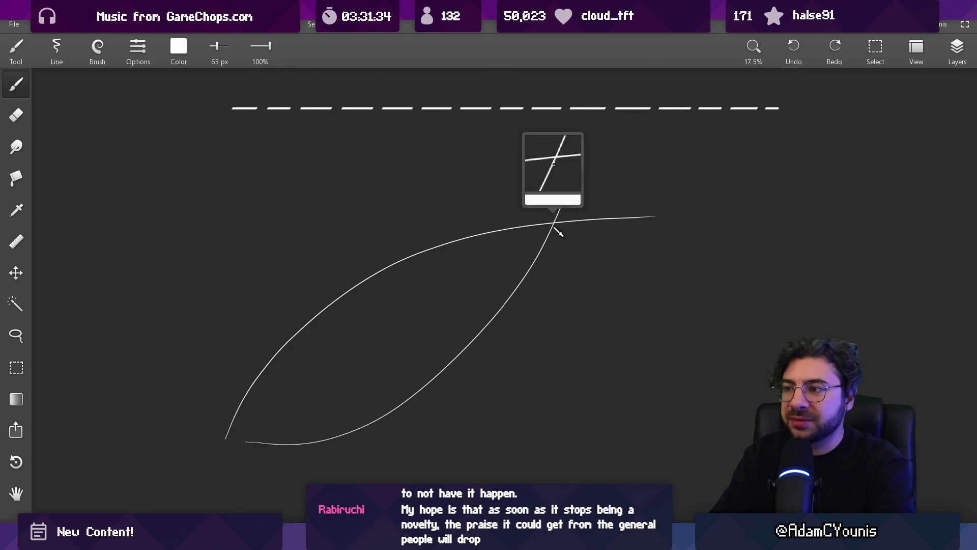
pyautogui.press('[')
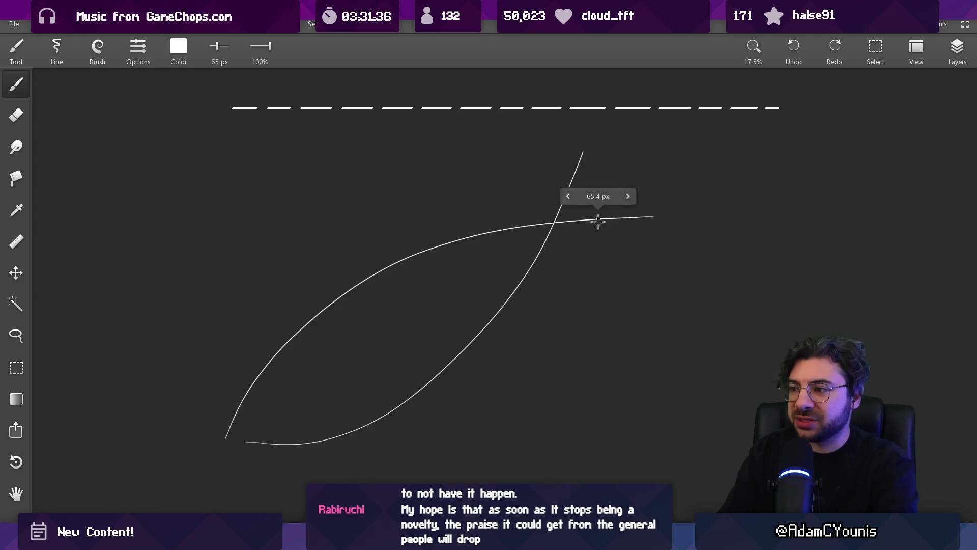
pyautogui.moveTo(677, 230)
pyautogui.mouseDown()
pyautogui.moveTo(453, 220)
pyautogui.moveTo(861, 211)
pyautogui.mouseUp()
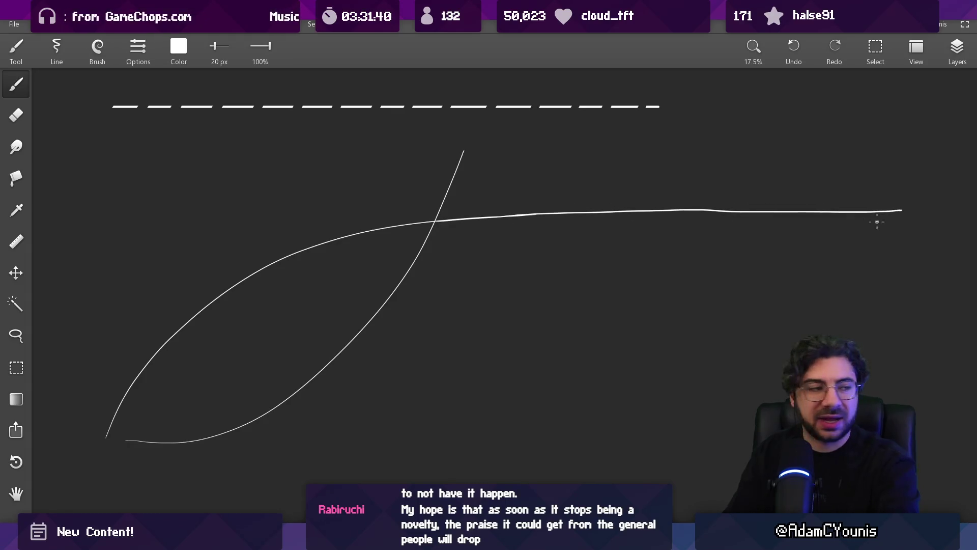
pyautogui.moveTo(595, 224); pyautogui.dragTo(577, 281)
pyautogui.moveTo(434, 237); pyautogui.dragTo(499, 69)
pyautogui.scroll(-3, 473, 173)
pyautogui.hotkey('ctrl', 'z')
pyautogui.moveTo(453, 207)
pyautogui.mouseDown()
pyautogui.moveTo(425, 311)
pyautogui.moveTo(477, 145)
pyautogui.moveTo(516, 81)
pyautogui.mouseUp()
pyautogui.hotkey('ctrl', 'z')
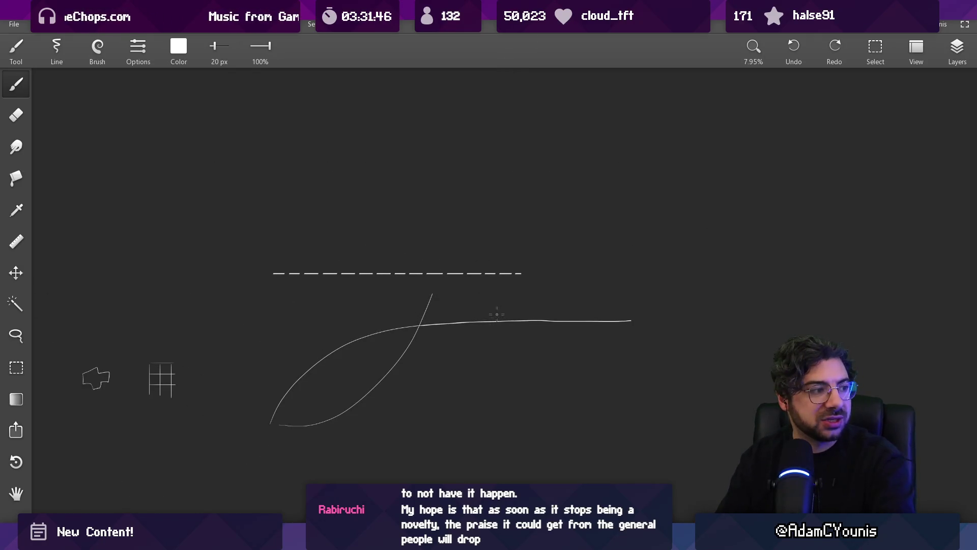
pyautogui.moveTo(533, 261)
pyautogui.mouseDown()
pyautogui.moveTo(406, 236)
pyautogui.moveTo(451, 217)
pyautogui.moveTo(398, 217)
pyautogui.mouseUp()
pyautogui.hotkey('ctrl', 'z')
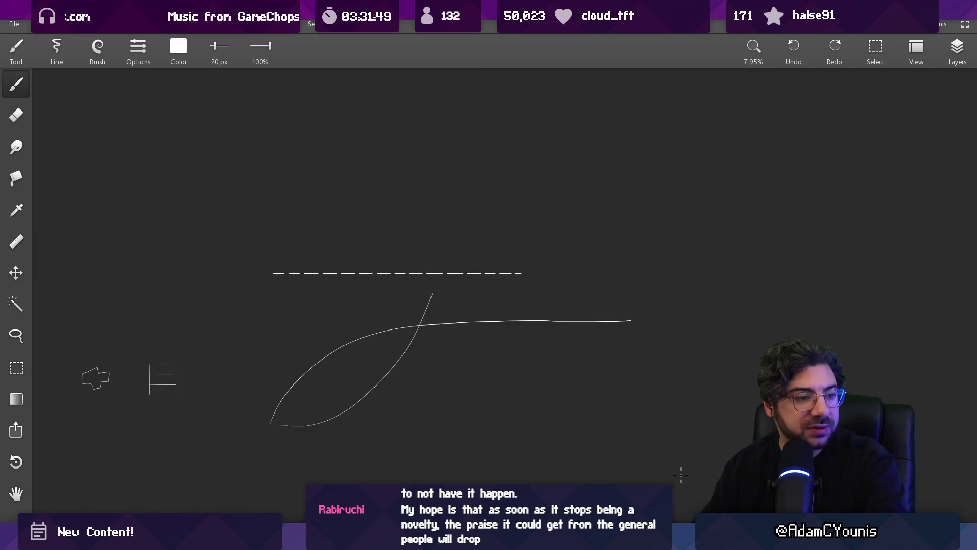
pyautogui.moveTo(418, 329); pyautogui.dragTo(525, 206)
pyautogui.press('e')
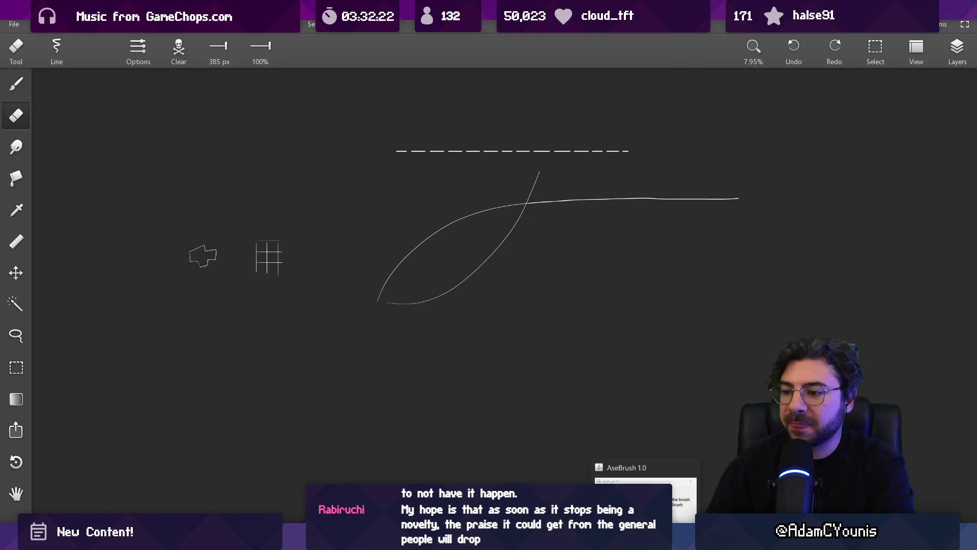
pyautogui.moveTo(400, 539)
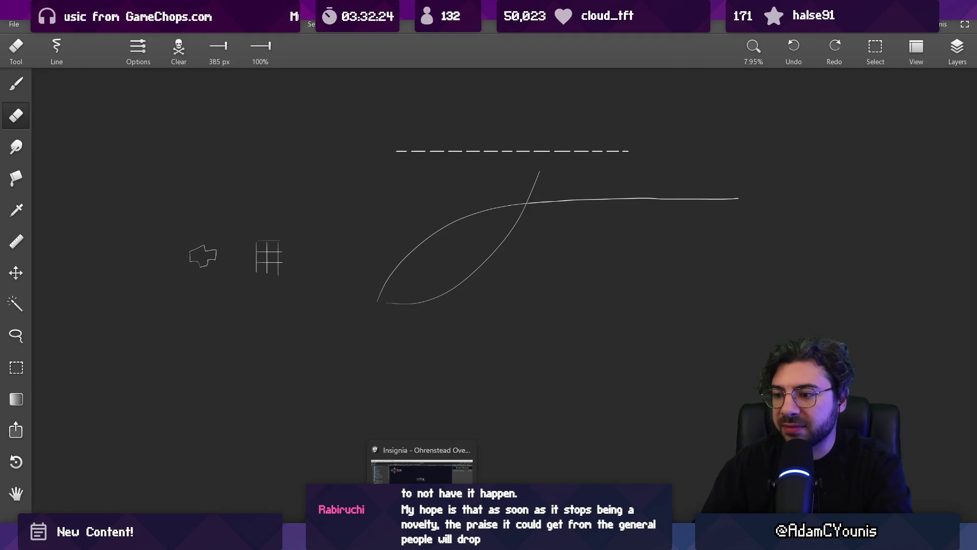
pyautogui.click(422, 539)
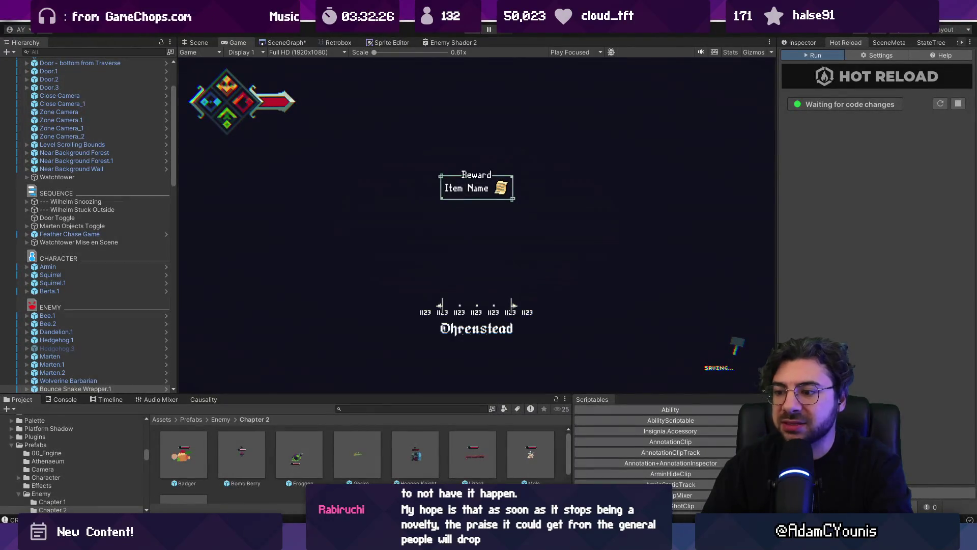
# - Return to the town scene, zoom into the houses and sample the dark purple
pyautogui.hotkey('alt', 'Tab')
pyautogui.moveTo(386, 219)
pyautogui.mouseDown()
pyautogui.moveTo(398, 250)
pyautogui.moveTo(464, 247)
pyautogui.mouseUp()
pyautogui.scroll(2, 464, 246)
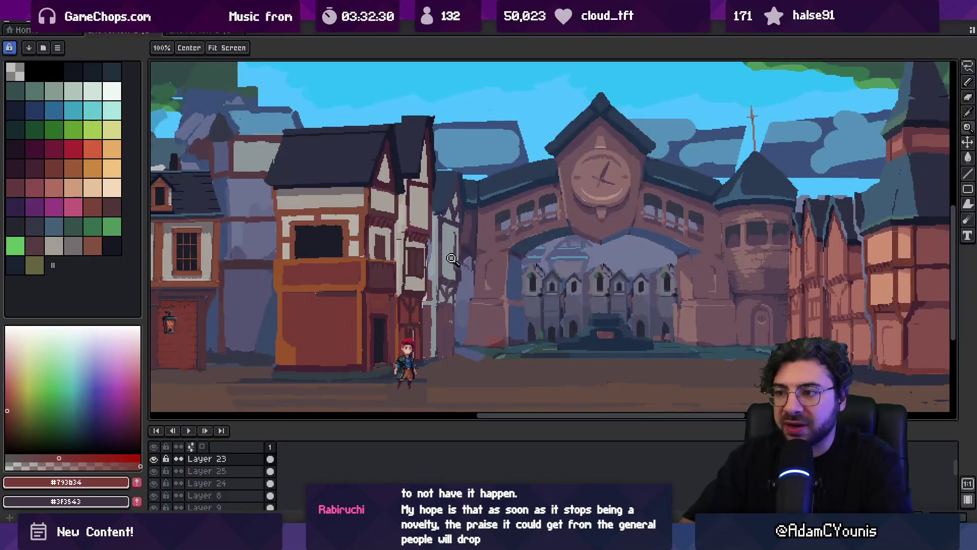
pyautogui.scroll(3, 452, 239)
pyautogui.press('b')
pyautogui.keyDown('alt'); pyautogui.click(428, 236); pyautogui.keyUp('alt')
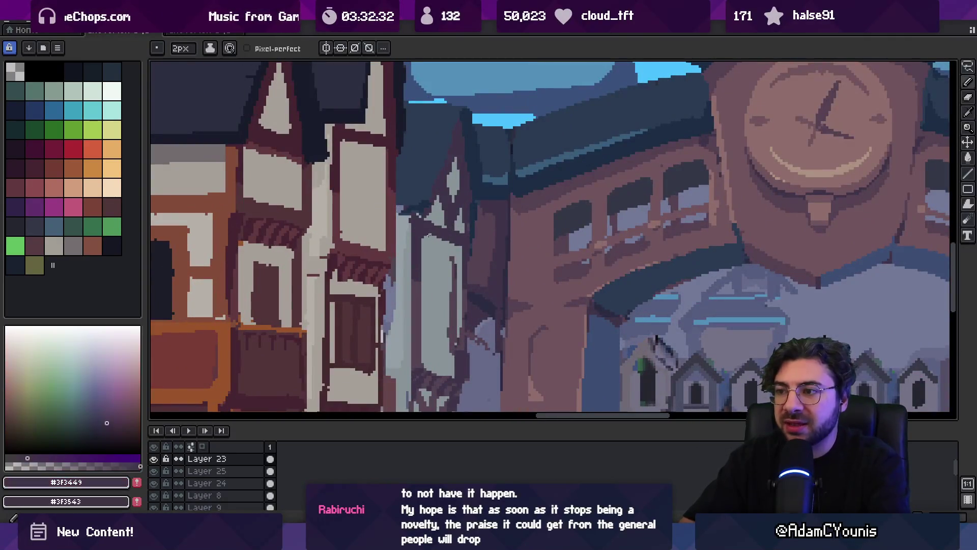
pyautogui.scroll(-4, 455, 250)
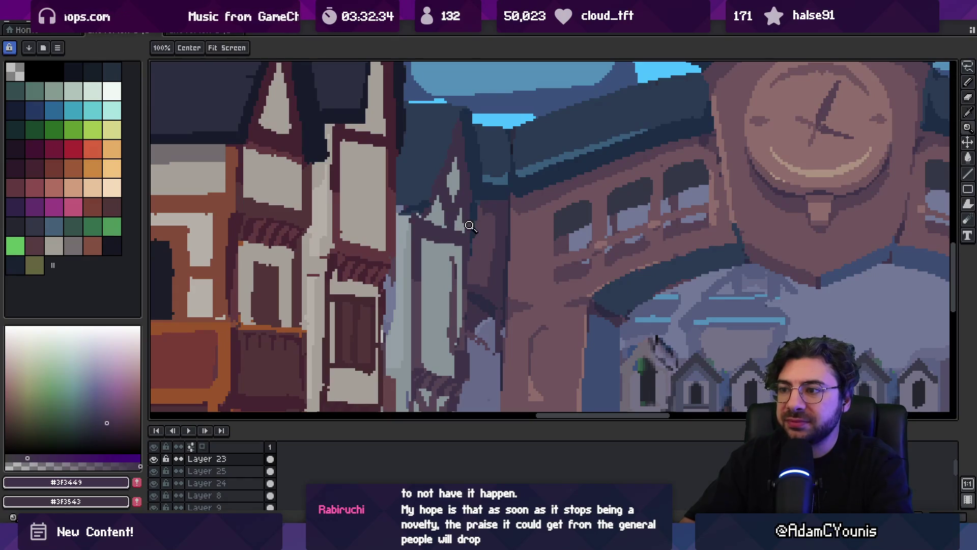
pyautogui.scroll(3, 454, 263)
# - Sample the dark reddish-brown, light grey and muted purple, and select the layer holding them
pyautogui.keyDown('alt'); pyautogui.click(391, 260); pyautogui.keyUp('alt')
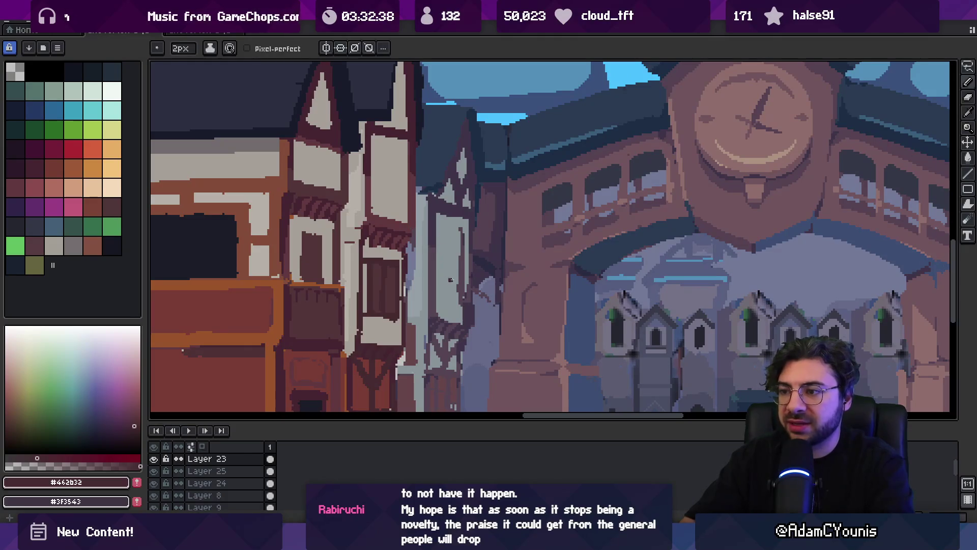
pyautogui.keyDown('alt'); pyautogui.click(467, 284); pyautogui.keyUp('alt')
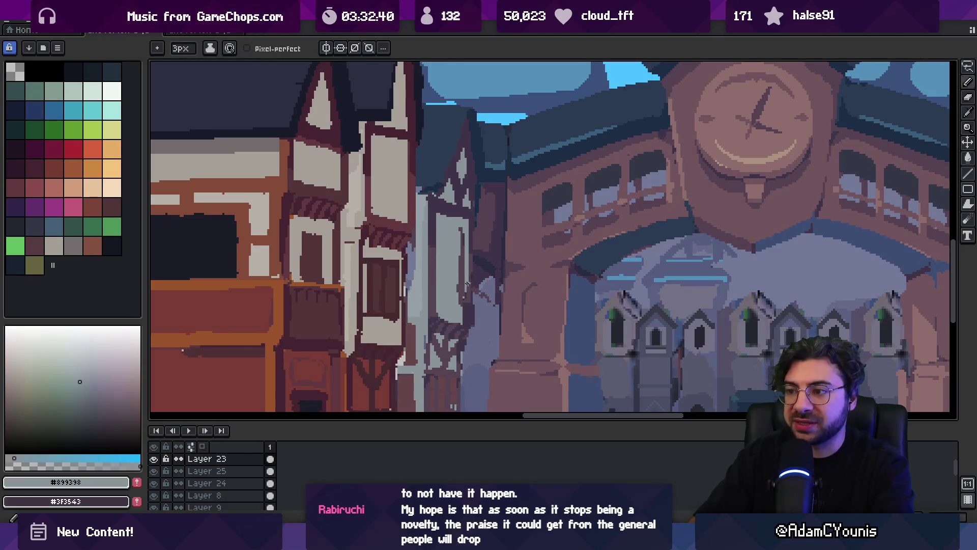
pyautogui.keyDown('alt'); pyautogui.click(458, 281); pyautogui.keyUp('alt')
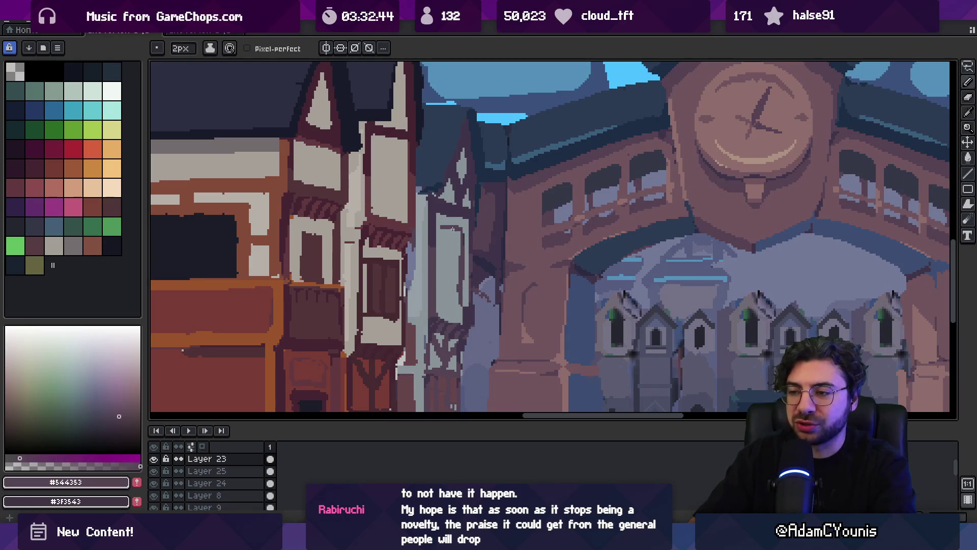
pyautogui.scroll(-2, 453, 241)
pyautogui.scroll(1, 460, 244)
pyautogui.keyDown('ctrl'); pyautogui.click(462, 247); pyautogui.keyUp('ctrl')
# - Sample light grey, dark purple, and the dark blue and navy roof colours
pyautogui.scroll(2, 459, 222)
pyautogui.keyDown('alt'); pyautogui.click(459, 221); pyautogui.keyUp('alt')
pyautogui.keyDown('alt'); pyautogui.click(436, 208); pyautogui.keyUp('alt')
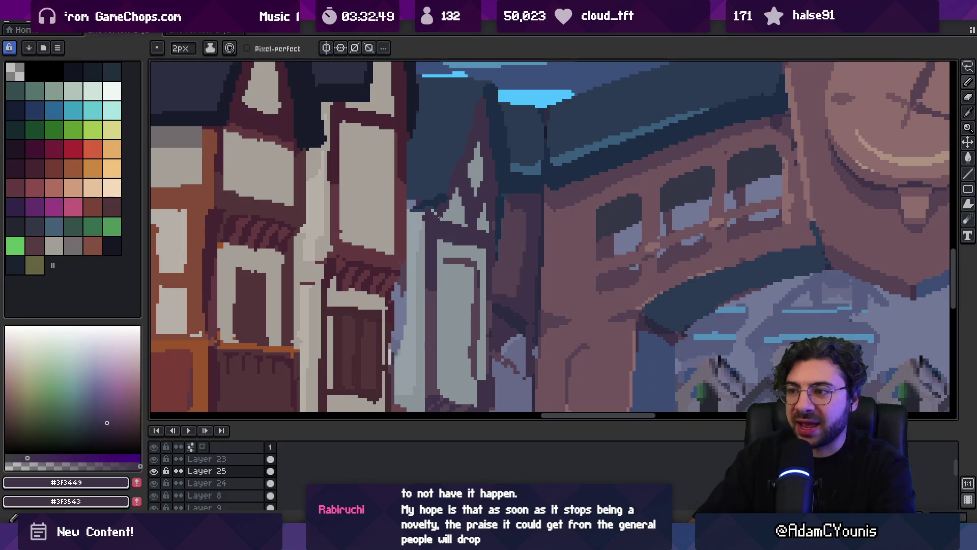
pyautogui.keyDown('alt'); pyautogui.click(441, 180); pyautogui.keyUp('alt')
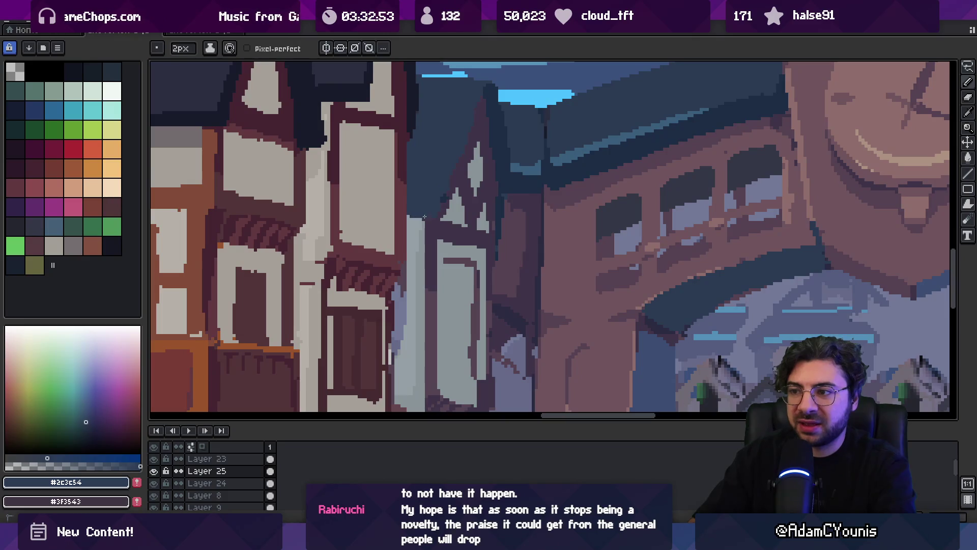
pyautogui.keyDown('alt'); pyautogui.click(443, 214); pyautogui.keyUp('alt')
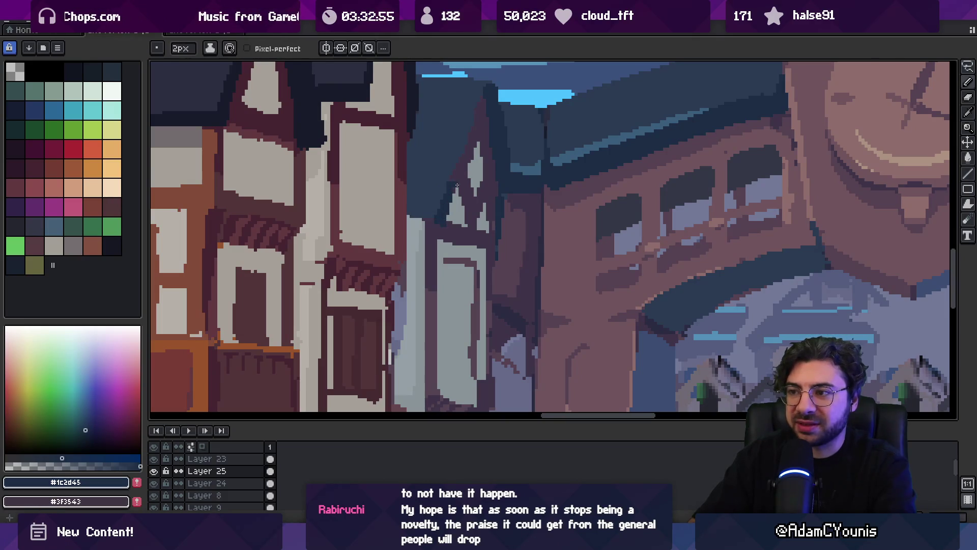
pyautogui.keyDown('alt'); pyautogui.click(443, 218); pyautogui.keyUp('alt')
pyautogui.press('z')
pyautogui.scroll(-3, 453, 186)
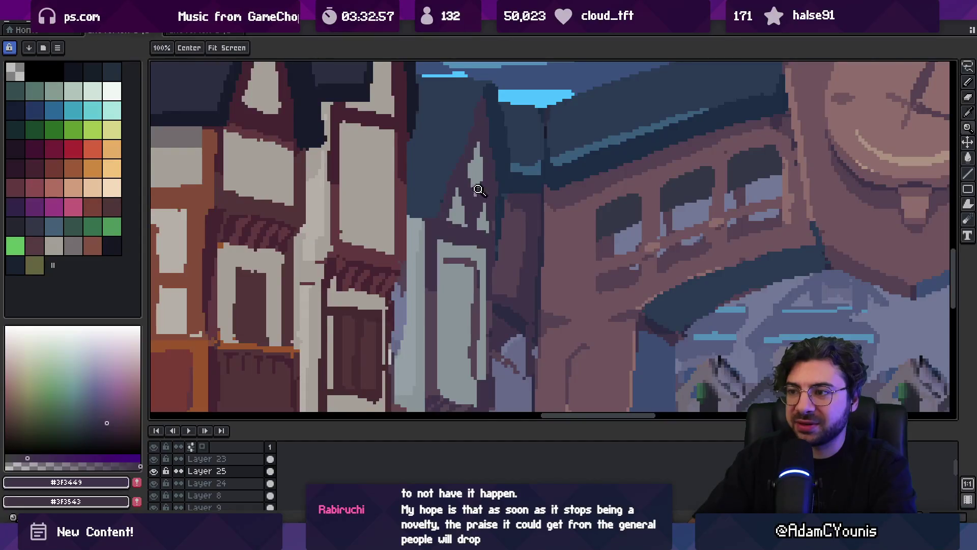
# - Sample the dark purple and grey-blue, grab Layer 23's building content, then return to Layer 25
pyautogui.scroll(4, 488, 183)
pyautogui.press('b')
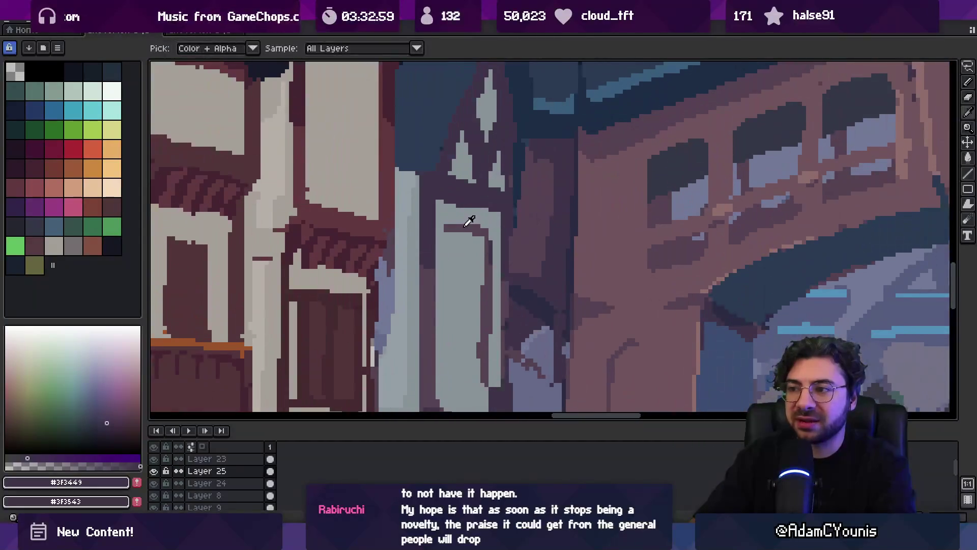
pyautogui.keyDown('alt'); pyautogui.click(455, 225); pyautogui.keyUp('alt')
pyautogui.keyDown('alt'); pyautogui.click(454, 222); pyautogui.keyUp('alt')
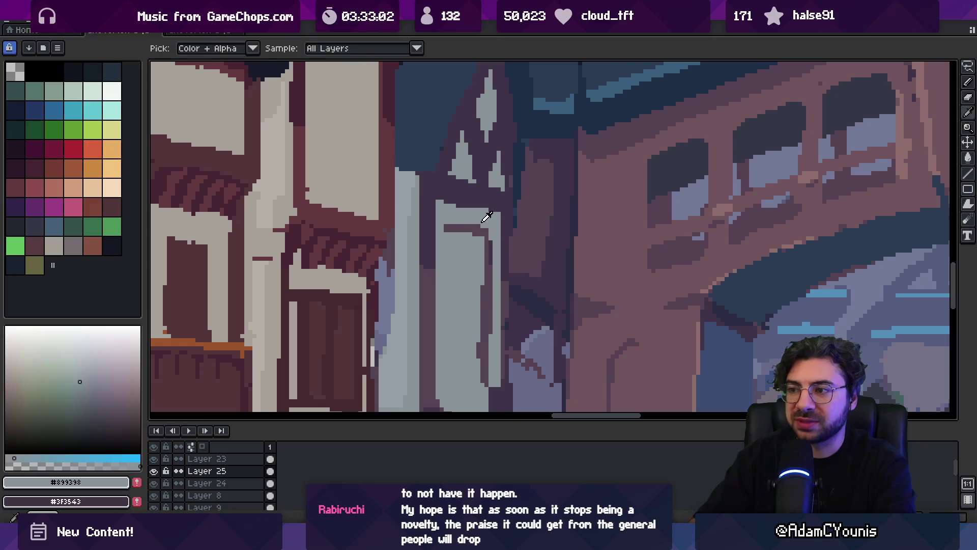
pyautogui.keyDown('ctrl'); pyautogui.click(475, 233); pyautogui.keyUp('ctrl')
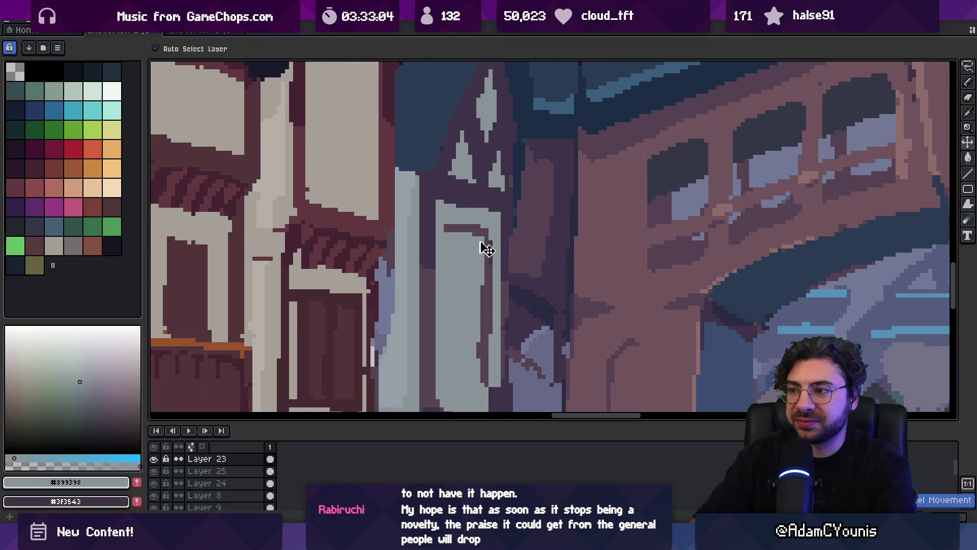
pyautogui.scroll(-3, 433, 157)
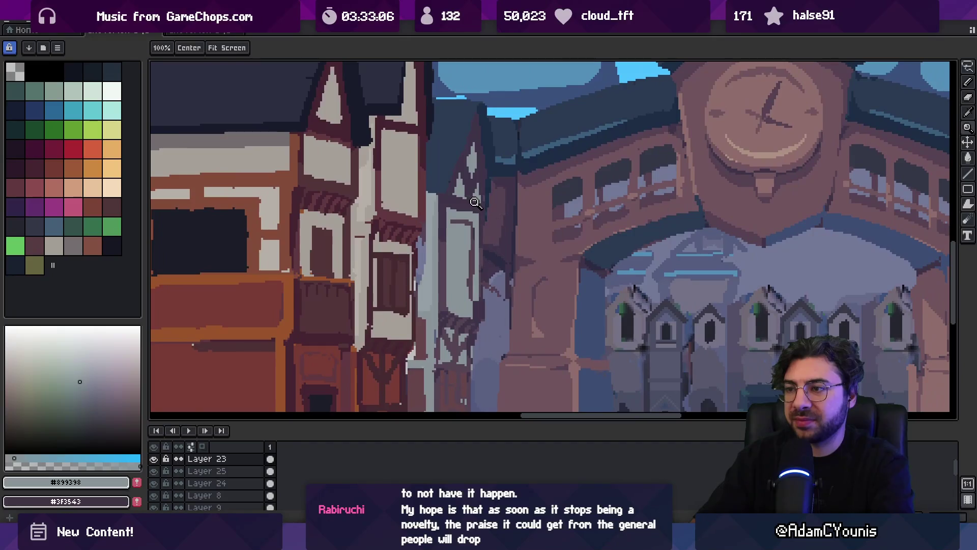
pyautogui.keyDown('ctrl'); pyautogui.click(464, 257); pyautogui.keyUp('ctrl')
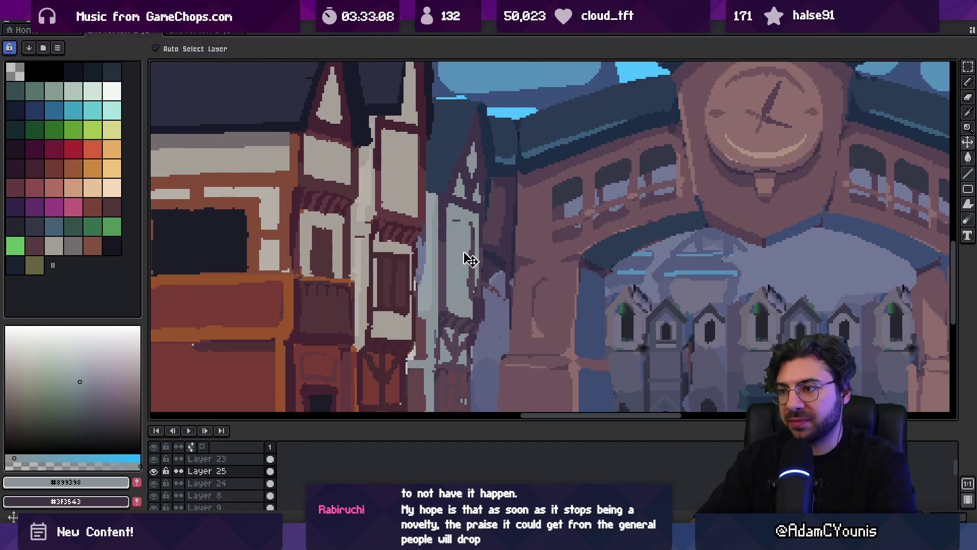
# - Zoom in on the house window and sample its dark shadow and light grey-blue colours
pyautogui.press('z')
pyautogui.scroll(-5, 487, 214)
pyautogui.scroll(8, 468, 224)
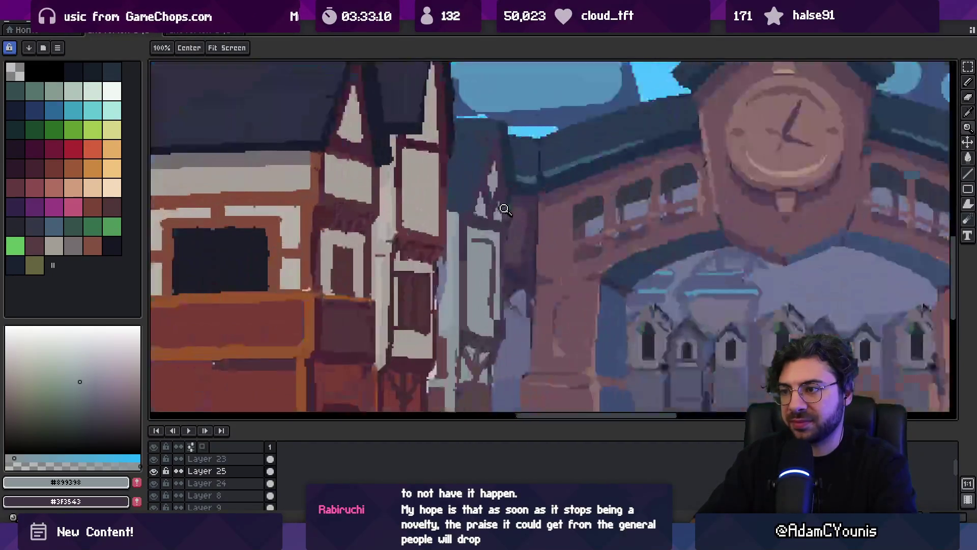
pyautogui.press('b')
pyautogui.keyDown('alt'); pyautogui.click(458, 236); pyautogui.keyUp('alt')
pyautogui.keyDown('alt'); pyautogui.click(473, 211); pyautogui.keyUp('alt')
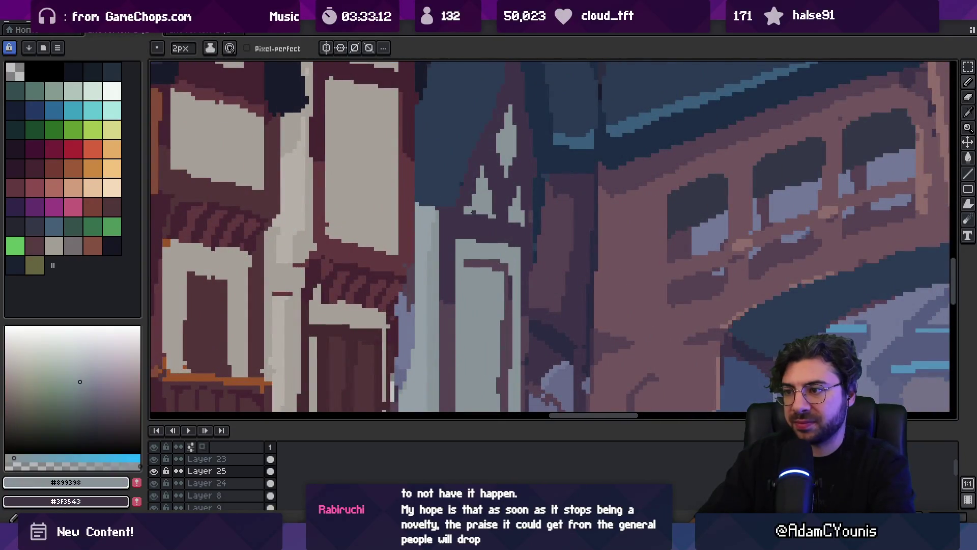
pyautogui.keyDown('alt'); pyautogui.click(476, 209); pyautogui.keyUp('alt')
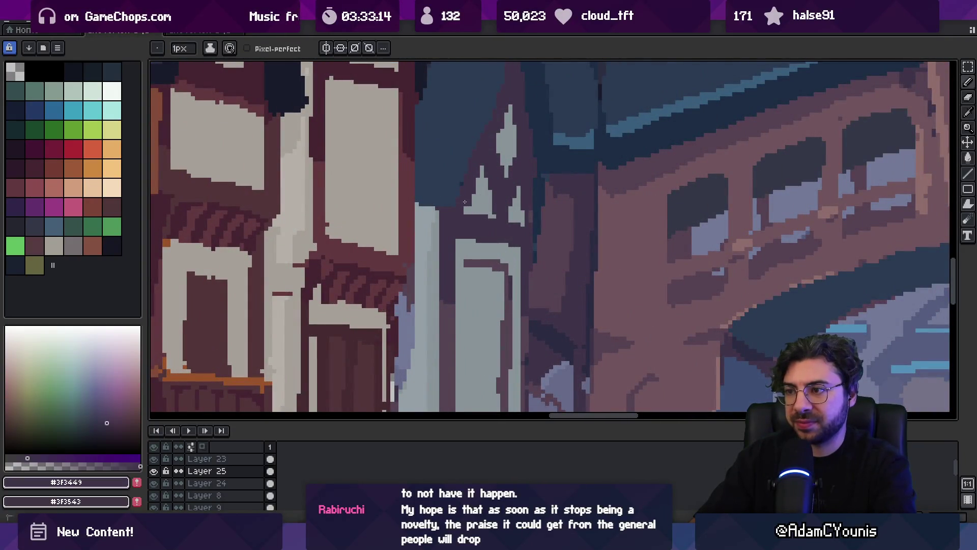
pyautogui.keyDown('alt'); pyautogui.click(465, 202); pyautogui.keyUp('alt')
pyautogui.press('z')
pyautogui.scroll(-5, 530, 189)
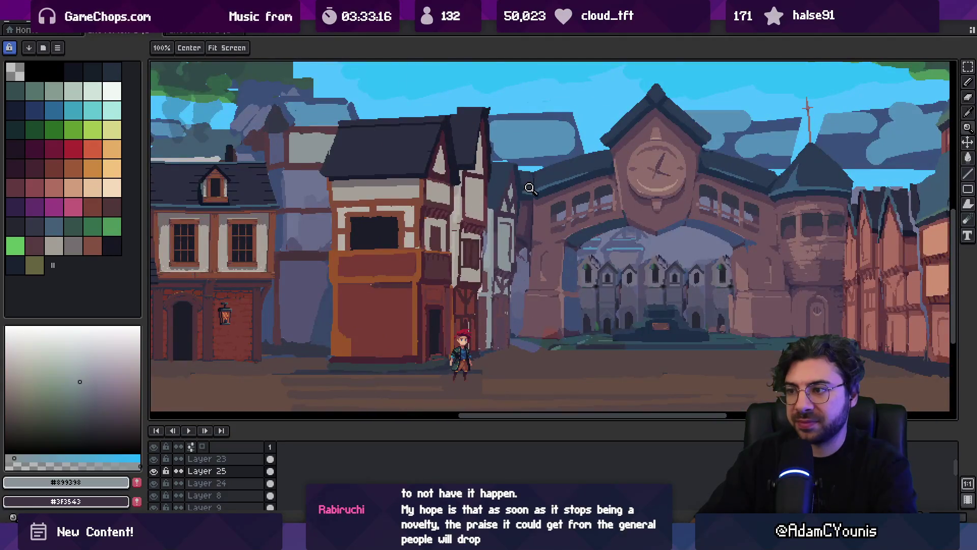
pyautogui.scroll(5, 530, 188)
pyautogui.press('b')
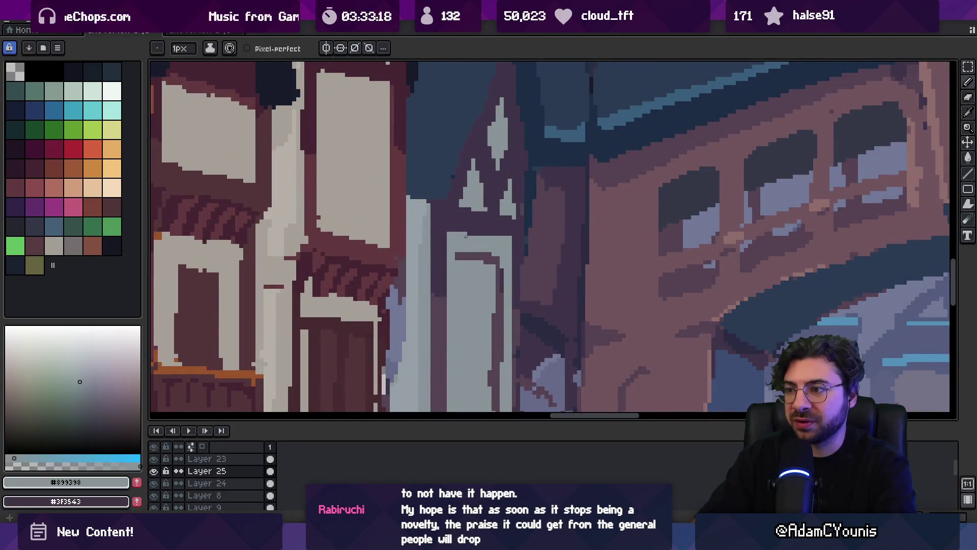
# - Pick up the dark shadow colour from the canvas with the one-pixel pencil ready
pyautogui.scroll(-3, 523, 213)
pyautogui.scroll(2, 523, 213)
pyautogui.keyDown('alt'); pyautogui.click(529, 222); pyautogui.keyUp('alt')
pyautogui.press('v')
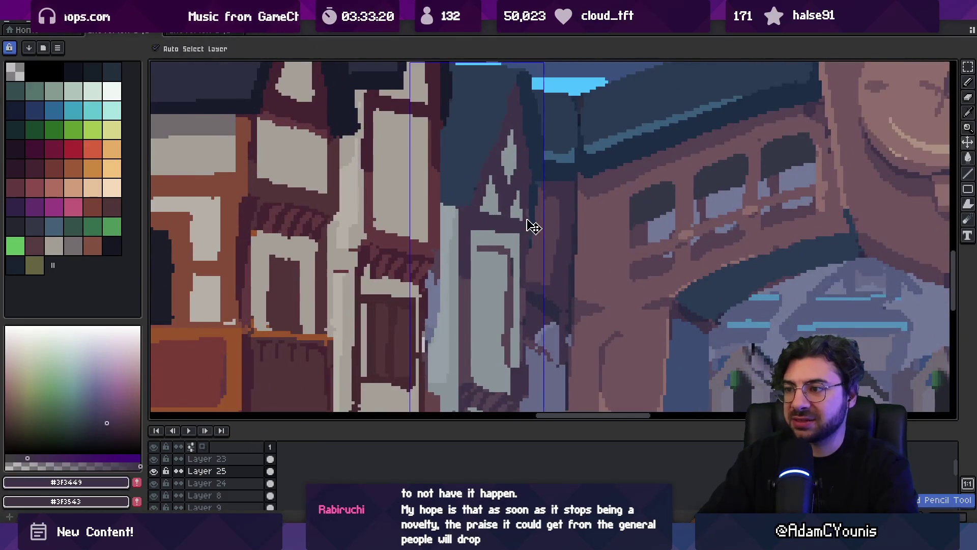
pyautogui.press('b')
pyautogui.scroll(-1, 488, 222)
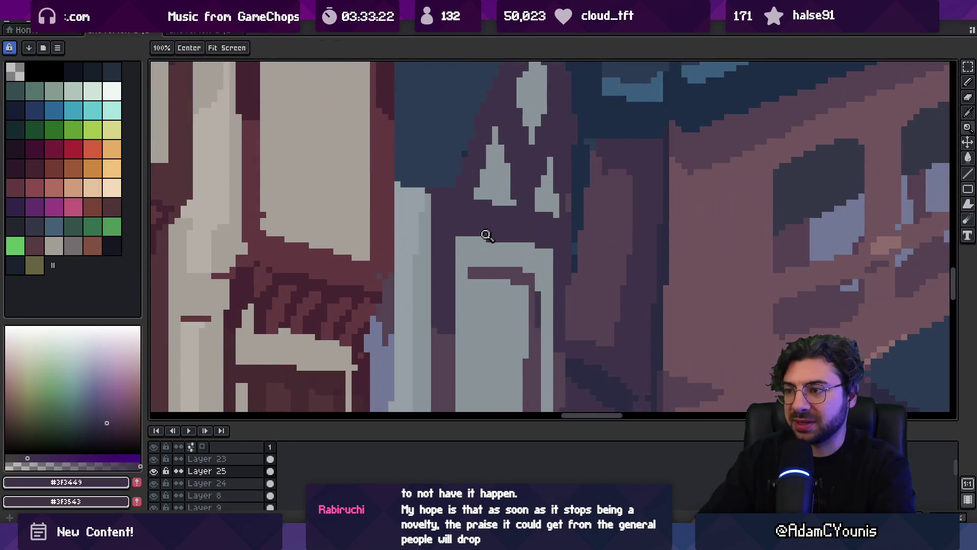
pyautogui.scroll(-1, 478, 216)
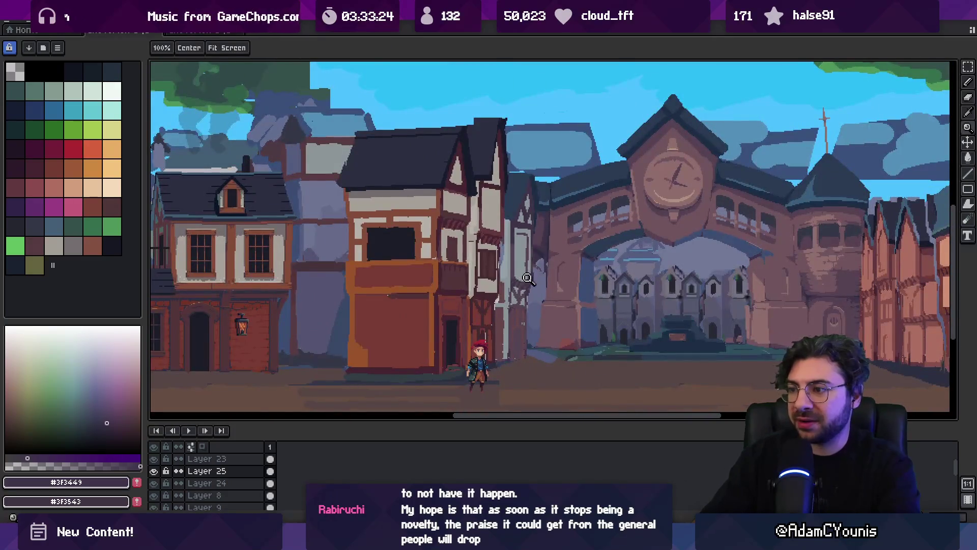
pyautogui.scroll(3, 528, 279)
pyautogui.press('i')
pyautogui.press('b')
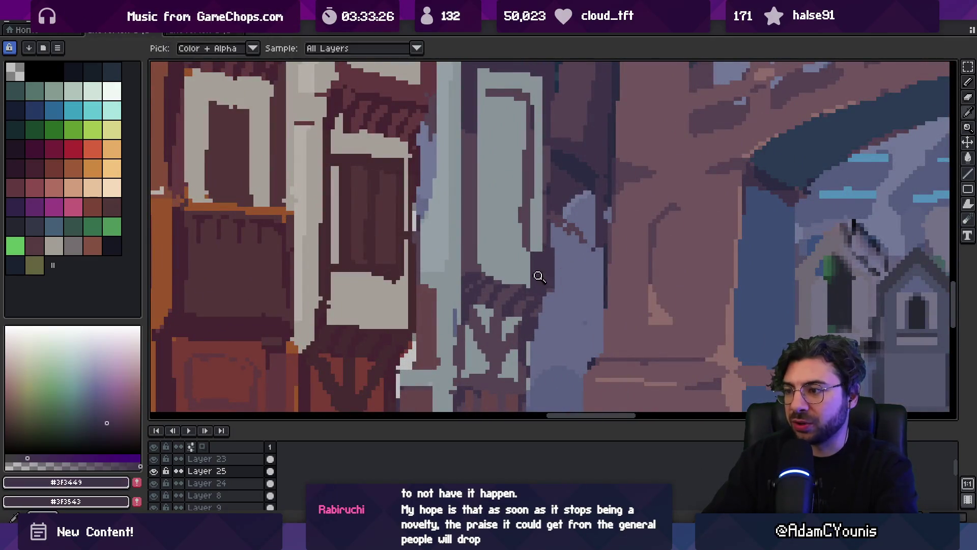
# - Paint a dark line and light pixels along the window's bottom edge
pyautogui.moveTo(486, 274)
pyautogui.mouseDown()
pyautogui.moveTo(518, 280)
pyautogui.moveTo(509, 262)
pyautogui.moveTo(540, 265)
pyautogui.mouseUp()
pyautogui.keyDown('alt'); pyautogui.click(524, 244); pyautogui.keyUp('alt')
pyautogui.keyDown('alt'); pyautogui.click(519, 275); pyautogui.keyUp('alt')
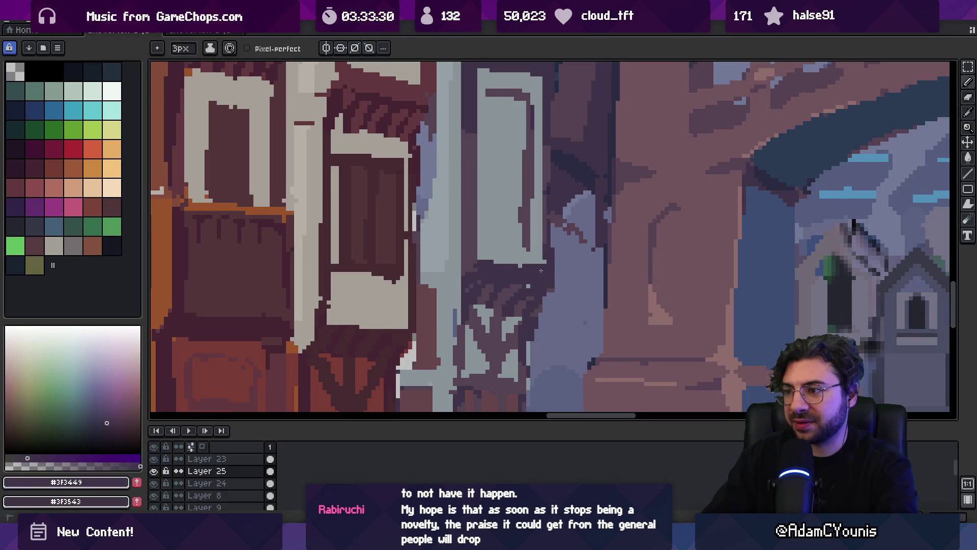
pyautogui.keyDown('alt'); pyautogui.click(524, 249); pyautogui.keyUp('alt')
pyautogui.click(487, 261)
pyautogui.keyDown('alt'); pyautogui.click(504, 266); pyautogui.keyUp('alt')
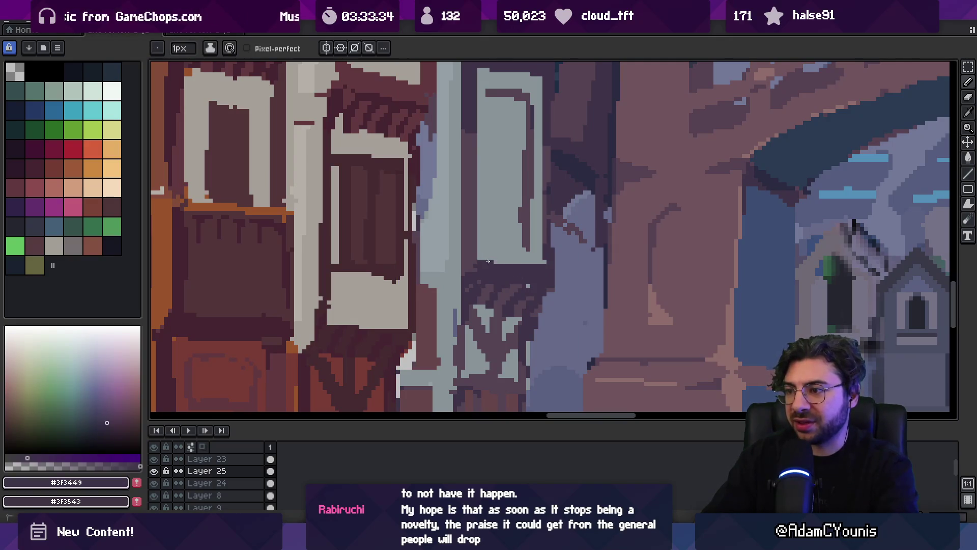
pyautogui.keyDown('alt'); pyautogui.click(522, 306); pyautogui.keyUp('alt')
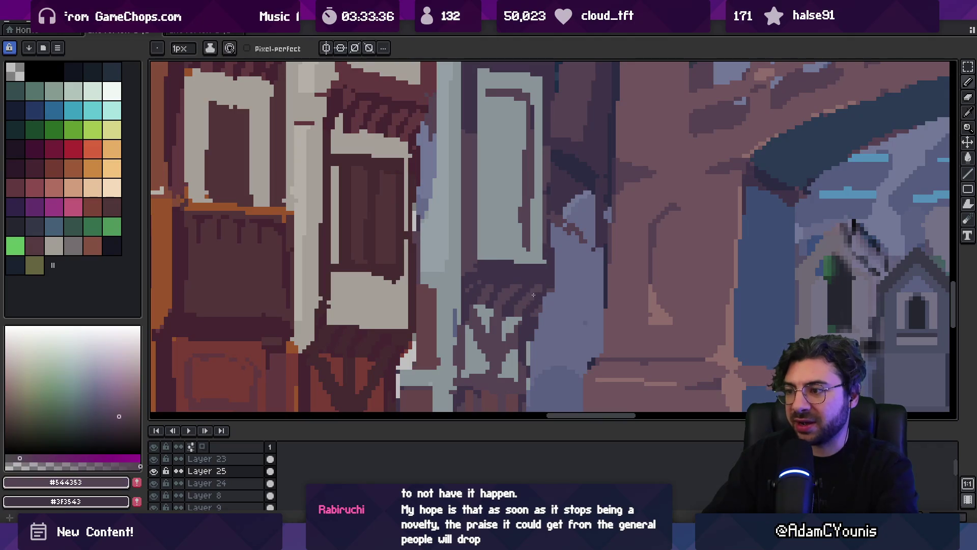
# - Zoom around the window, sampling its dark shadow, grey-blue and timber-framing purple
pyautogui.press('space')
pyautogui.scroll(-5, 564, 234)
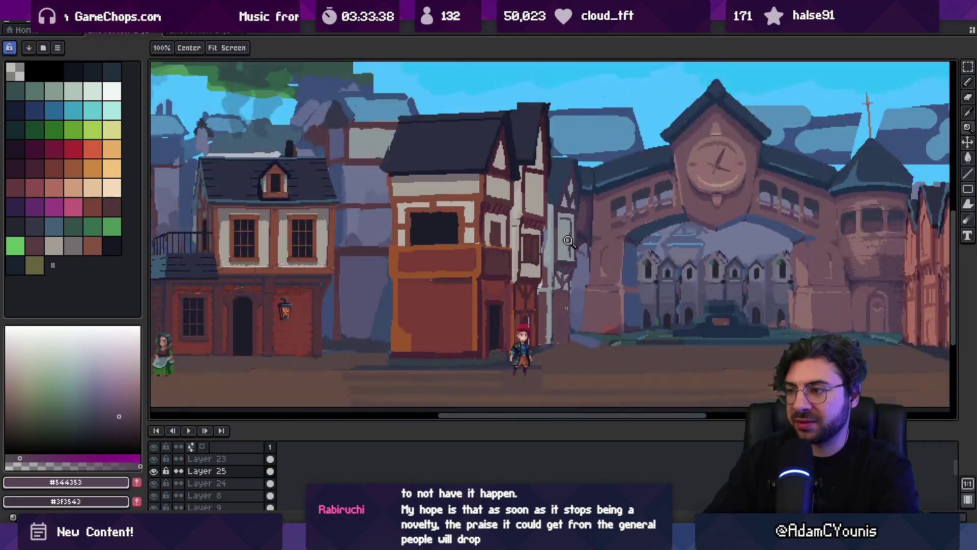
pyautogui.scroll(5, 564, 228)
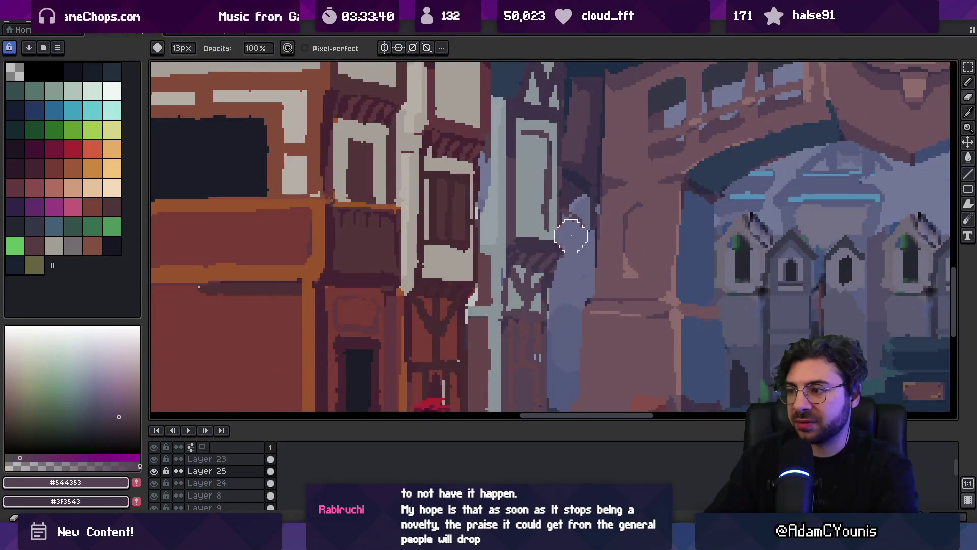
pyautogui.keyDown('alt'); pyautogui.click(525, 251); pyautogui.keyUp('alt')
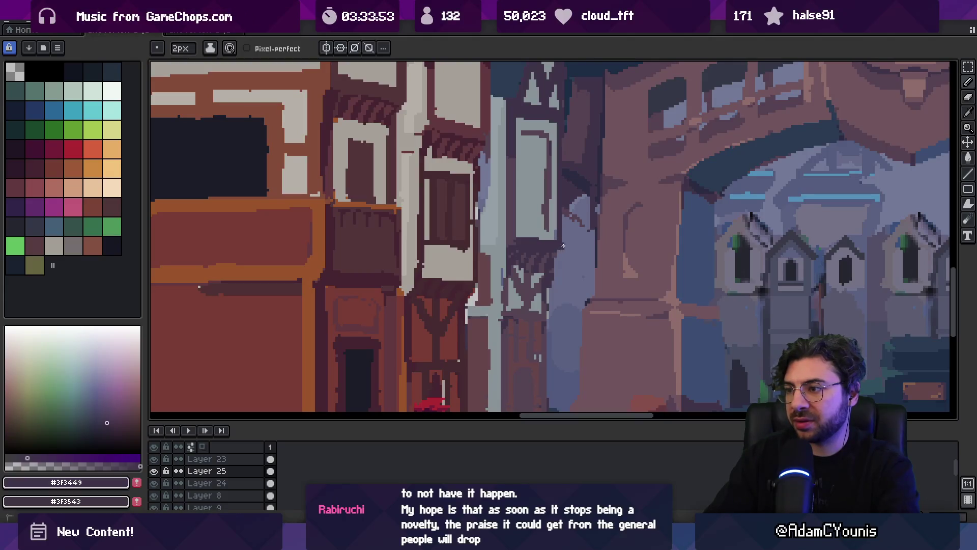
pyautogui.keyDown('alt'); pyautogui.click(560, 243); pyautogui.keyUp('alt')
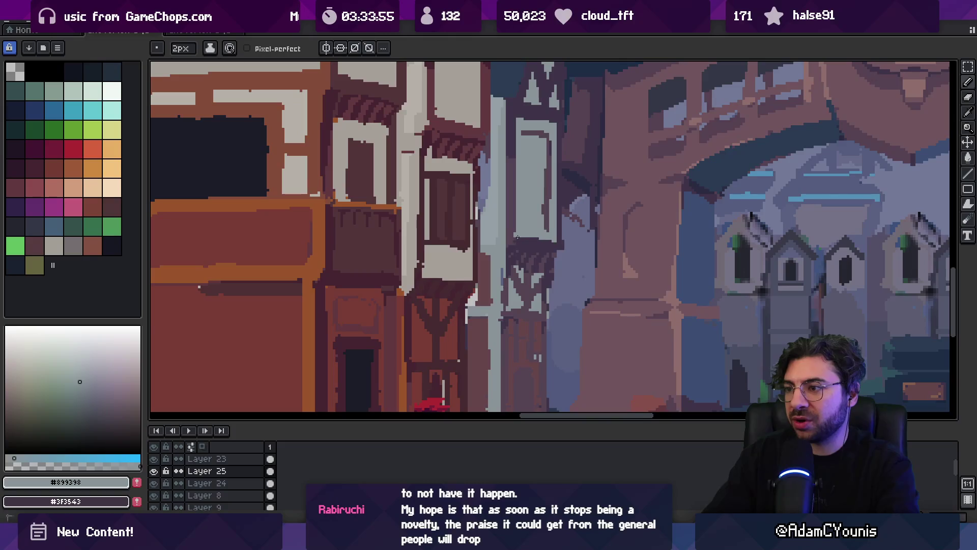
pyautogui.keyDown('alt'); pyautogui.click(538, 242); pyautogui.keyUp('alt')
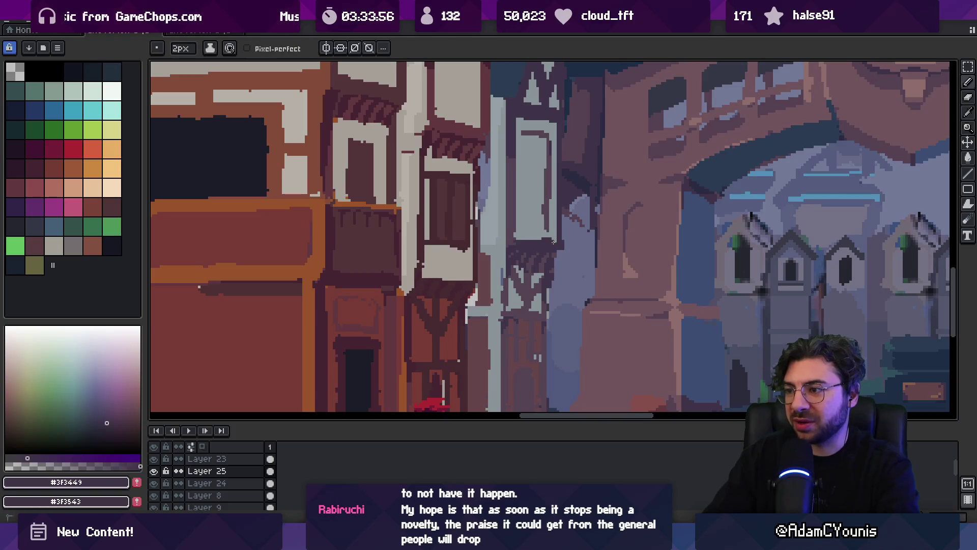
pyautogui.keyDown('alt'); pyautogui.click(513, 234); pyautogui.keyUp('alt')
pyautogui.press('z')
pyautogui.scroll(-5, 515, 231)
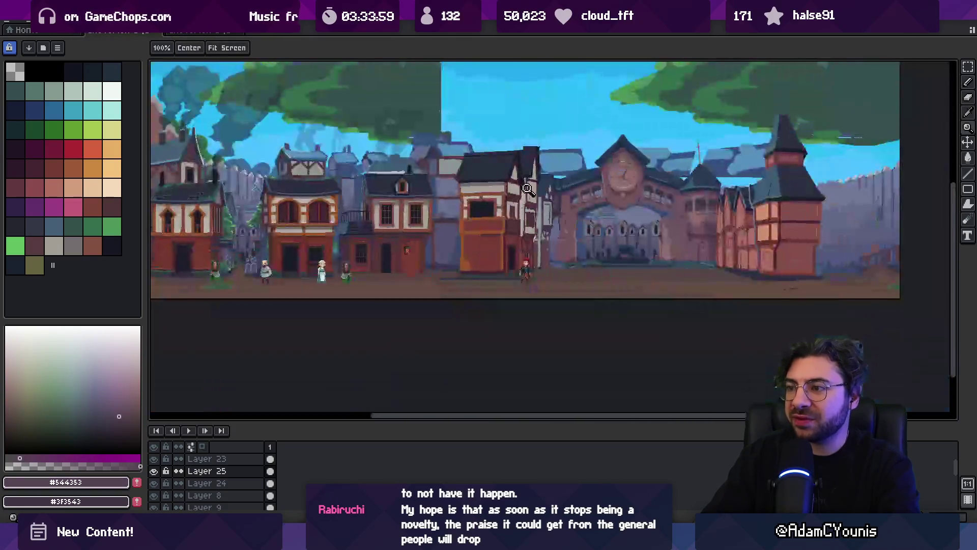
pyautogui.scroll(4, 560, 218)
pyautogui.keyDown('alt'); pyautogui.click(554, 239); pyautogui.keyUp('alt')
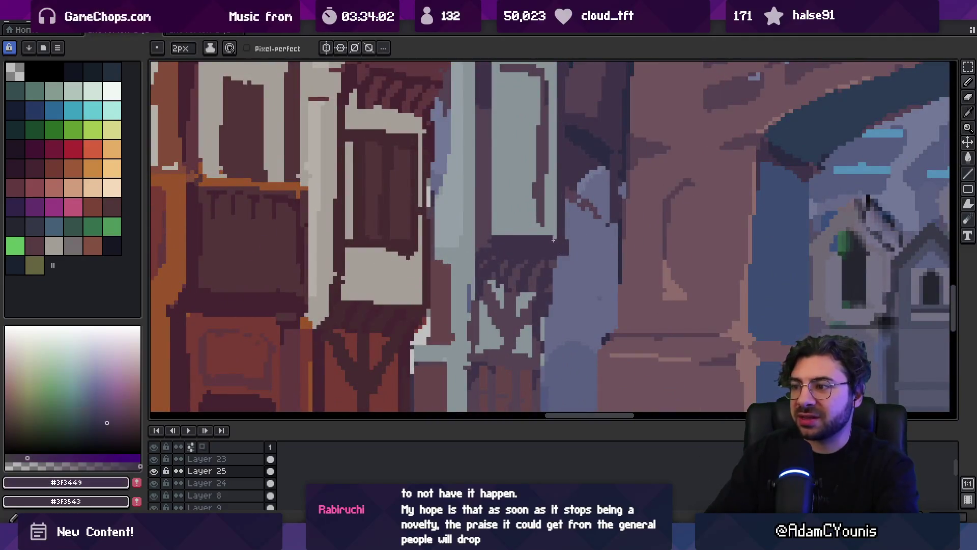
# - Shrink the pencil to one pixel and sample purple and grey-blue along the timber framing
pyautogui.press('z')
pyautogui.scroll(-5, 567, 229)
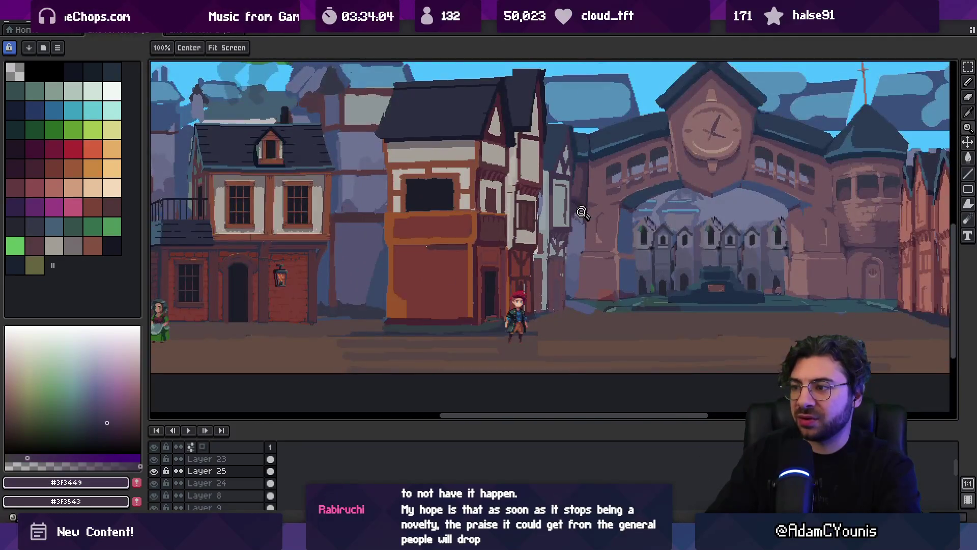
pyautogui.scroll(5, 581, 213)
pyautogui.keyDown('alt'); pyautogui.click(557, 282); pyautogui.keyUp('alt')
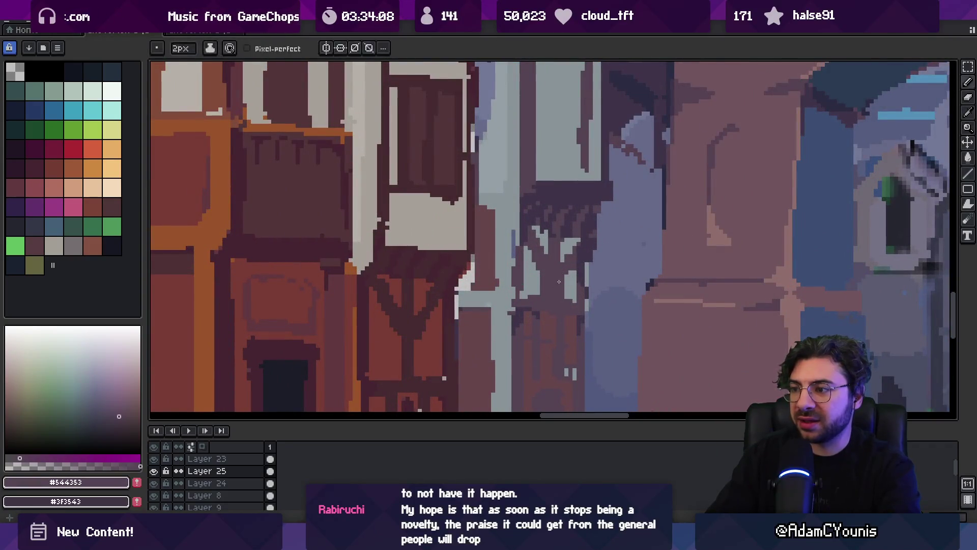
pyautogui.press('-')
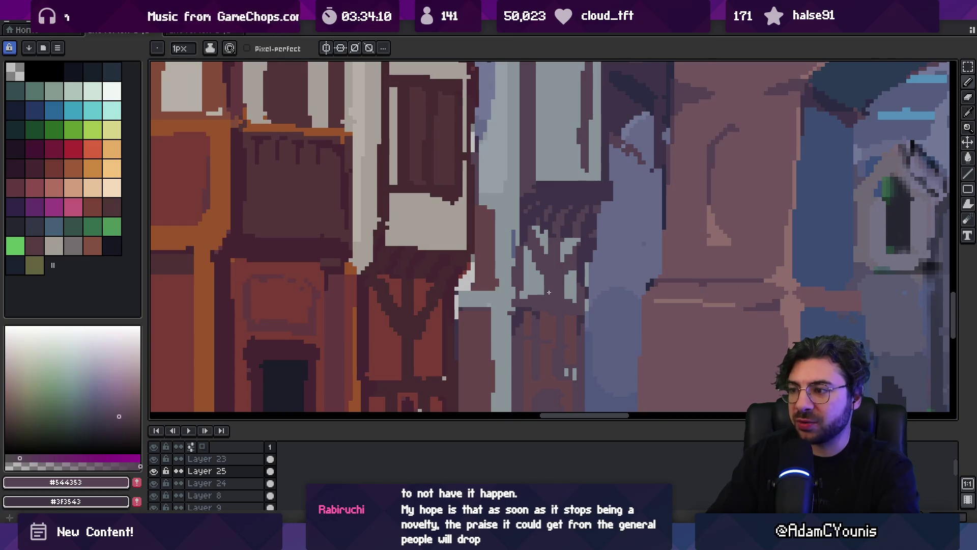
pyautogui.keyDown('alt'); pyautogui.click(566, 282); pyautogui.keyUp('alt')
pyautogui.keyDown('alt'); pyautogui.click(575, 301); pyautogui.keyUp('alt')
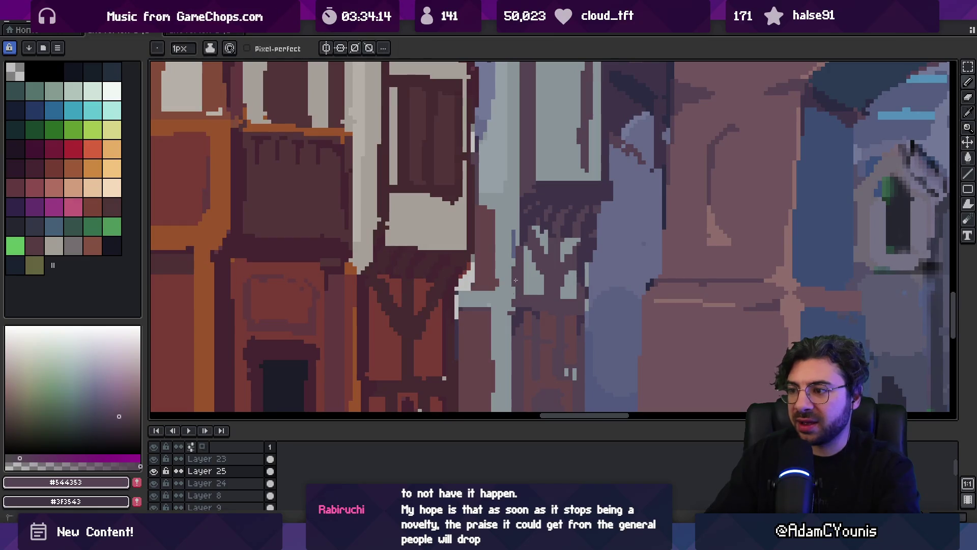
pyautogui.moveTo(516, 225)
pyautogui.mouseDown()
pyautogui.moveTo(519, 297)
pyautogui.moveTo(521, 283)
pyautogui.mouseUp()
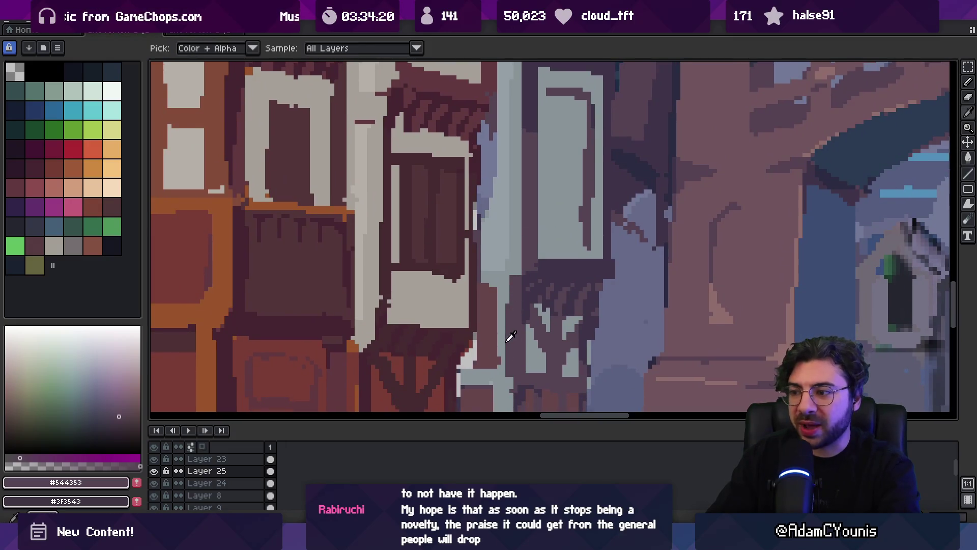
pyautogui.keyDown('alt'); pyautogui.click(503, 313); pyautogui.keyUp('alt')
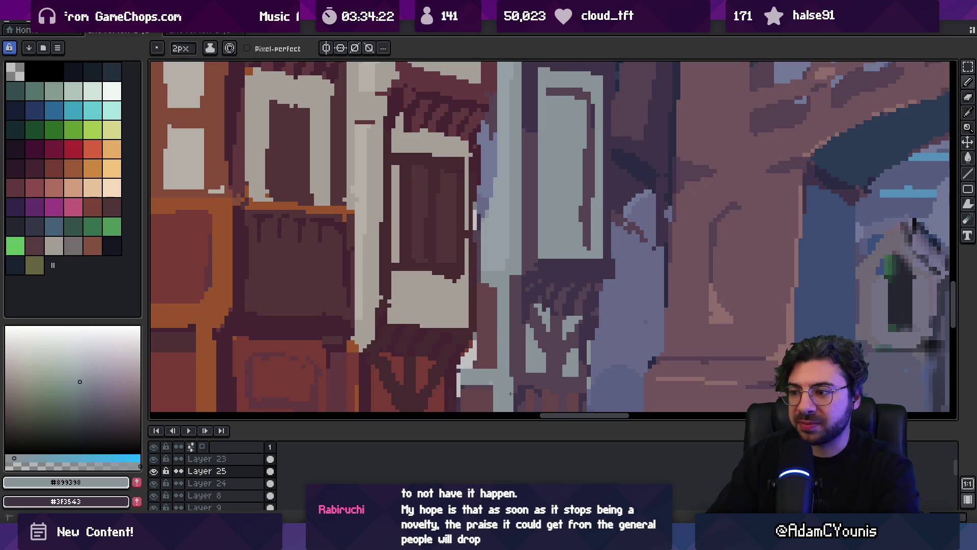
# - Reposition the view of the houses and sample the dark plum and darker purple shades
pyautogui.press('space')
pyautogui.scroll(-3, 509, 326)
pyautogui.scroll(2, 530, 325)
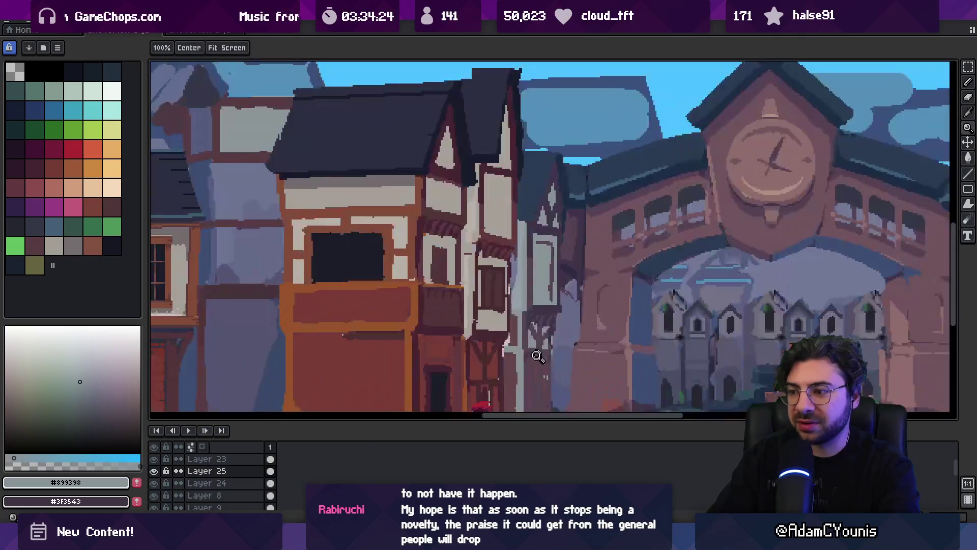
pyautogui.moveTo(524, 287); pyautogui.dragTo(521, 273)
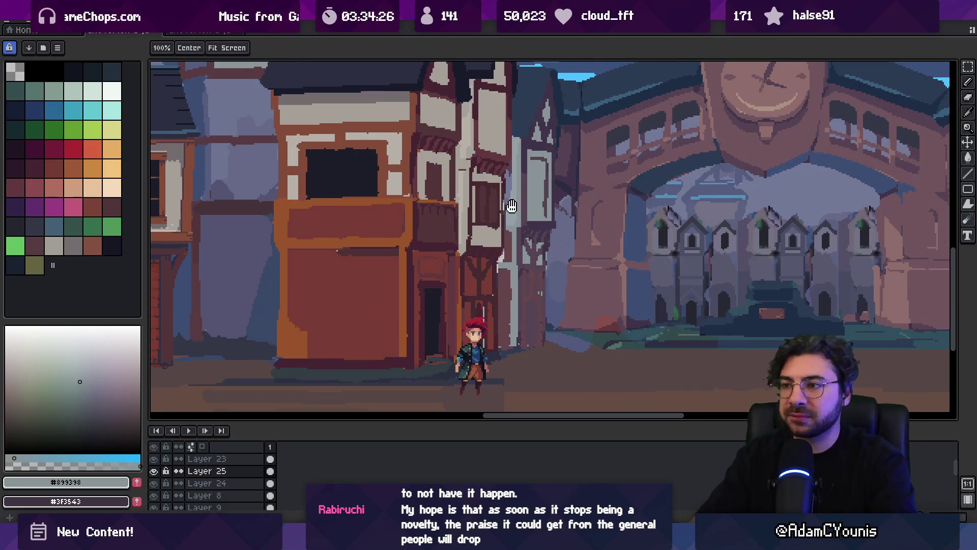
pyautogui.scroll(2, 510, 211)
pyautogui.keyDown('alt'); pyautogui.click(422, 274); pyautogui.keyUp('alt')
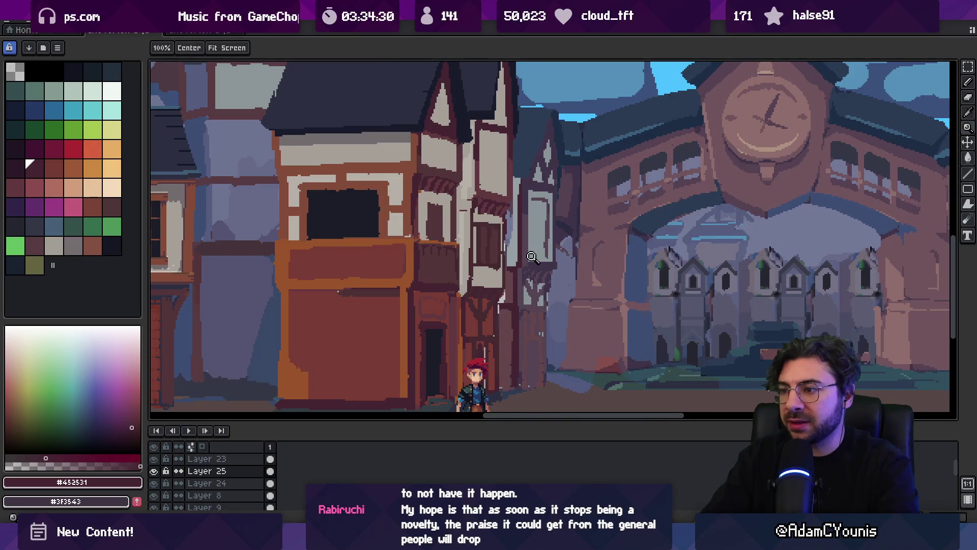
pyautogui.scroll(1, 526, 276)
pyautogui.keyDown('alt'); pyautogui.click(512, 290); pyautogui.keyUp('alt')
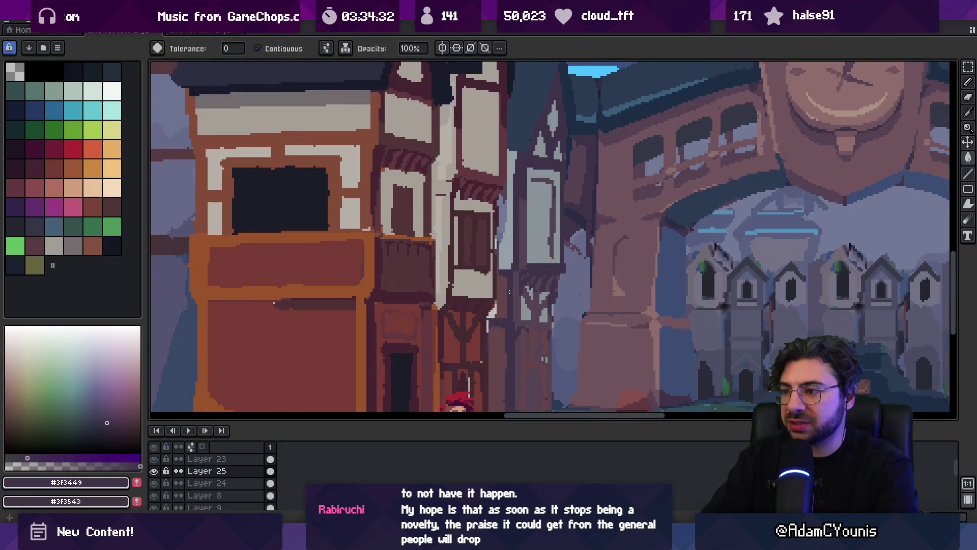
pyautogui.press('z')
pyautogui.scroll(-2, 510, 265)
pyautogui.scroll(2, 537, 250)
# - Undo the accidental pale grey fill on the wall and return to the Pencil
pyautogui.keyDown('alt'); pyautogui.click(511, 264); pyautogui.keyUp('alt')
pyautogui.click(511, 266)
pyautogui.hotkey('ctrl', 'z')
pyautogui.press('b')
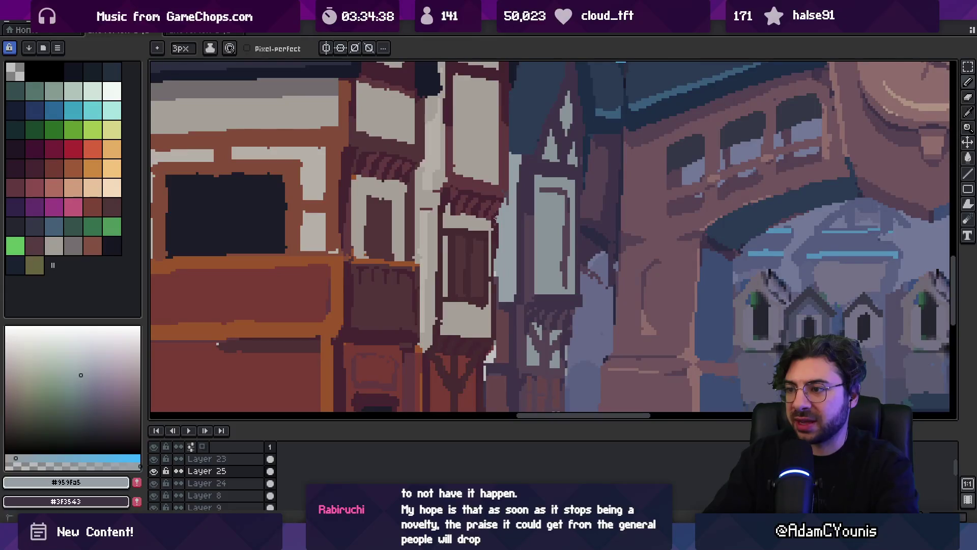
# - Select Layer 23, set the pencil to 2px and zoom in on the timber house window
pyautogui.keyDown('ctrl'); pyautogui.click(497, 251); pyautogui.keyUp('ctrl')
pyautogui.keyDown('alt'); pyautogui.click(497, 252); pyautogui.keyUp('alt')
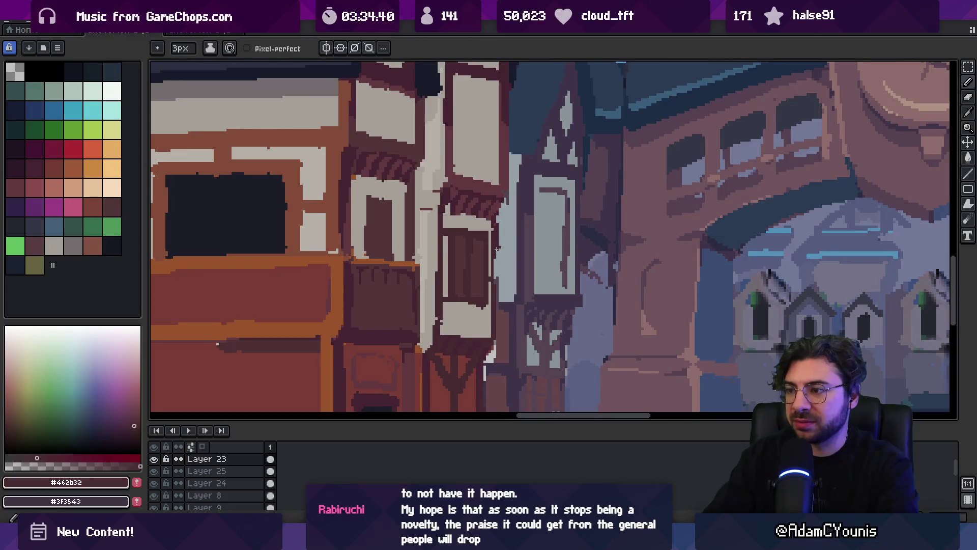
pyautogui.press('-')
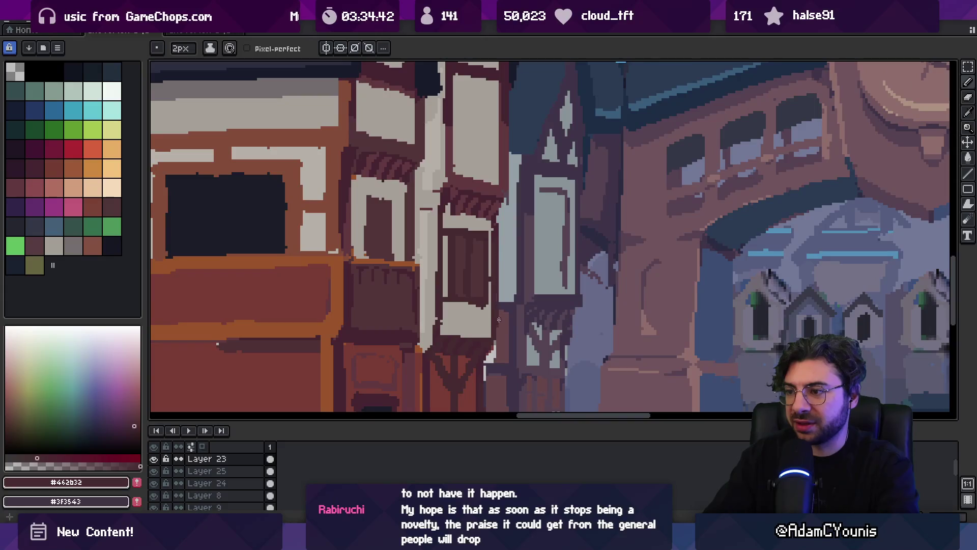
pyautogui.click(28, 160)
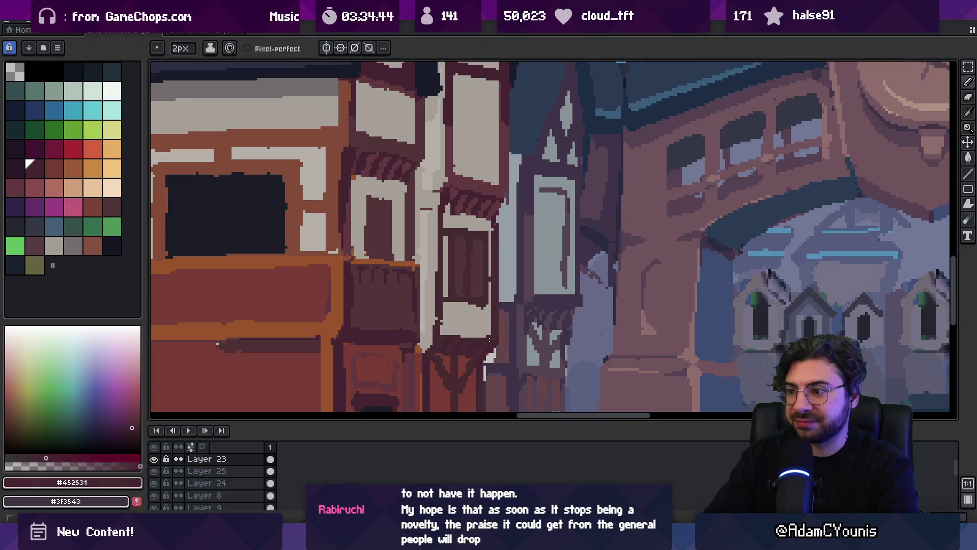
pyautogui.press('z')
pyautogui.rightClick(486, 286)
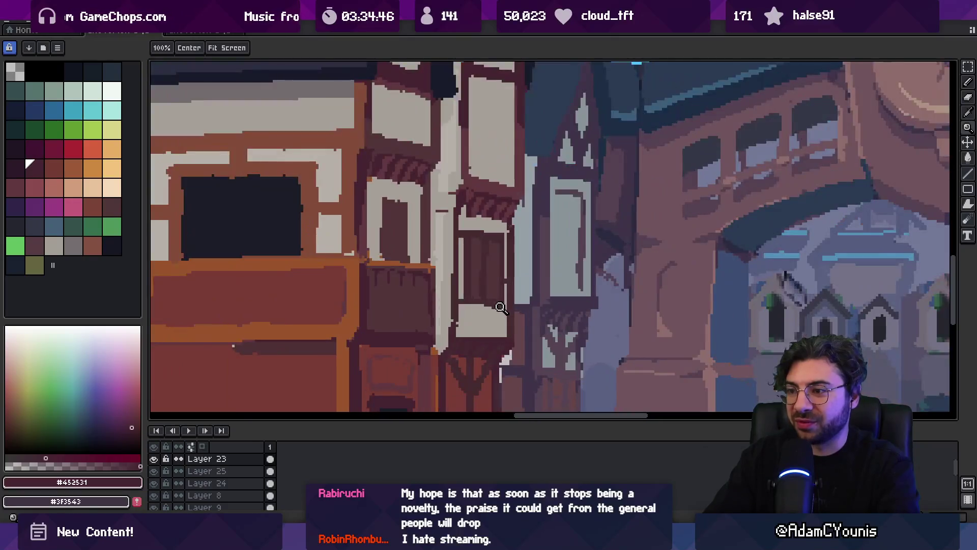
pyautogui.click(500, 259)
pyautogui.keyDown('alt'); pyautogui.click(457, 324); pyautogui.keyUp('alt')
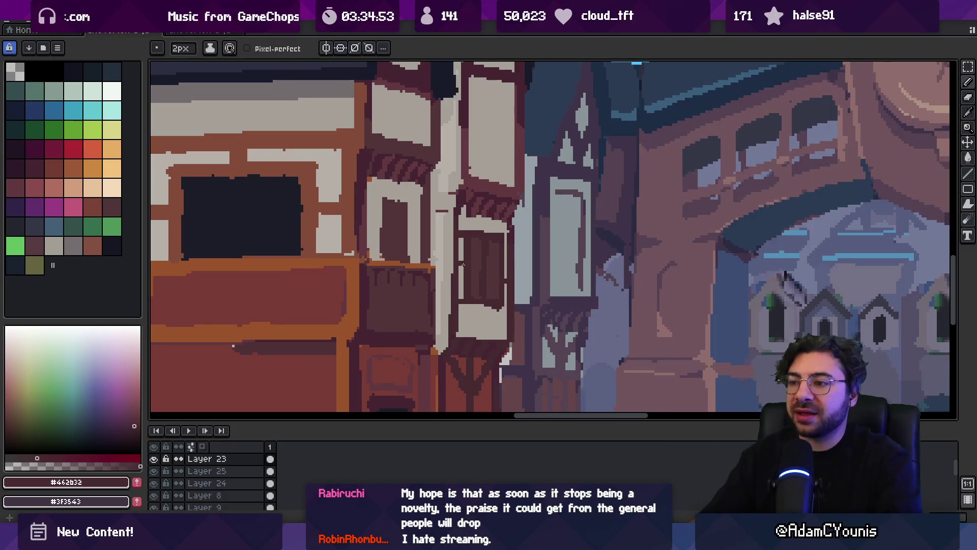
# - Darken a window-frame pixel and the lower end of the light post in dark brown
pyautogui.press('z')
pyautogui.click(491, 295)
pyautogui.click(491, 296)
pyautogui.press('b')
pyautogui.click(471, 296)
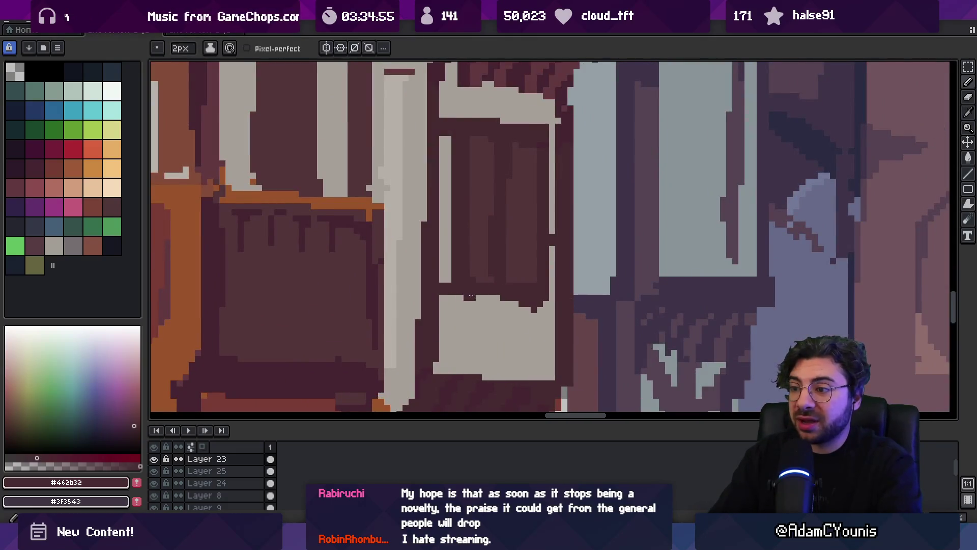
pyautogui.keyDown('alt'); pyautogui.click(553, 248); pyautogui.keyUp('alt')
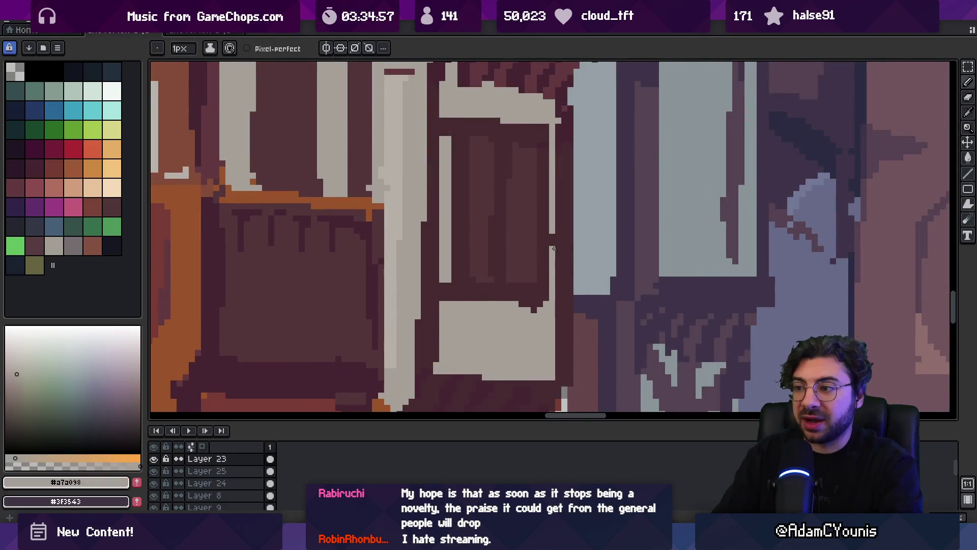
pyautogui.keyDown('alt'); pyautogui.click(554, 257); pyautogui.keyUp('alt')
pyautogui.moveTo(551, 282); pyautogui.dragTo(548, 296)
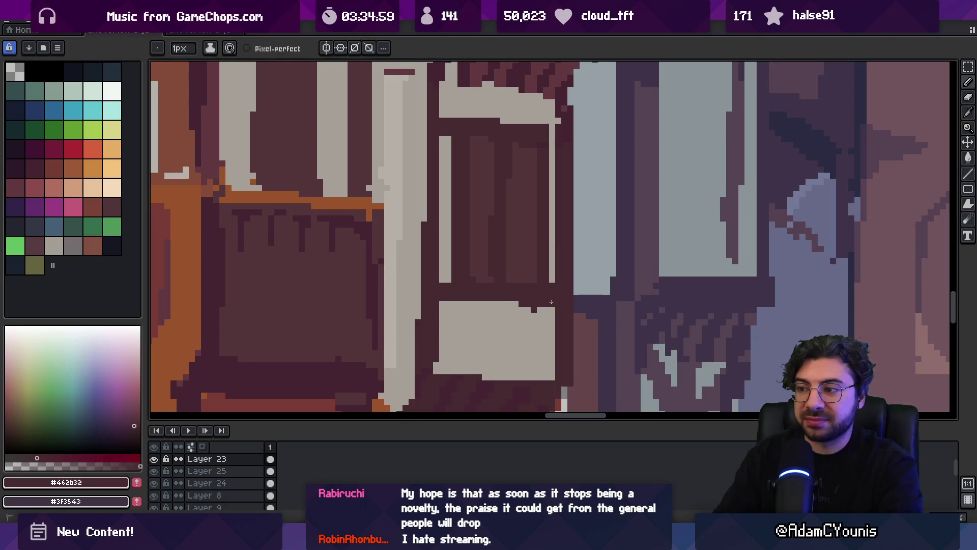
# - Notch the top edge of the grey sill with dark brown, then view the whole street
pyautogui.keyDown('alt'); pyautogui.click(535, 309); pyautogui.keyUp('alt')
pyautogui.keyDown('alt'); pyautogui.click(514, 298); pyautogui.keyUp('alt')
pyautogui.click(509, 303)
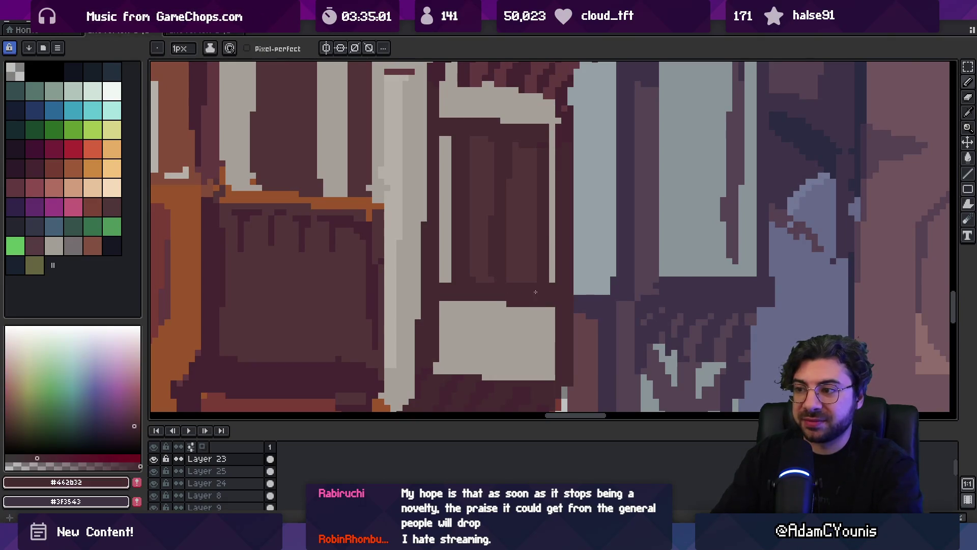
pyautogui.scroll(1, 536, 291)
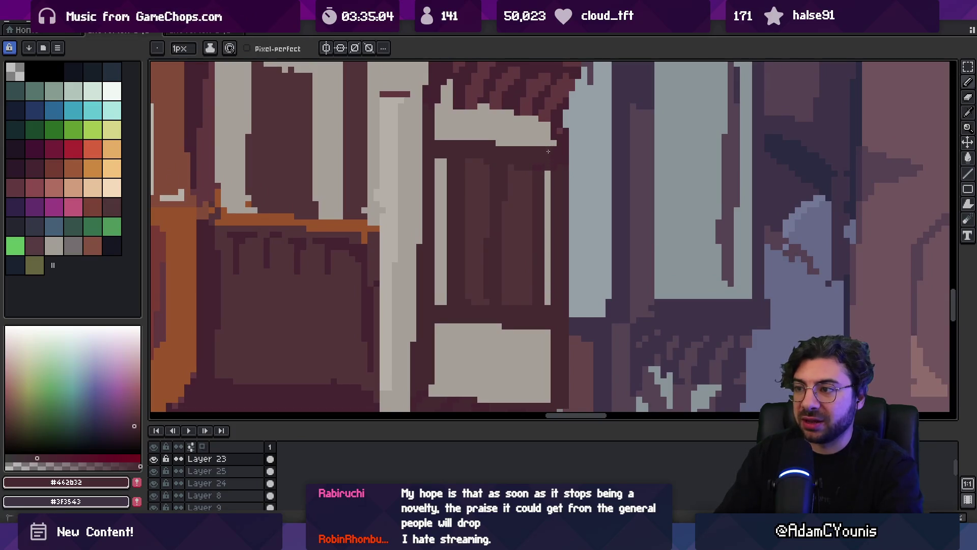
pyautogui.keyDown('alt'); pyautogui.click(483, 153); pyautogui.keyUp('alt')
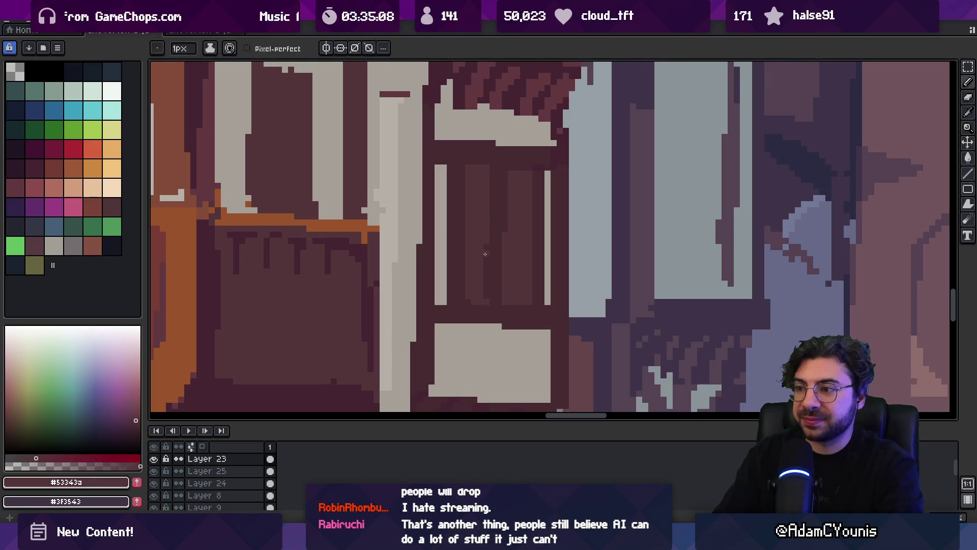
pyautogui.keyDown('alt'); pyautogui.click(477, 233); pyautogui.keyUp('alt')
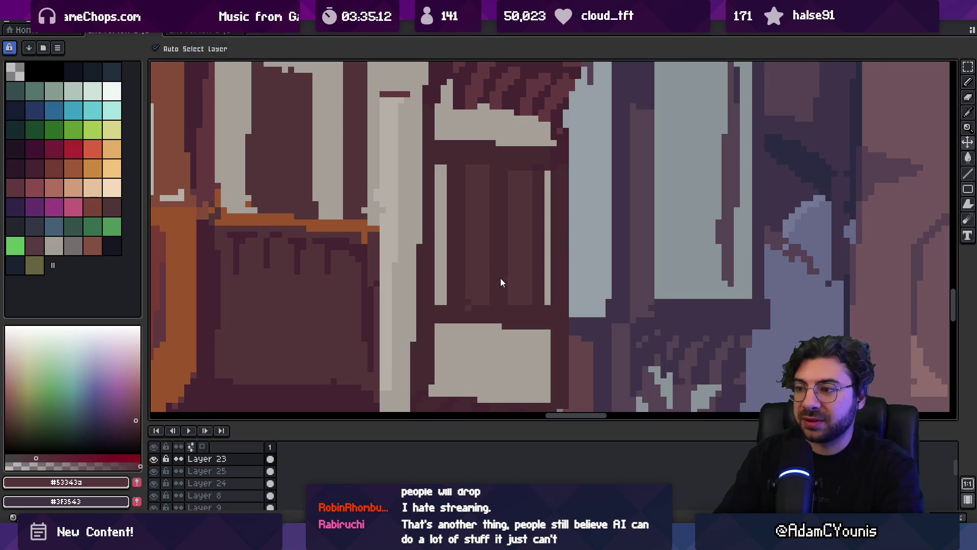
pyautogui.press('z')
pyautogui.scroll(-4, 479, 264)
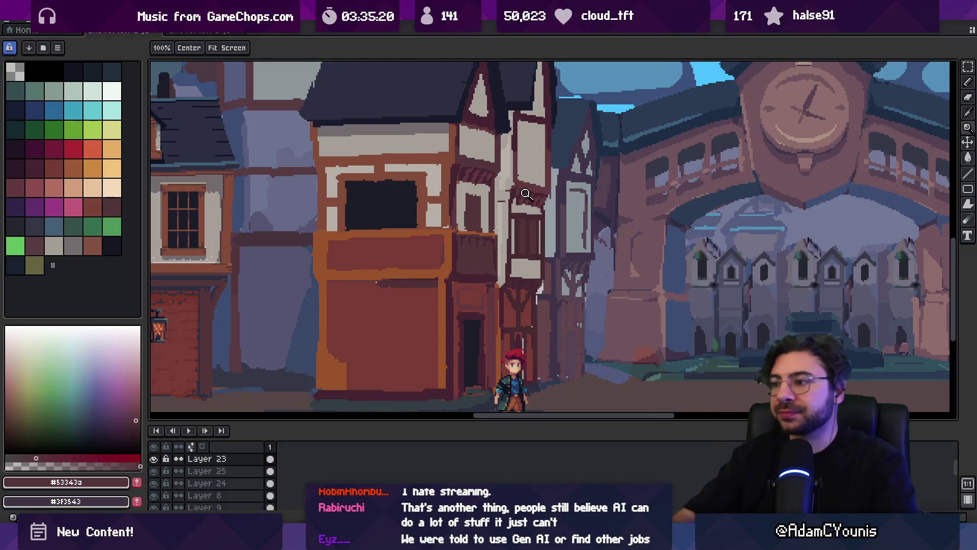
# - Paint grey-blue and dark purple pixels into the clock-tower window and its tracery
pyautogui.scroll(4, 604, 296)
pyautogui.scroll(2, 604, 296)
pyautogui.scroll(2, 565, 265)
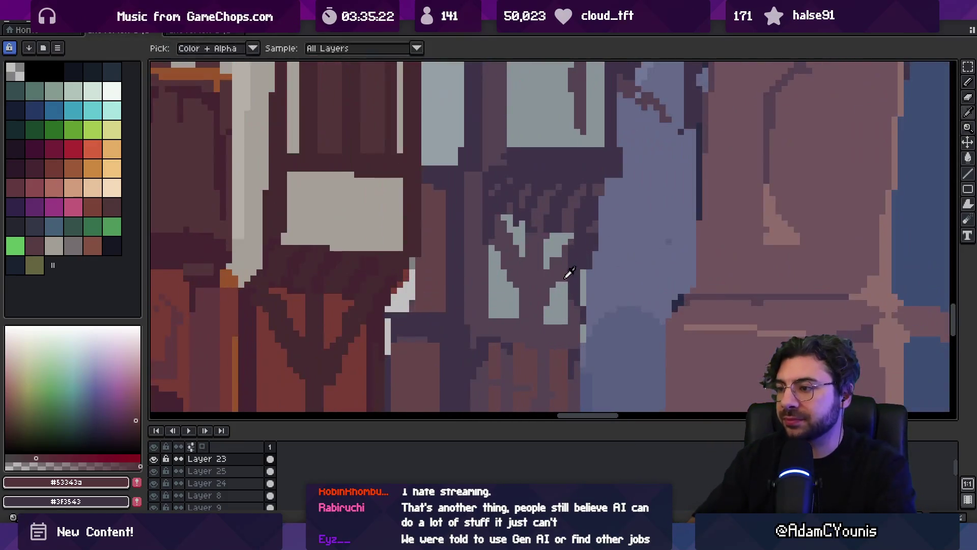
pyautogui.keyDown('alt'); pyautogui.click(567, 264); pyautogui.keyUp('alt')
pyautogui.moveTo(565, 260); pyautogui.dragTo(558, 275)
pyautogui.keyDown('alt'); pyautogui.click(549, 278); pyautogui.keyUp('alt')
pyautogui.click(545, 312)
pyautogui.keyDown('alt'); pyautogui.click(519, 299); pyautogui.keyUp('alt')
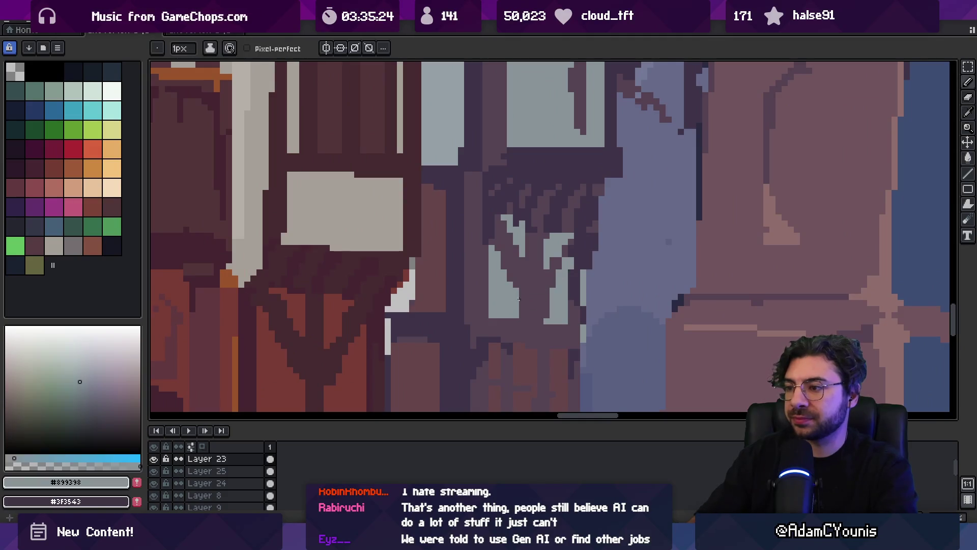
pyautogui.keyDown('alt'); pyautogui.click(517, 269); pyautogui.keyUp('alt')
pyautogui.keyDown('alt'); pyautogui.click(522, 225); pyautogui.keyUp('alt')
pyautogui.moveTo(513, 246)
pyautogui.mouseDown()
pyautogui.moveTo(510, 230)
pyautogui.moveTo(527, 242)
pyautogui.mouseUp()
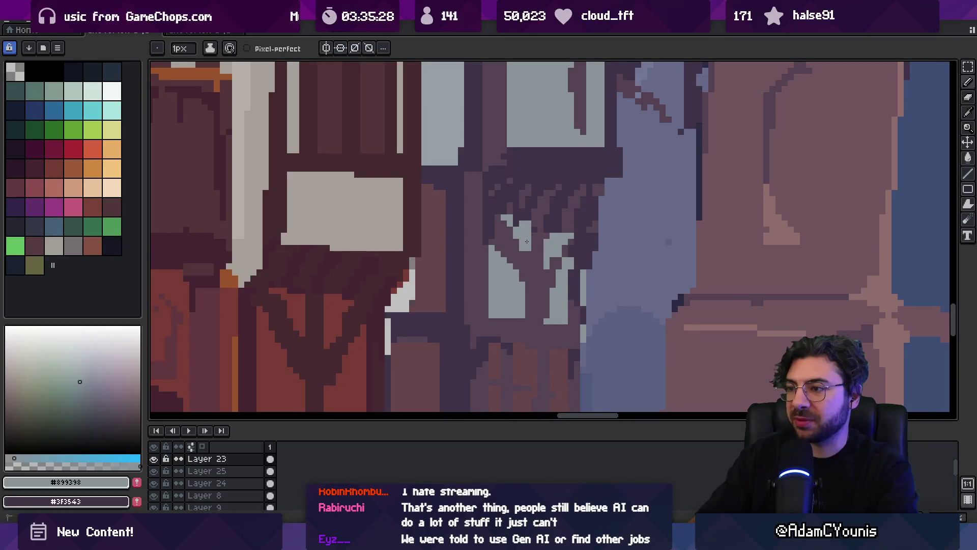
pyautogui.keyDown('alt'); pyautogui.click(535, 226); pyautogui.keyUp('alt')
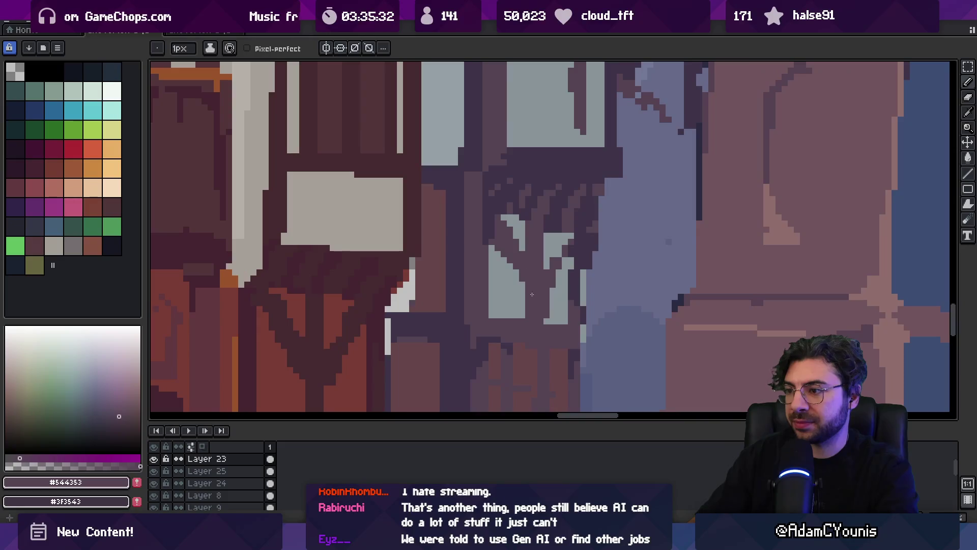
pyautogui.keyDown('alt'); pyautogui.click(558, 283); pyautogui.keyUp('alt')
pyautogui.moveTo(547, 321); pyautogui.dragTo(546, 290)
pyautogui.keyDown('alt'); pyautogui.click(550, 273); pyautogui.keyUp('alt')
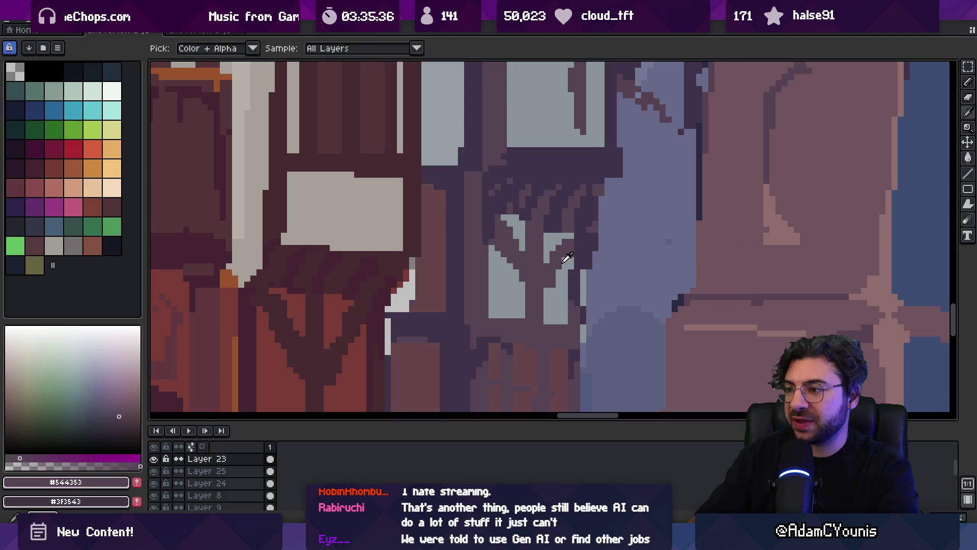
# - Reshape the tower window's light panes and add a dark diagonal stroke, sampling #544353 and #3F3449
pyautogui.click(568, 257)
pyautogui.keyDown('alt'); pyautogui.click(565, 270); pyautogui.keyUp('alt')
pyautogui.moveTo(566, 277)
pyautogui.mouseDown()
pyautogui.moveTo(550, 276)
pyautogui.moveTo(552, 303)
pyautogui.mouseUp()
pyautogui.keyDown('alt'); pyautogui.click(553, 281); pyautogui.keyUp('alt')
pyautogui.keyDown('alt'); pyautogui.click(581, 271); pyautogui.keyUp('alt')
pyautogui.keyDown('alt'); pyautogui.click(580, 342); pyautogui.keyUp('alt')
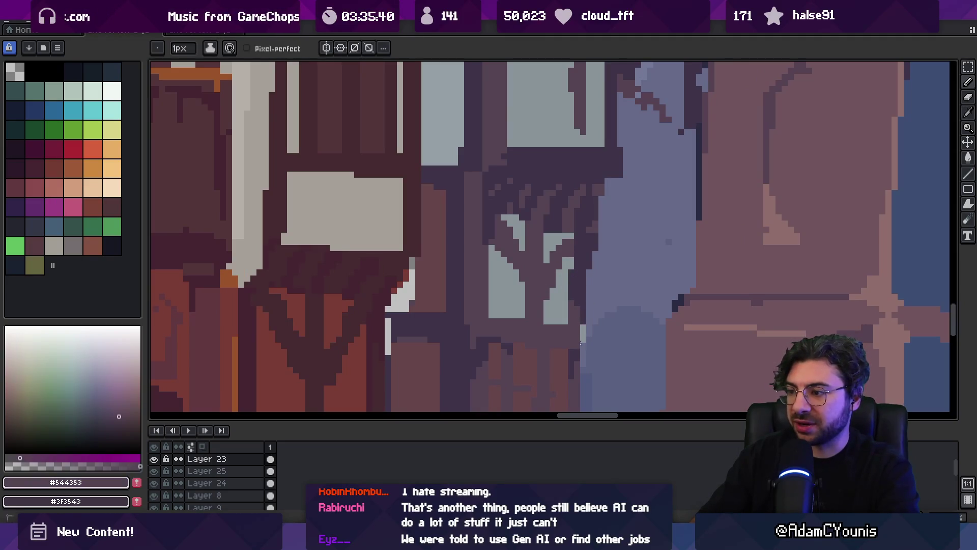
pyautogui.keyDown('alt'); pyautogui.click(581, 305); pyautogui.keyUp('alt')
pyautogui.keyDown('alt'); pyautogui.click(559, 290); pyautogui.keyUp('alt')
pyautogui.keyDown('alt'); pyautogui.click(557, 270); pyautogui.keyUp('alt')
pyautogui.keyDown('alt'); pyautogui.click(567, 259); pyautogui.keyUp('alt')
pyautogui.keyDown('alt'); pyautogui.click(563, 259); pyautogui.keyUp('alt')
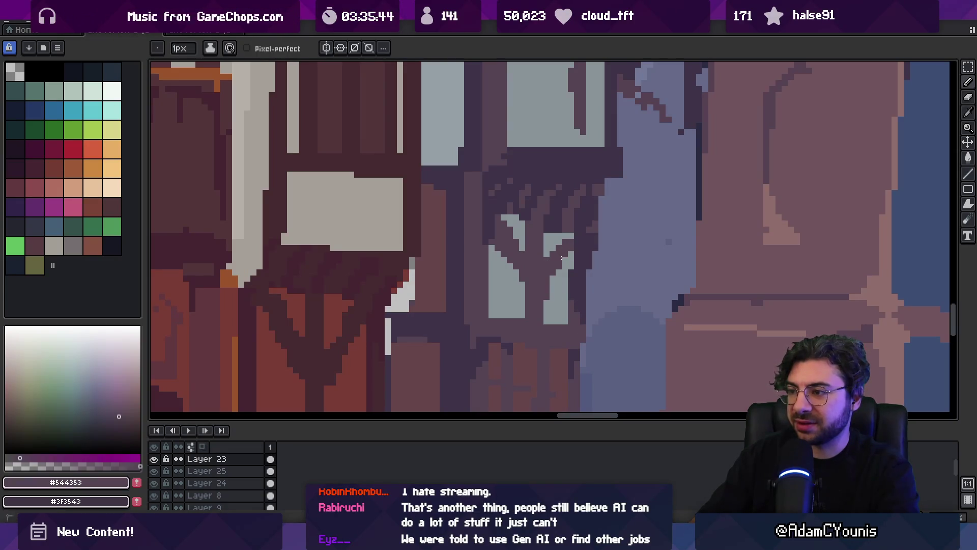
pyautogui.keyDown('alt'); pyautogui.click(550, 251); pyautogui.keyUp('alt')
pyautogui.keyDown('alt'); pyautogui.click(549, 236); pyautogui.keyUp('alt')
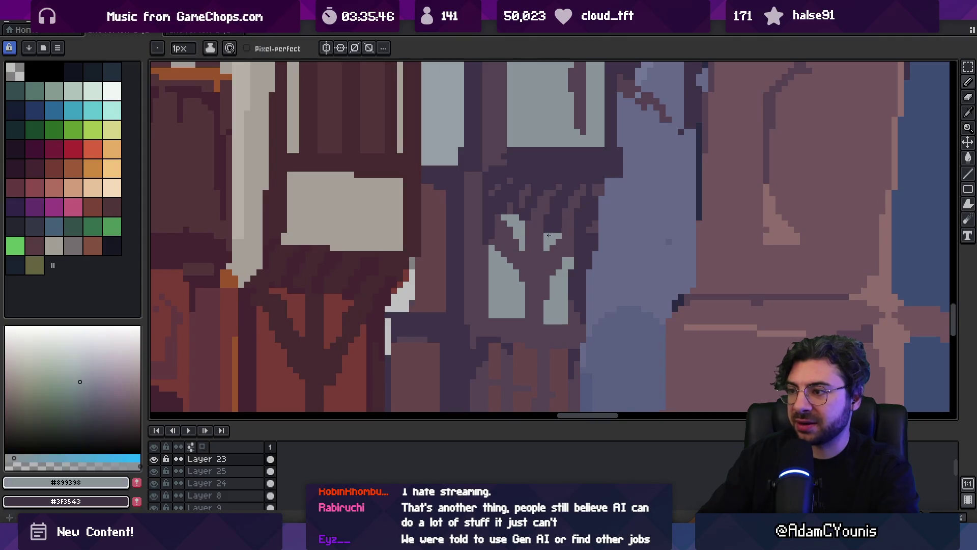
# - Zoom out to check the scene and resample the tower's dark purple and #3F3449
pyautogui.press('z')
pyautogui.scroll(-3, 582, 209)
pyautogui.scroll(3, 577, 219)
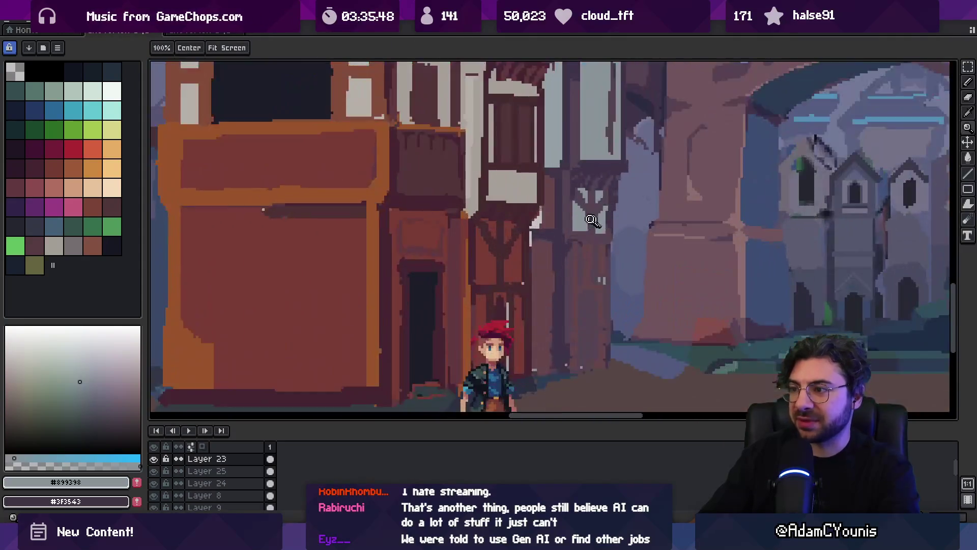
pyautogui.keyDown('alt'); pyautogui.click(582, 260); pyautogui.keyUp('alt')
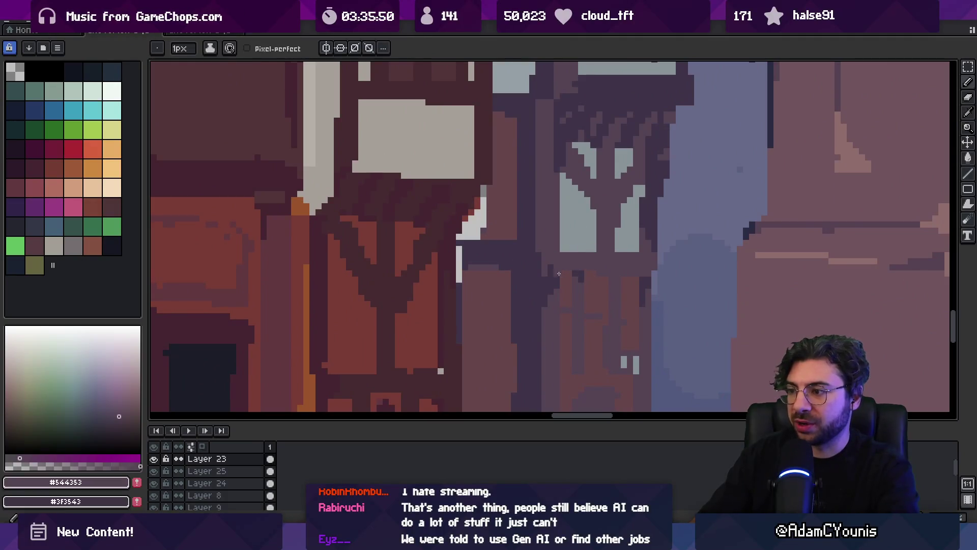
pyautogui.keyDown('alt'); pyautogui.click(568, 280); pyautogui.keyUp('alt')
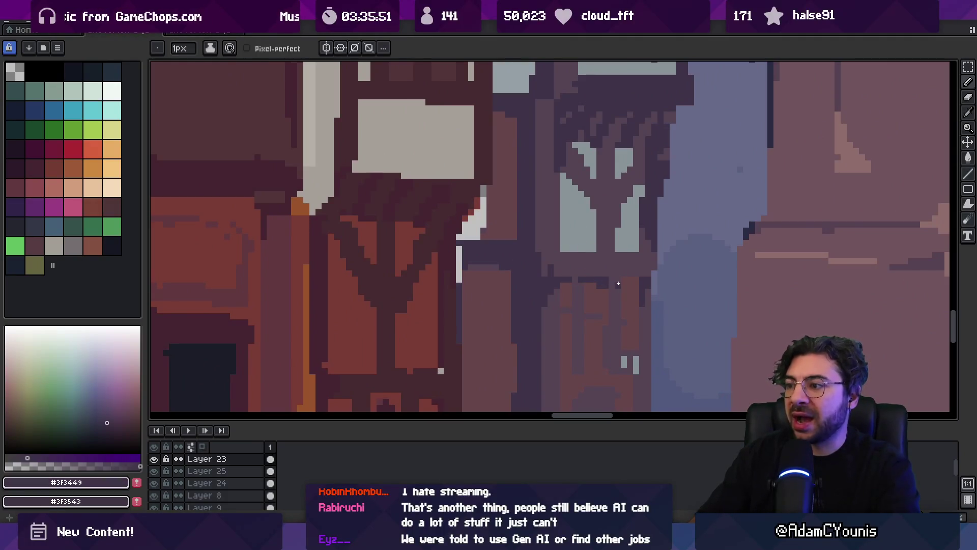
pyautogui.press('z')
pyautogui.scroll(-4, 620, 262)
pyautogui.scroll(-1, 602, 245)
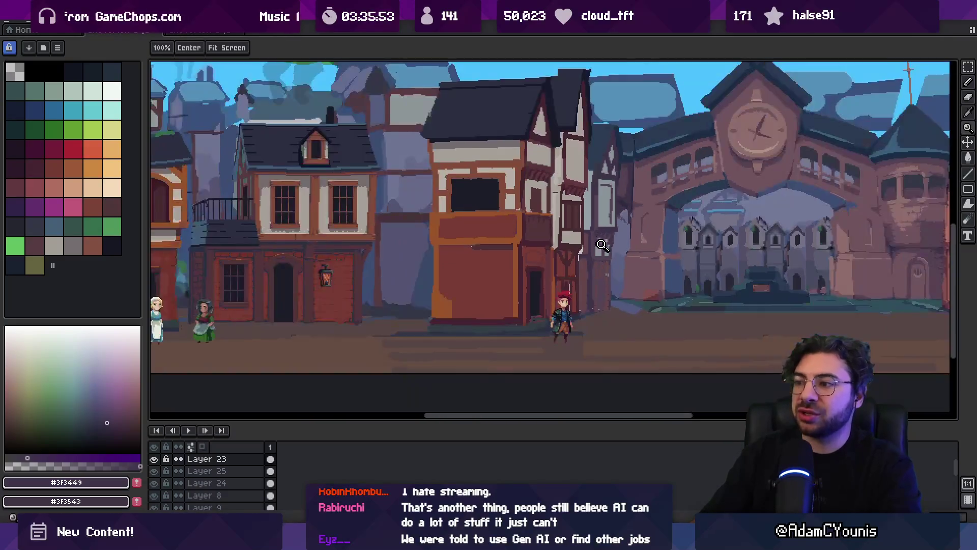
pyautogui.scroll(4, 591, 252)
# - Make Layer 23 active, try a lasso around the tower, and resample #3f3449 and #66454b
pyautogui.press('v')
pyautogui.click(597, 227)
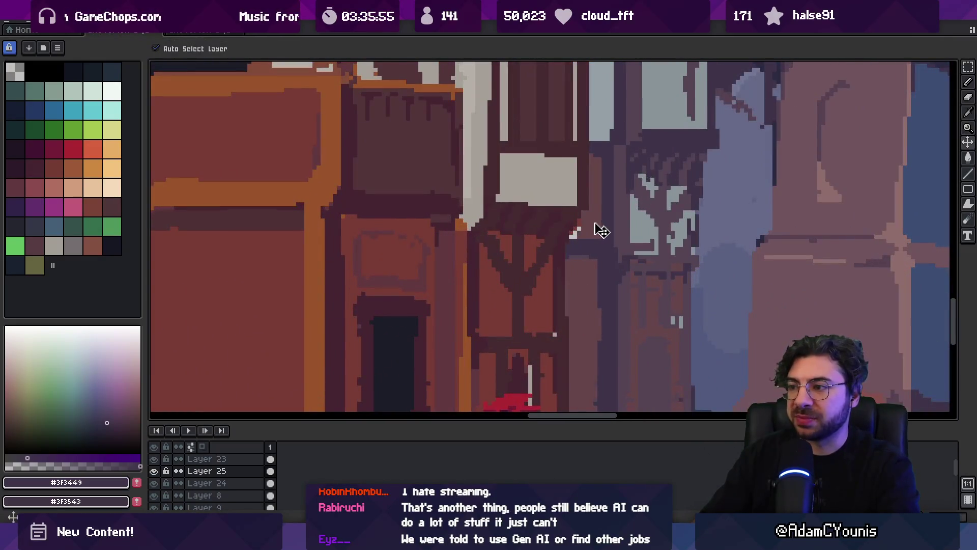
pyautogui.keyDown('alt'); pyautogui.click(593, 227); pyautogui.keyUp('alt')
pyautogui.click(661, 219)
pyautogui.press('q')
pyautogui.moveTo(668, 142); pyautogui.dragTo(637, 298)
pyautogui.click(665, 233)
pyautogui.press('i')
pyautogui.press('b')
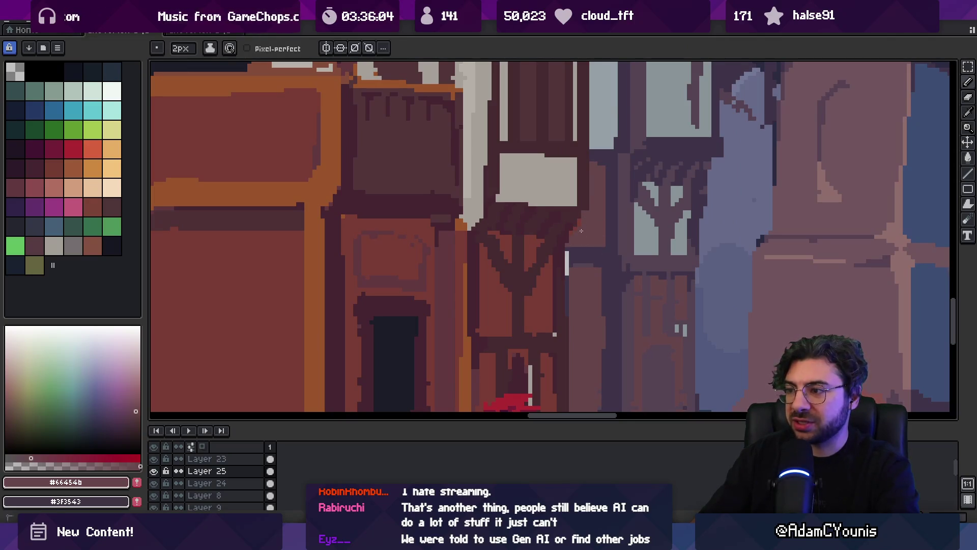
pyautogui.keyDown('alt'); pyautogui.click(571, 253); pyautogui.keyUp('alt')
pyautogui.keyDown('alt'); pyautogui.click(578, 265); pyautogui.keyUp('alt')
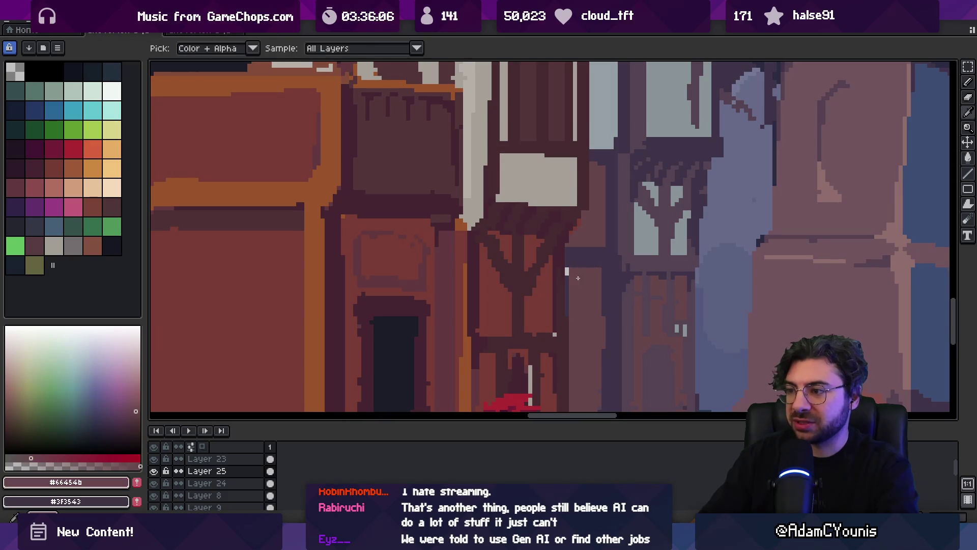
pyautogui.press('ctrl')
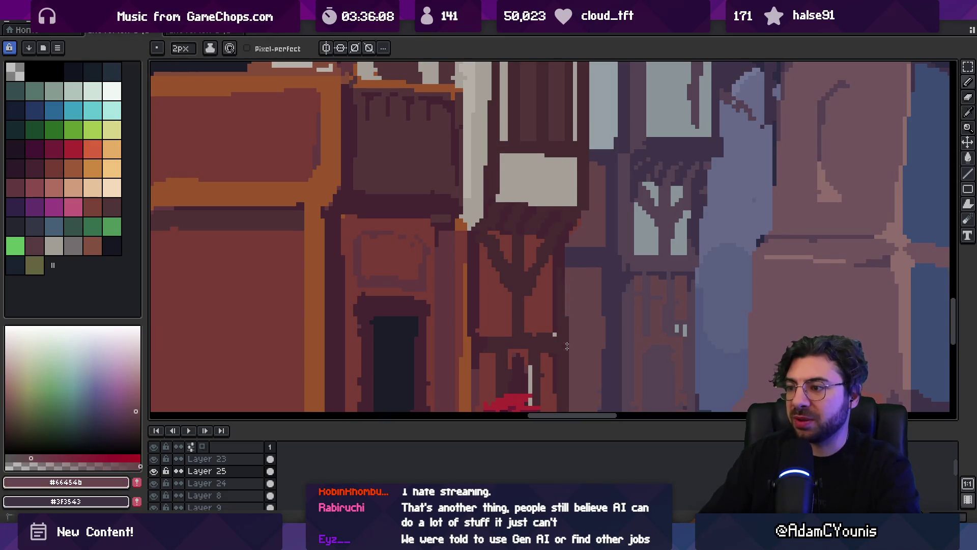
# - Eyedrop the dark timber colour #462b32 from the house and zoom out to the full scene
pyautogui.scroll(-2, 567, 346)
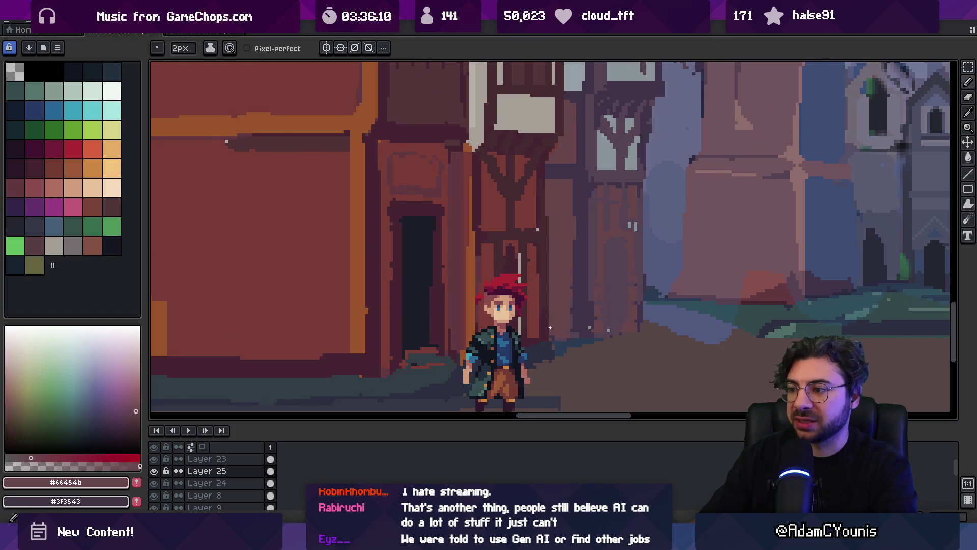
pyautogui.scroll(-1, 556, 309)
pyautogui.scroll(1, 539, 237)
pyautogui.keyDown('ctrl'); pyautogui.click(540, 237); pyautogui.keyUp('ctrl')
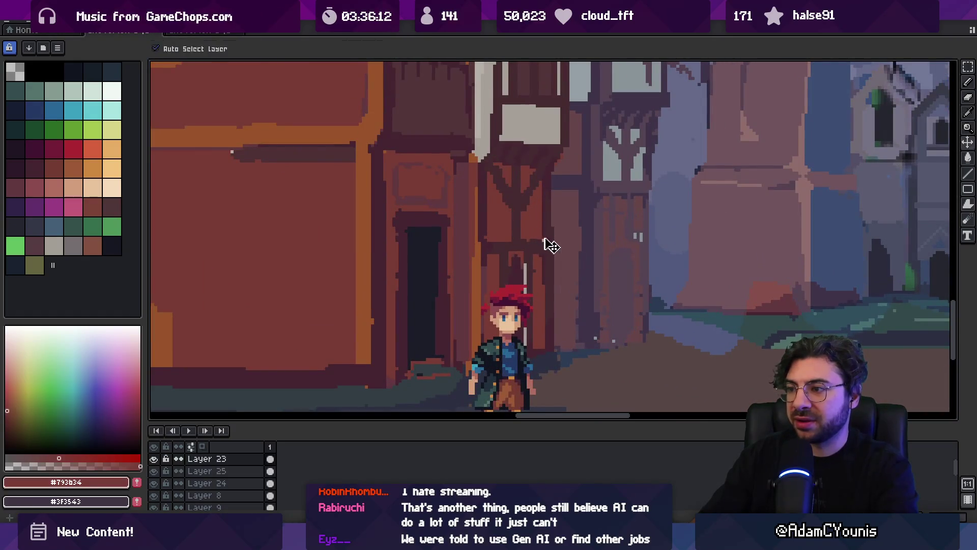
pyautogui.keyDown('alt'); pyautogui.click(549, 240); pyautogui.keyUp('alt')
pyautogui.press('z')
pyautogui.scroll(-5, 601, 197)
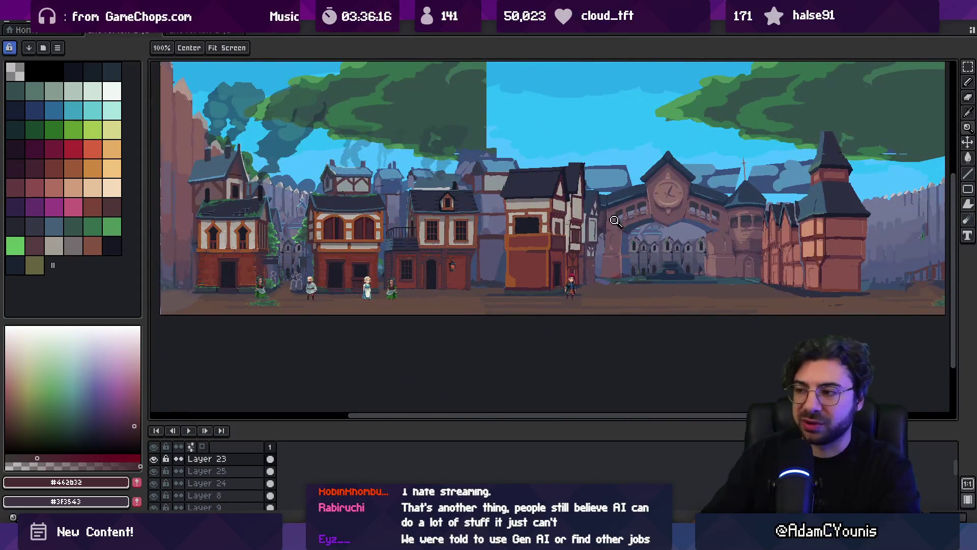
pyautogui.scroll(-1, 601, 229)
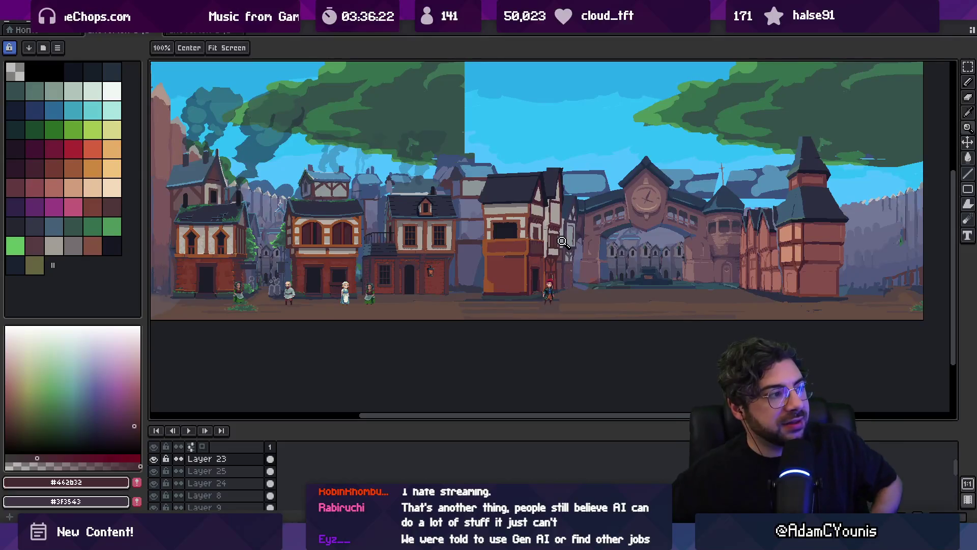
# - Switch to Cheverton Square 3, clear its selection, show Layer 25, then close that document
pyautogui.click(236, 32)
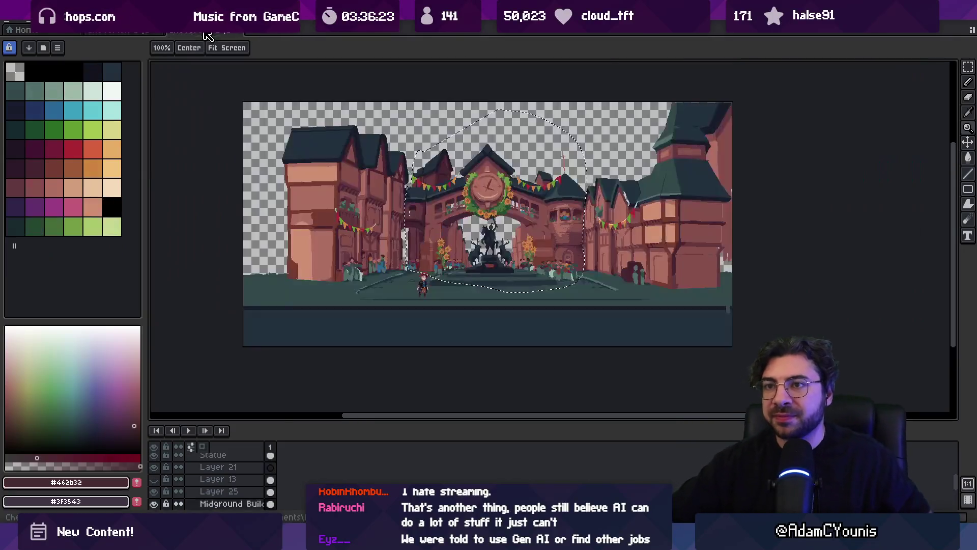
pyautogui.click(238, 33)
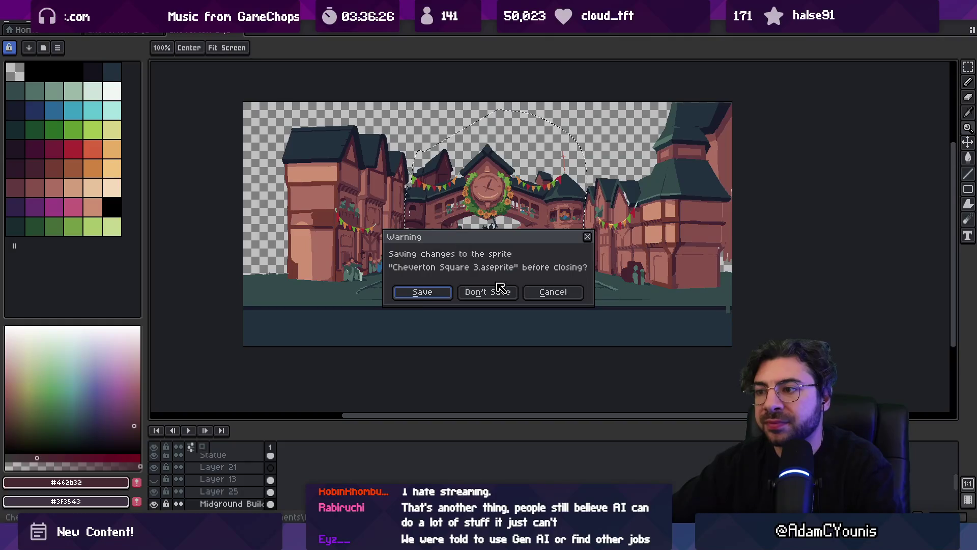
pyautogui.click(544, 292)
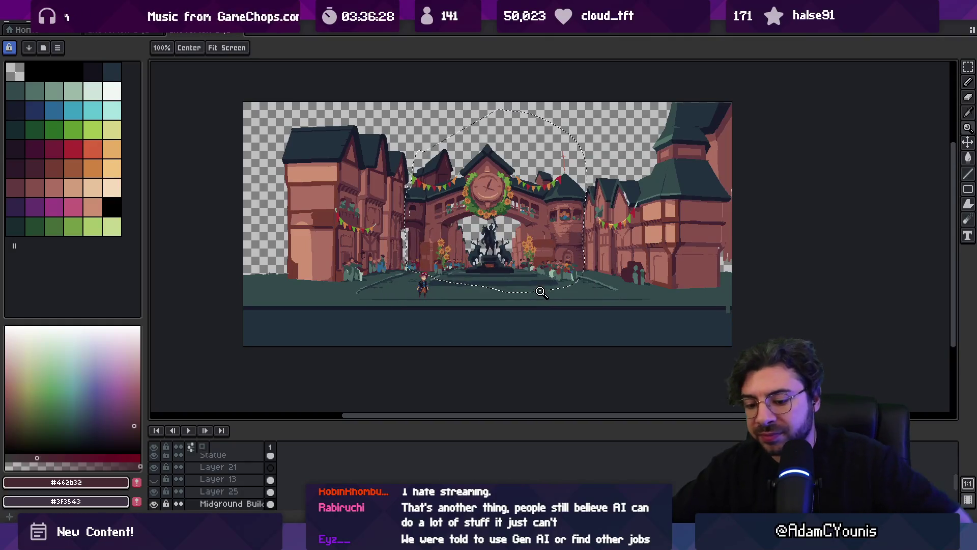
pyautogui.hotkey('ctrl', 'd')
pyautogui.press('v')
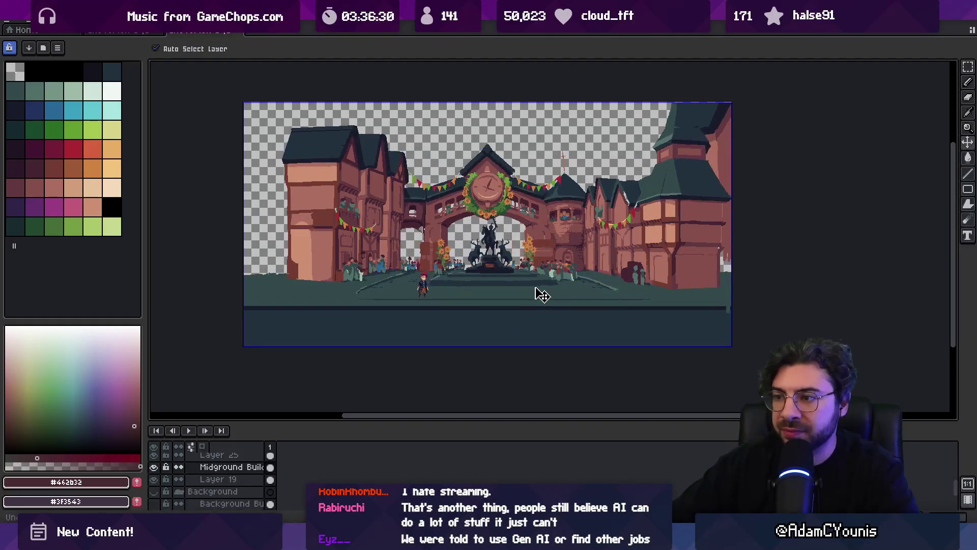
pyautogui.click(155, 452)
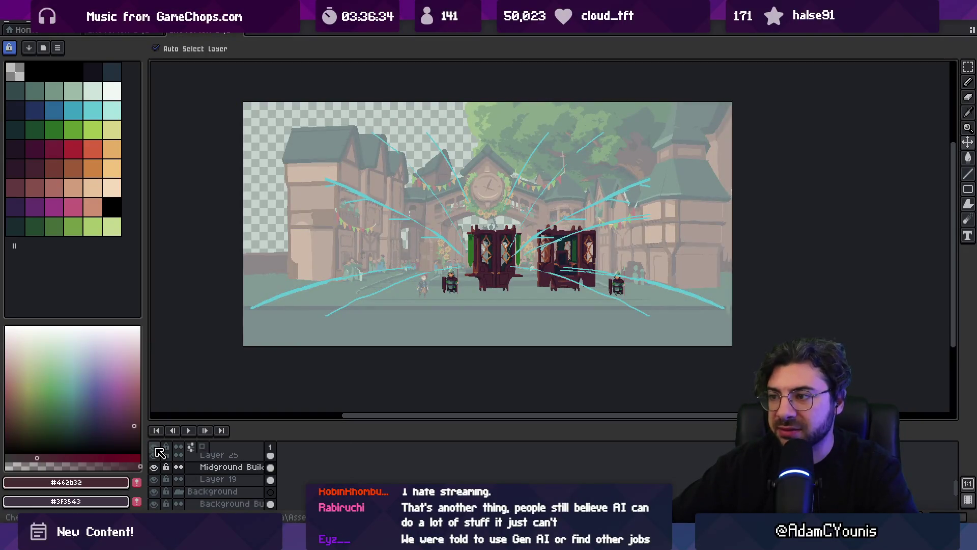
pyautogui.scroll(2, 160, 480)
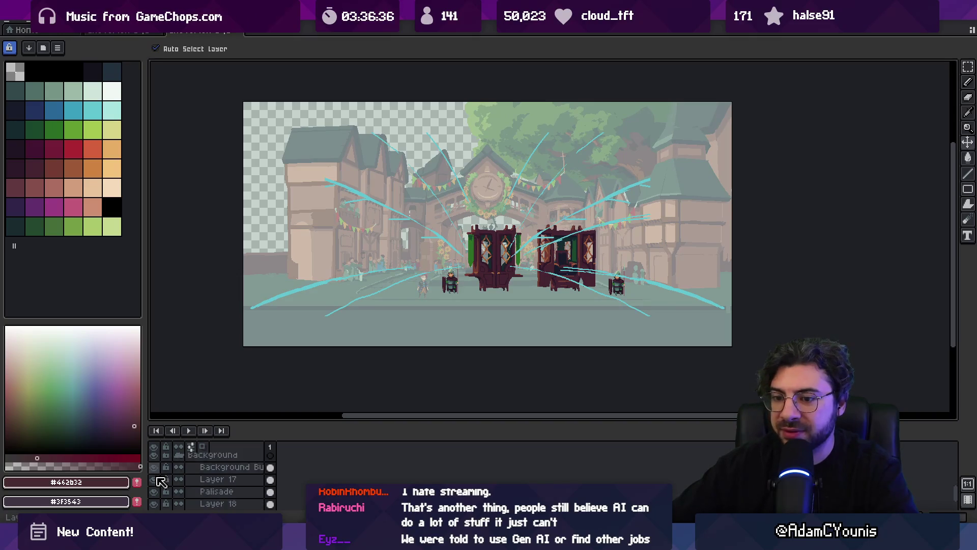
pyautogui.press('z')
pyautogui.click(241, 31)
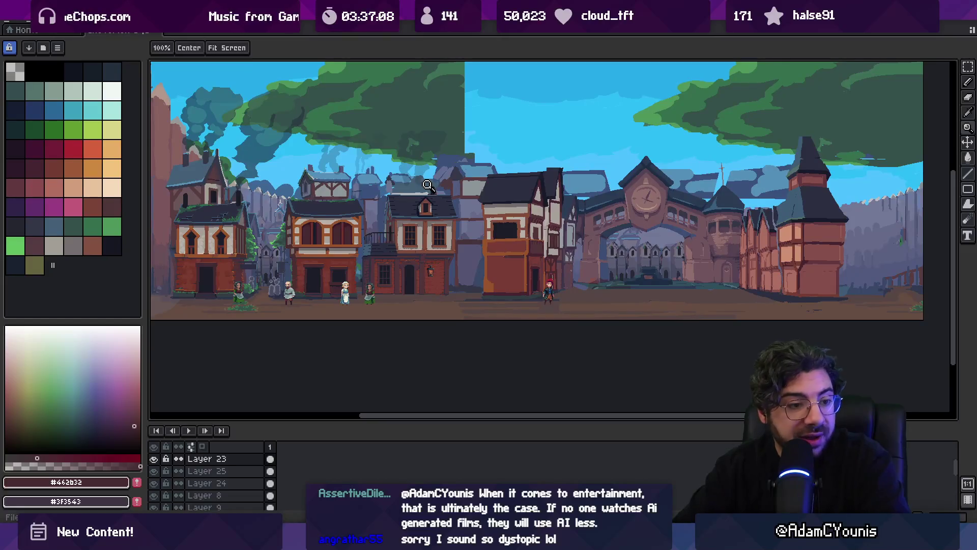
# - Fill the sky notch above the roof with the roof colour #2c2f40
pyautogui.scroll(5, 534, 175)
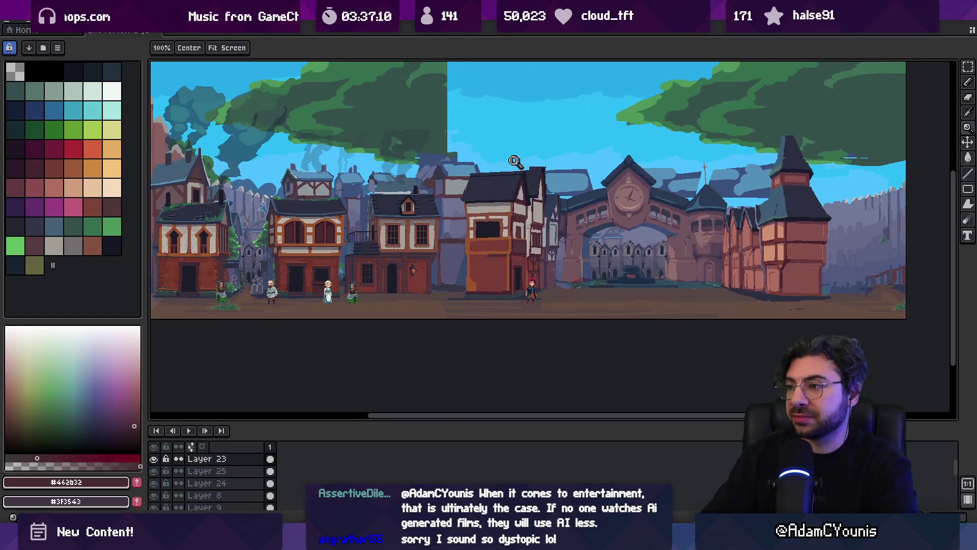
pyautogui.press('m')
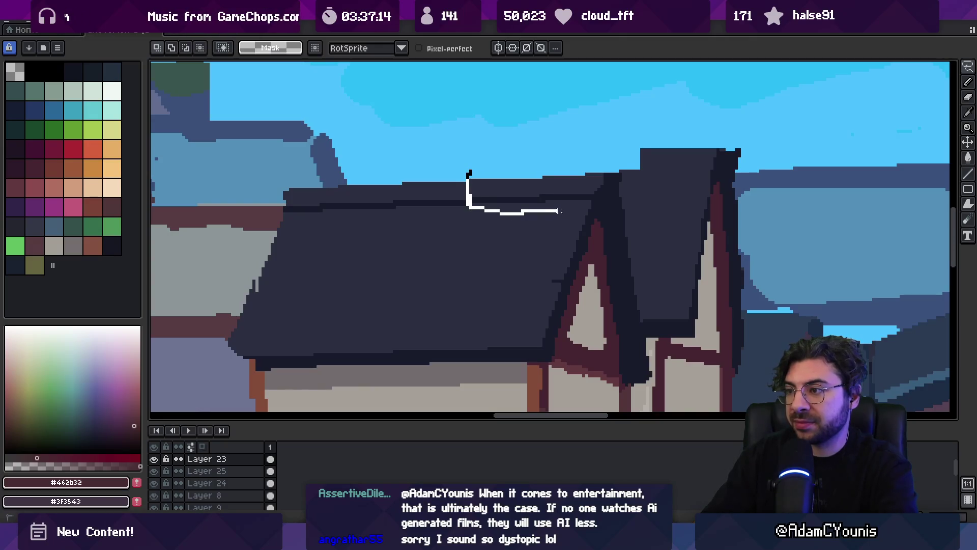
pyautogui.moveTo(615, 165); pyautogui.dragTo(616, 168)
pyautogui.click(568, 189)
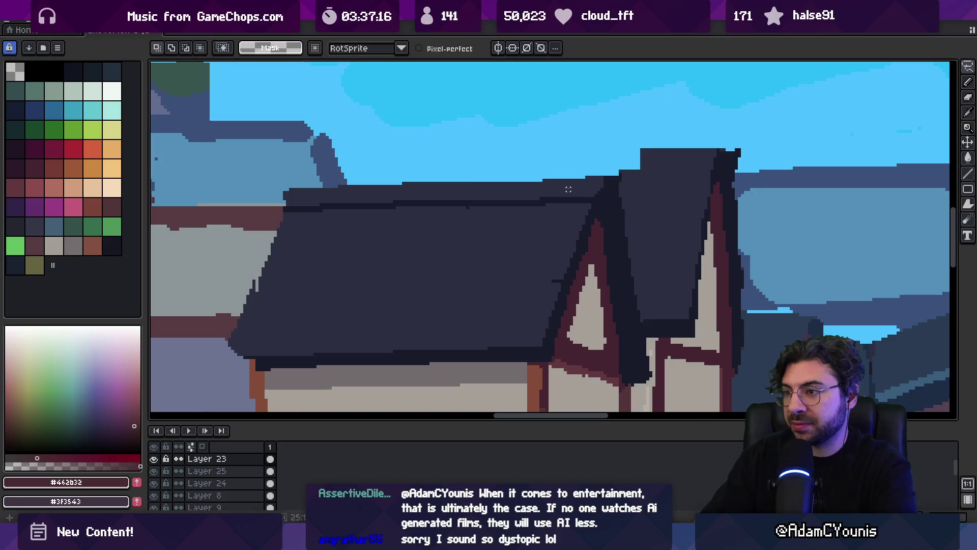
pyautogui.press('i')
pyautogui.scroll(-2, 549, 172)
pyautogui.scroll(4, 458, 178)
pyautogui.click(408, 187)
pyautogui.press('b')
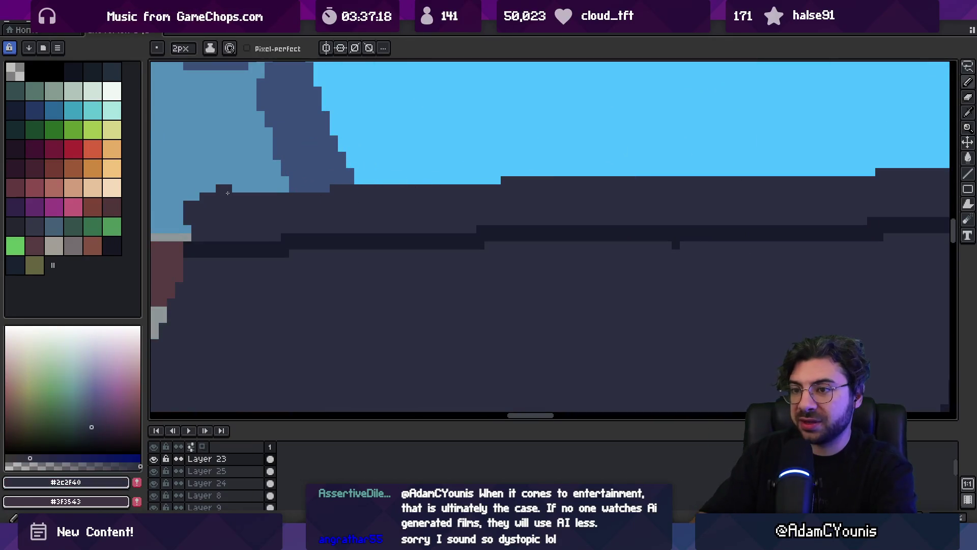
pyautogui.moveTo(240, 184); pyautogui.dragTo(317, 184)
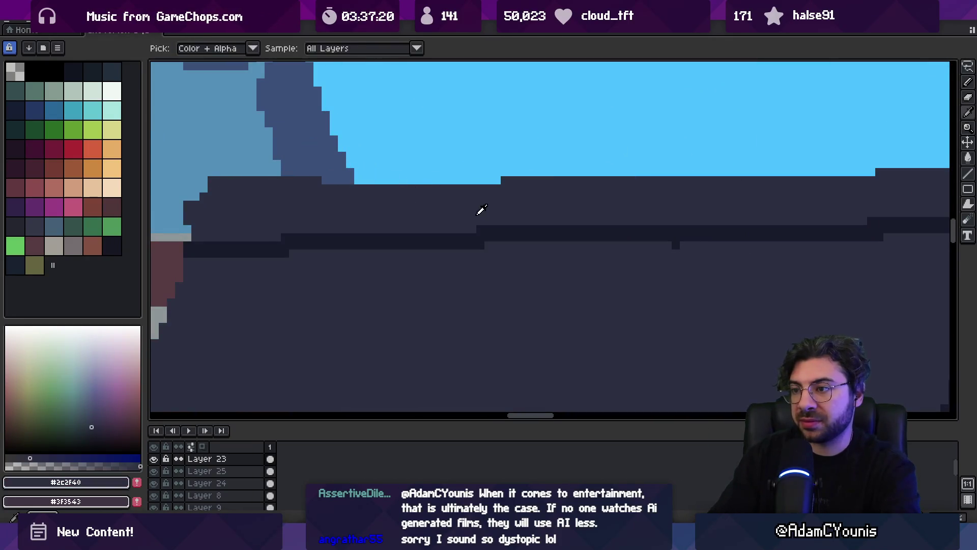
# - Redraw the dark eave line along the roof, covering the old band and extending it right
pyautogui.keyDown('alt'); pyautogui.click(563, 235); pyautogui.keyUp('alt')
pyautogui.moveTo(527, 253); pyautogui.dragTo(630, 254)
pyautogui.keyDown('alt'); pyautogui.click(560, 203); pyautogui.keyUp('alt')
pyautogui.moveTo(527, 229)
pyautogui.mouseDown()
pyautogui.moveTo(662, 229)
pyautogui.moveTo(728, 250)
pyautogui.mouseUp()
pyautogui.keyDown('alt'); pyautogui.click(560, 233); pyautogui.keyUp('alt')
pyautogui.moveTo(789, 236); pyautogui.dragTo(617, 240)
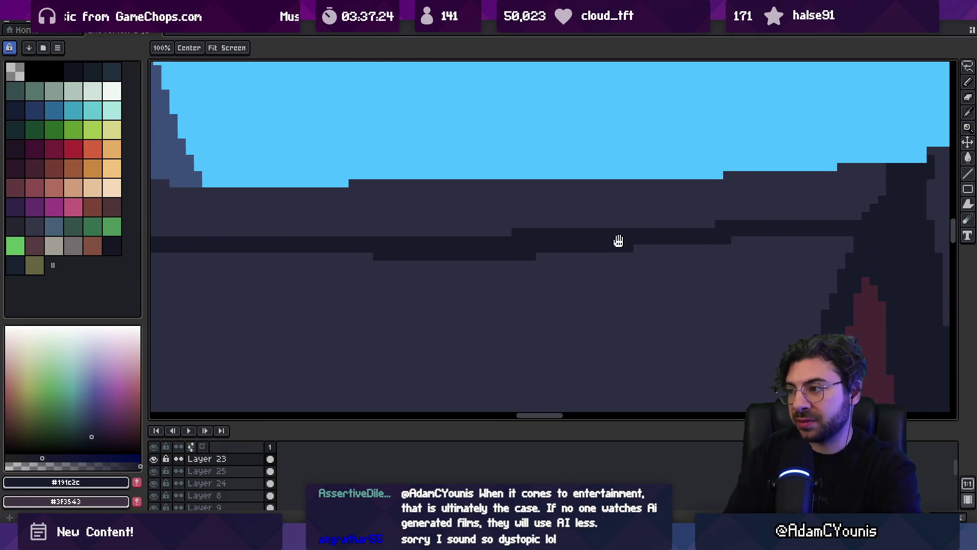
# - Extend the #191c2c eave strip and repaint the band above it in #2c2f40
pyautogui.keyDown('alt'); pyautogui.click(478, 229); pyautogui.keyUp('alt')
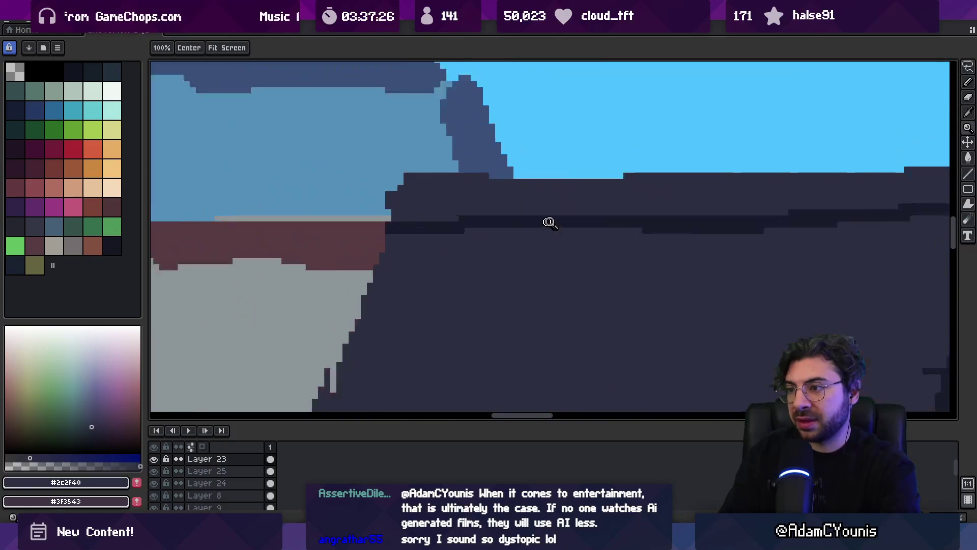
pyautogui.keyDown('alt'); pyautogui.click(466, 228); pyautogui.keyUp('alt')
pyautogui.moveTo(466, 228); pyautogui.dragTo(644, 230)
pyautogui.keyDown('alt'); pyautogui.click(508, 203); pyautogui.keyUp('alt')
pyautogui.moveTo(437, 218); pyautogui.dragTo(737, 219)
pyautogui.keyDown('alt'); pyautogui.click(507, 220); pyautogui.keyUp('alt')
pyautogui.moveTo(514, 220); pyautogui.dragTo(348, 221)
# - Extend the dark roof-edge line to the right and resample #2c2f40 and #191c2c
pyautogui.press('z')
pyautogui.scroll(-4, 455, 220)
pyautogui.scroll(3, 463, 216)
pyautogui.press('b')
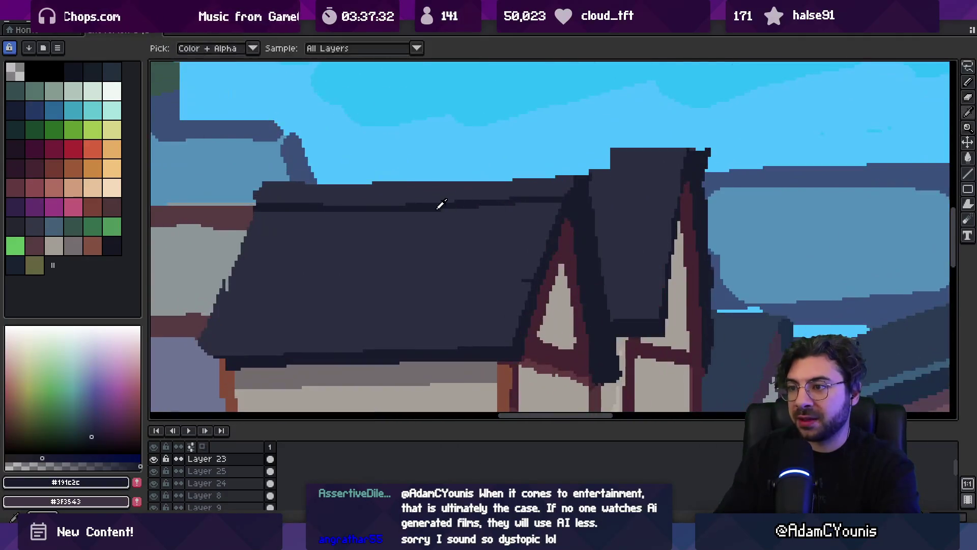
pyautogui.moveTo(444, 209)
pyautogui.mouseDown()
pyautogui.moveTo(509, 209)
pyautogui.moveTo(538, 222)
pyautogui.mouseUp()
pyautogui.scroll(2, 513, 205)
pyautogui.keyDown('alt'); pyautogui.click(484, 209); pyautogui.keyUp('alt')
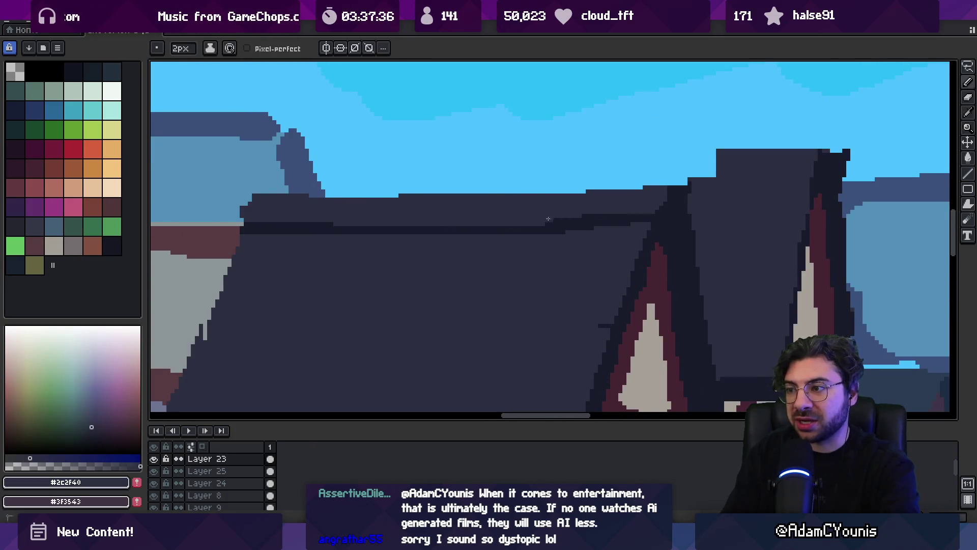
pyautogui.keyDown('alt'); pyautogui.click(567, 224); pyautogui.keyUp('alt')
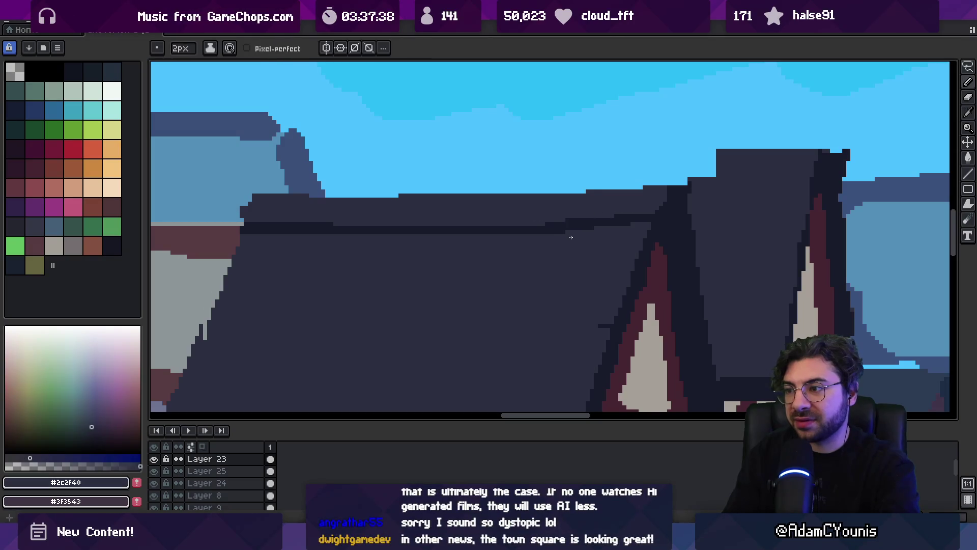
pyautogui.keyDown('alt'); pyautogui.click(557, 225); pyautogui.keyUp('alt')
pyautogui.keyDown('alt'); pyautogui.click(554, 218); pyautogui.keyUp('alt')
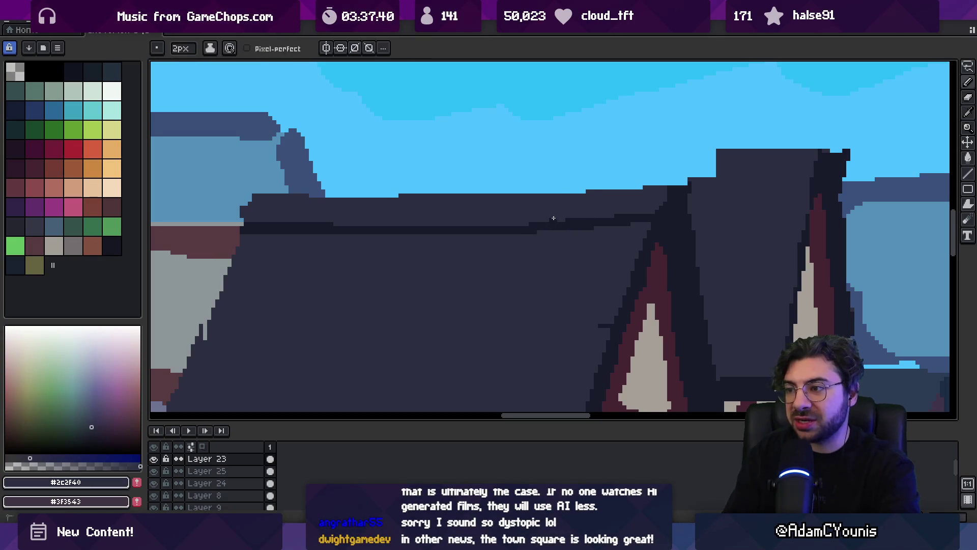
pyautogui.scroll(-3, 545, 204)
pyautogui.scroll(3, 458, 219)
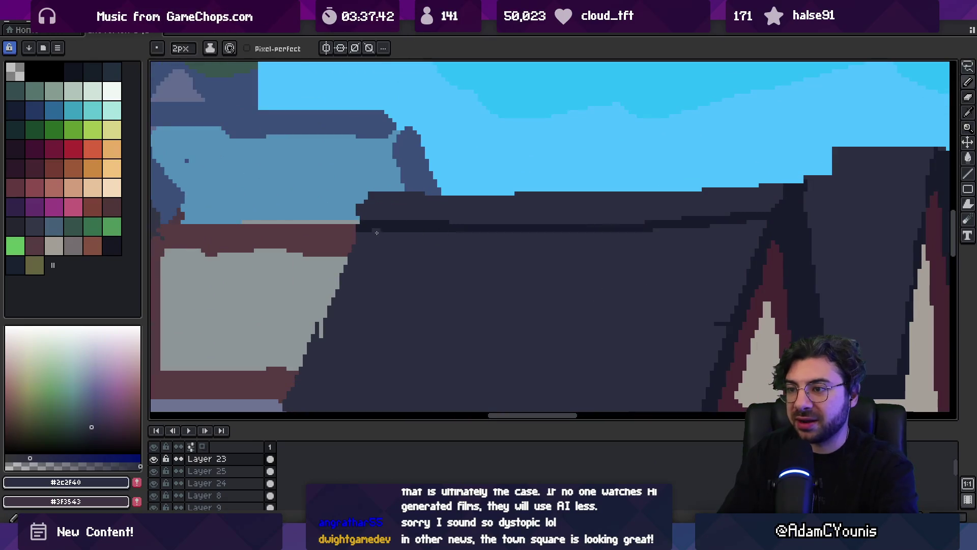
# - Pan to the roof's left edge and fix its stepped pixels with the pencil and eraser
pyautogui.press('e')
pyautogui.moveTo(319, 330); pyautogui.dragTo(401, 155)
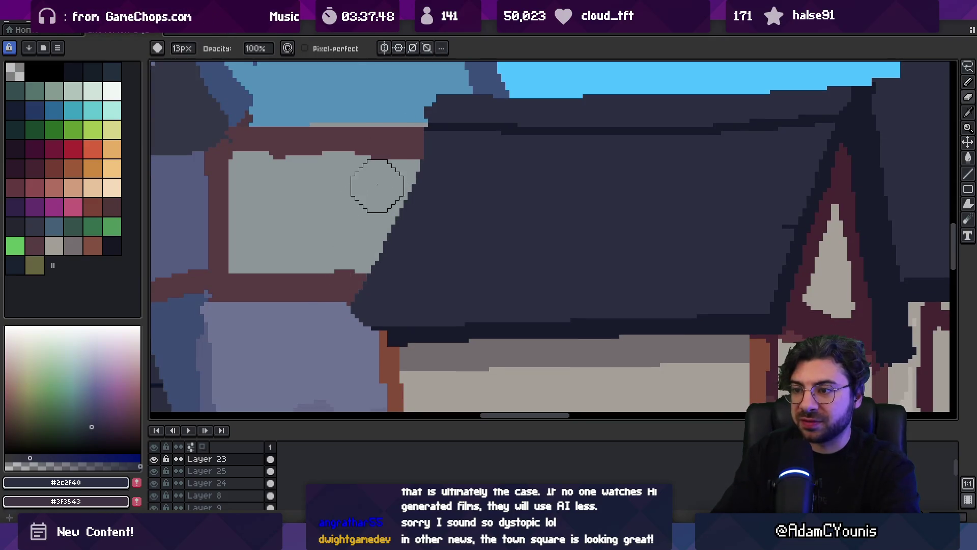
pyautogui.press('b')
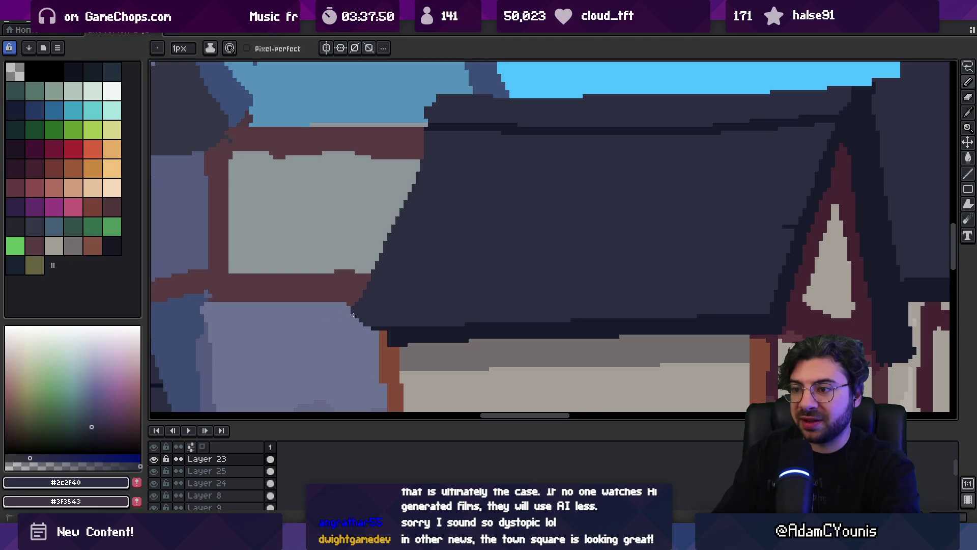
pyautogui.press('e')
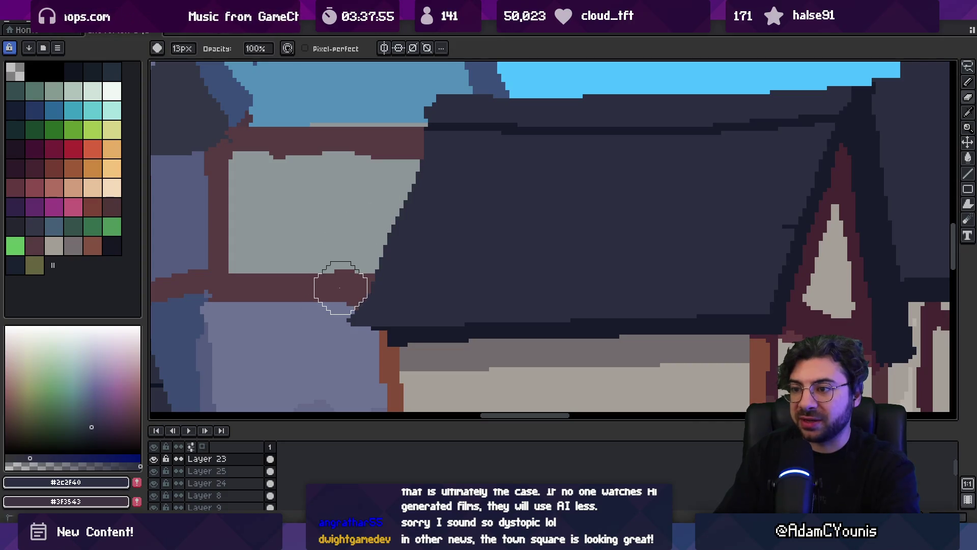
pyautogui.press('b')
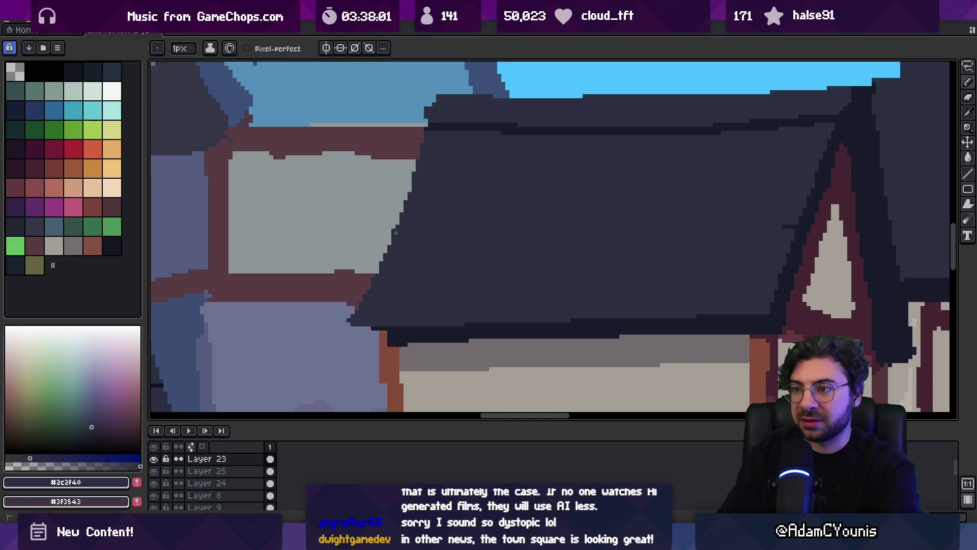
pyautogui.press('e')
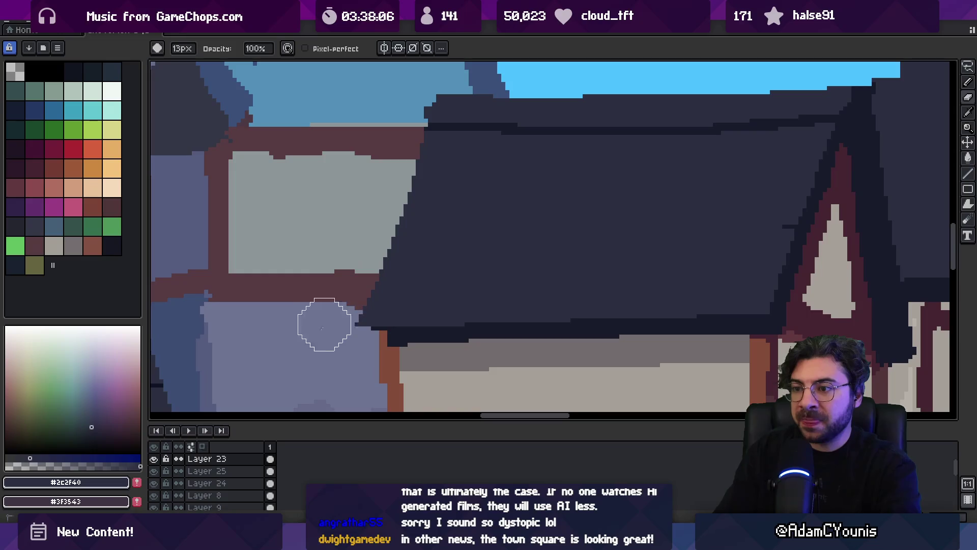
pyautogui.press('z')
pyautogui.scroll(-5, 451, 181)
pyautogui.scroll(4, 416, 240)
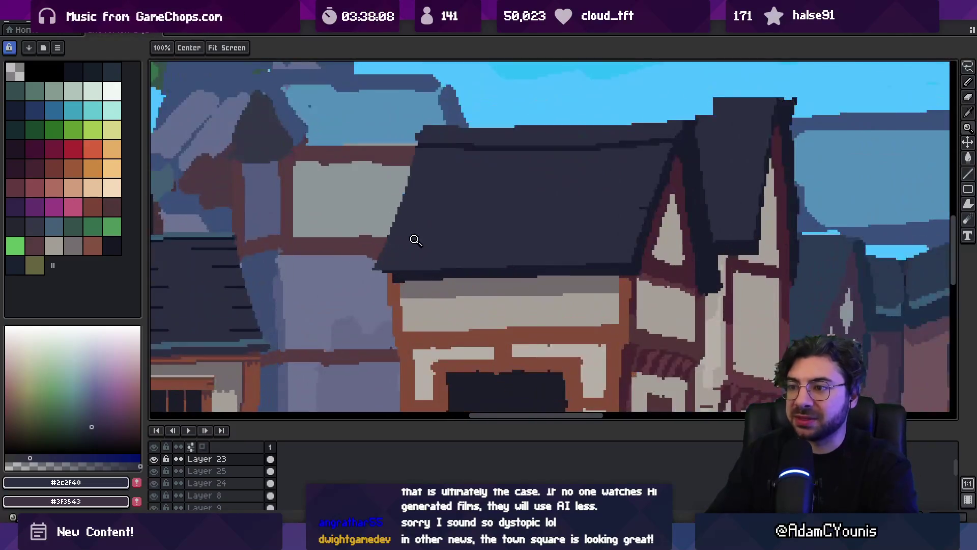
pyautogui.scroll(1, 416, 240)
# - Touch up the roof edge with a 6px pencil and 13px eraser, then zoom out to the whole scene
pyautogui.press('b')
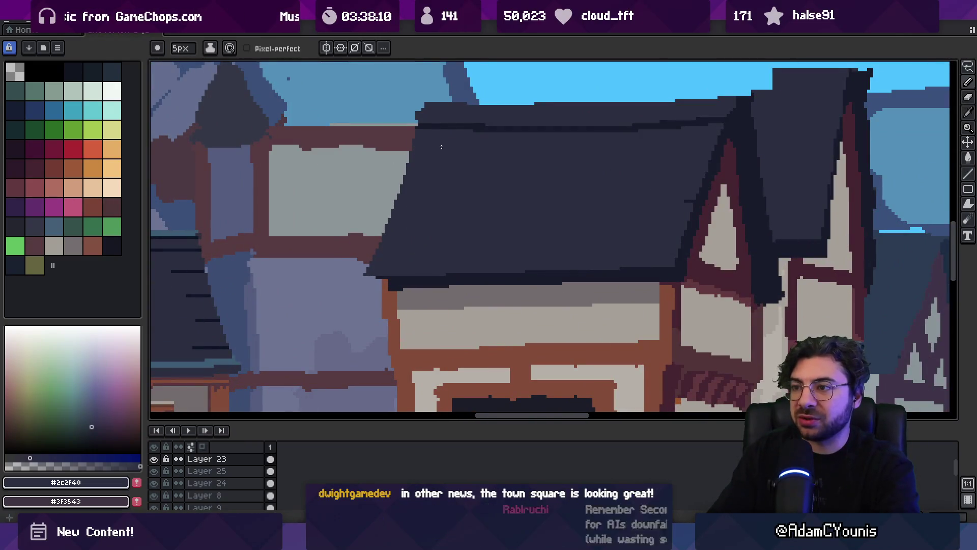
pyautogui.press('+')
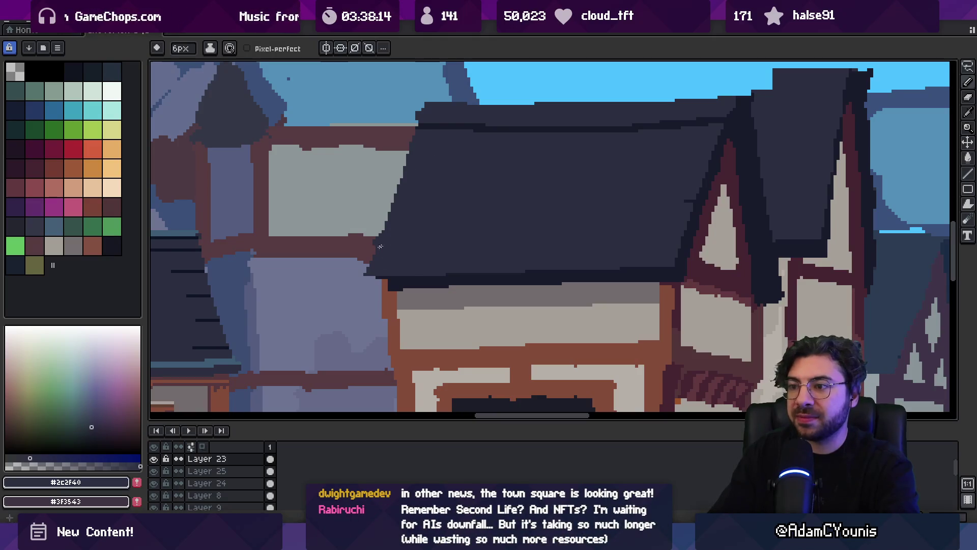
pyautogui.press('e')
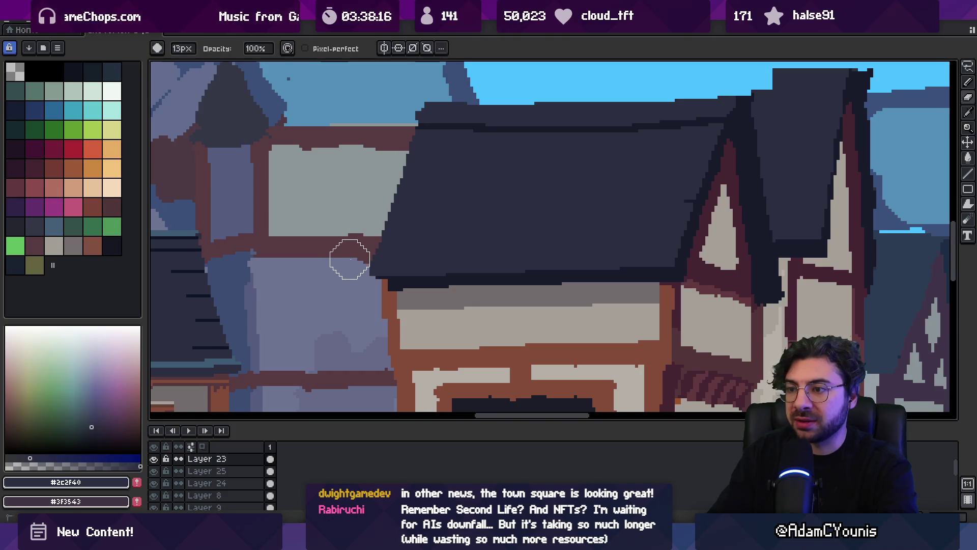
pyautogui.press('z')
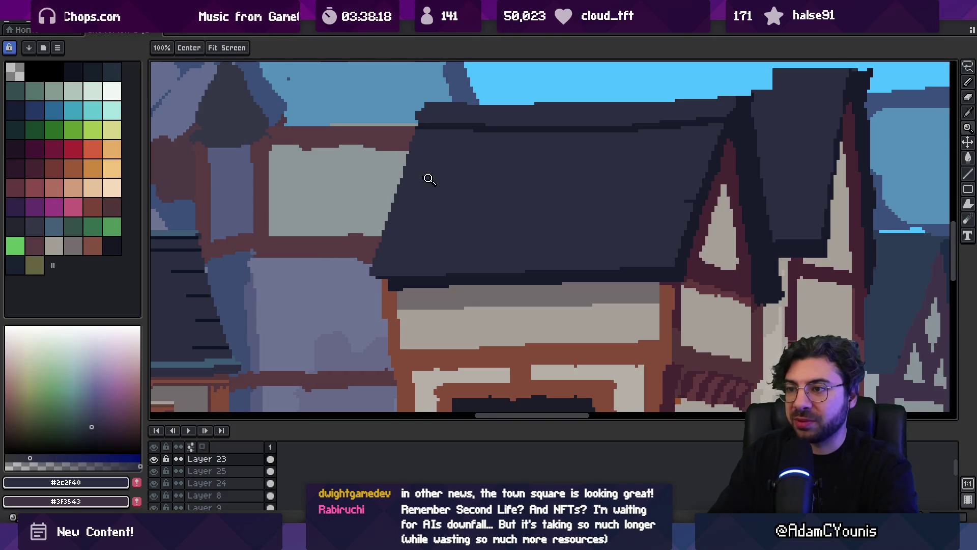
pyautogui.scroll(-2, 429, 178)
pyautogui.scroll(4, 437, 184)
pyautogui.press('b')
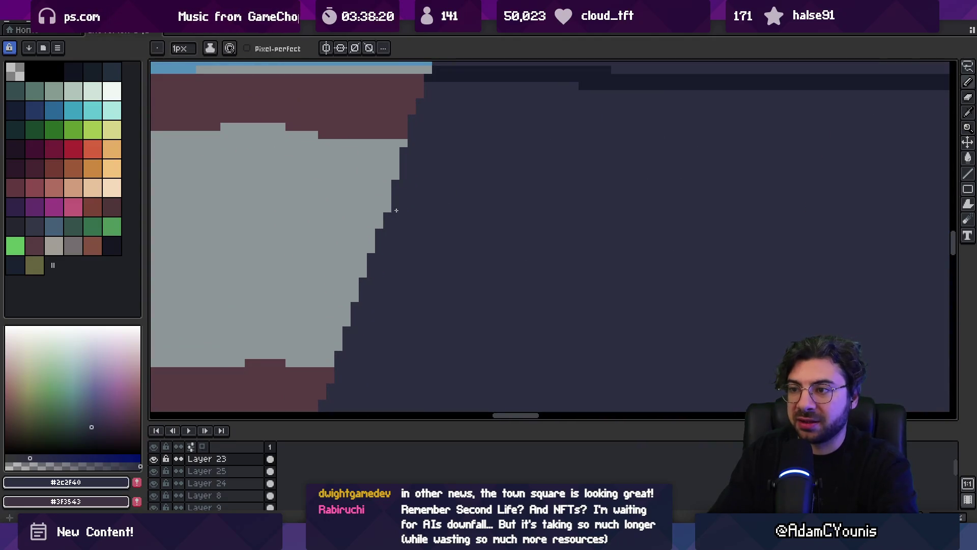
pyautogui.press('e')
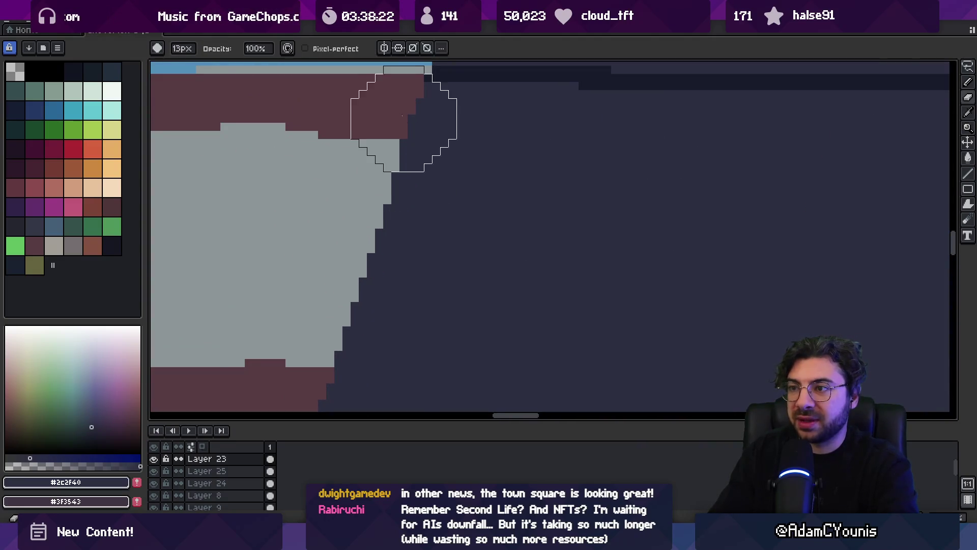
pyautogui.press('z')
pyautogui.scroll(-4, 530, 151)
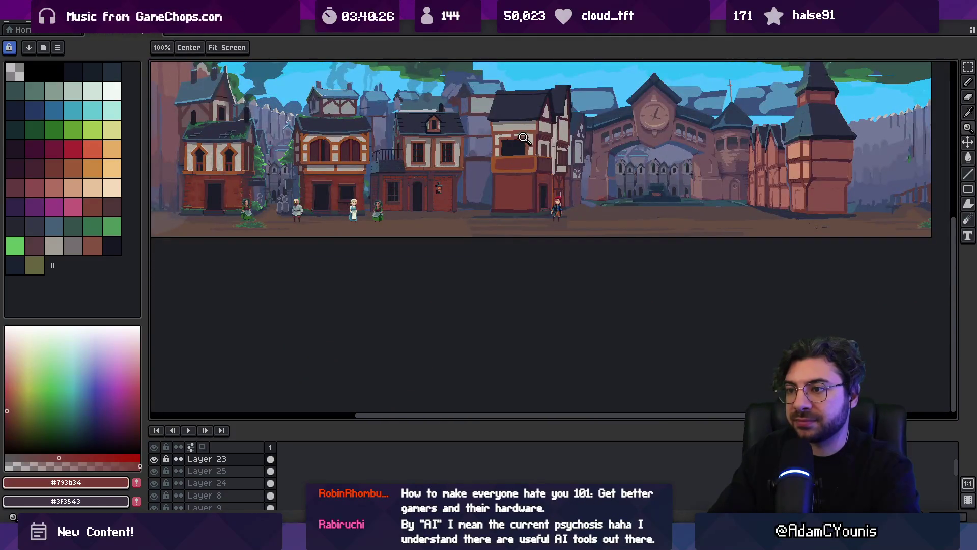
# - Zoom in on the shop sign and draw a dark red line along its left edge
pyautogui.scroll(5, 506, 143)
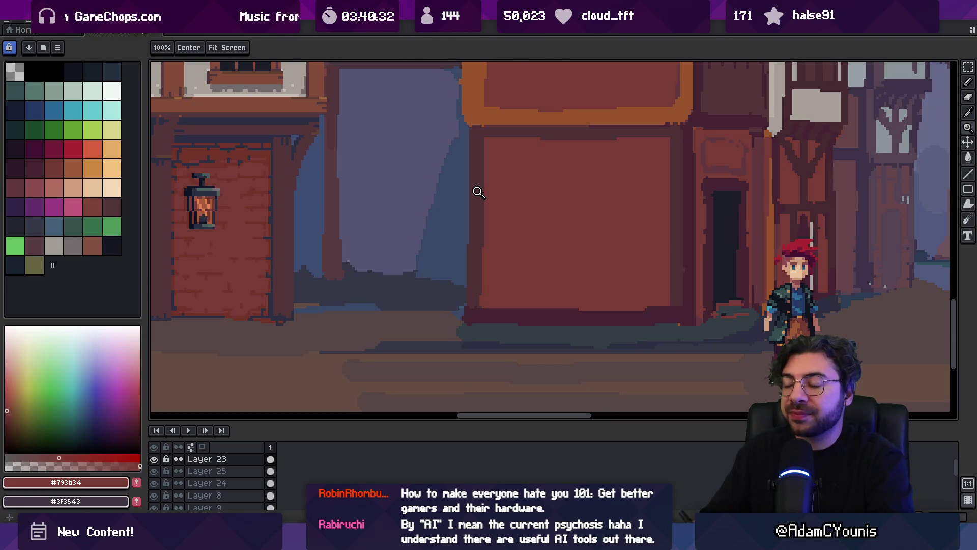
pyautogui.moveTo(417, 196)
pyautogui.mouseDown()
pyautogui.moveTo(441, 225)
pyautogui.moveTo(540, 224)
pyautogui.moveTo(550, 240)
pyautogui.mouseUp()
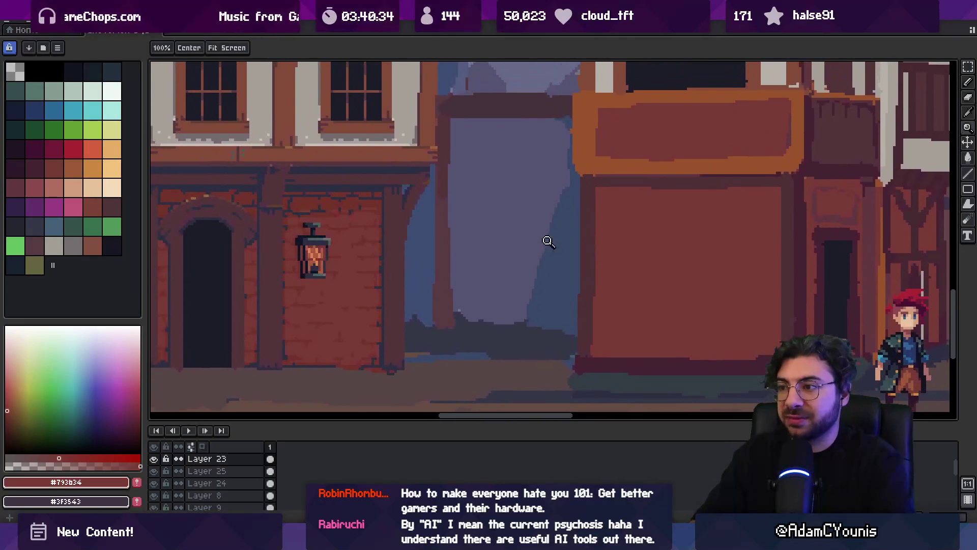
pyautogui.scroll(-1, 550, 204)
pyautogui.moveTo(549, 175)
pyautogui.mouseDown()
pyautogui.moveTo(636, 211)
pyautogui.moveTo(636, 203)
pyautogui.moveTo(606, 209)
pyautogui.mouseUp()
pyautogui.scroll(-1, 611, 206)
pyautogui.hscroll(3, 625, 181)
pyautogui.click(625, 181)
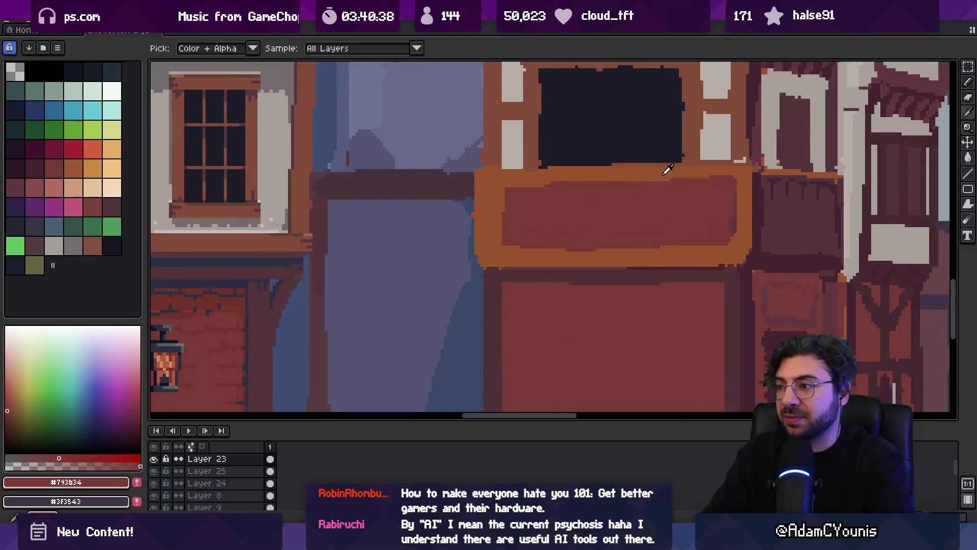
pyautogui.press('b')
pyautogui.keyDown('alt'); pyautogui.click(686, 173); pyautogui.keyUp('alt')
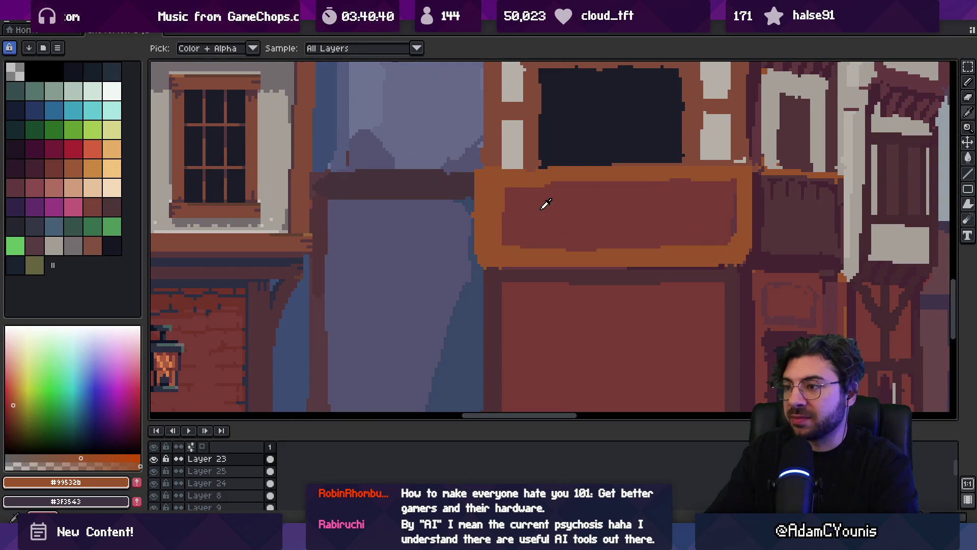
pyautogui.keyDown('alt'); pyautogui.click(529, 213); pyautogui.keyUp('alt')
pyautogui.moveTo(499, 188); pyautogui.dragTo(499, 227)
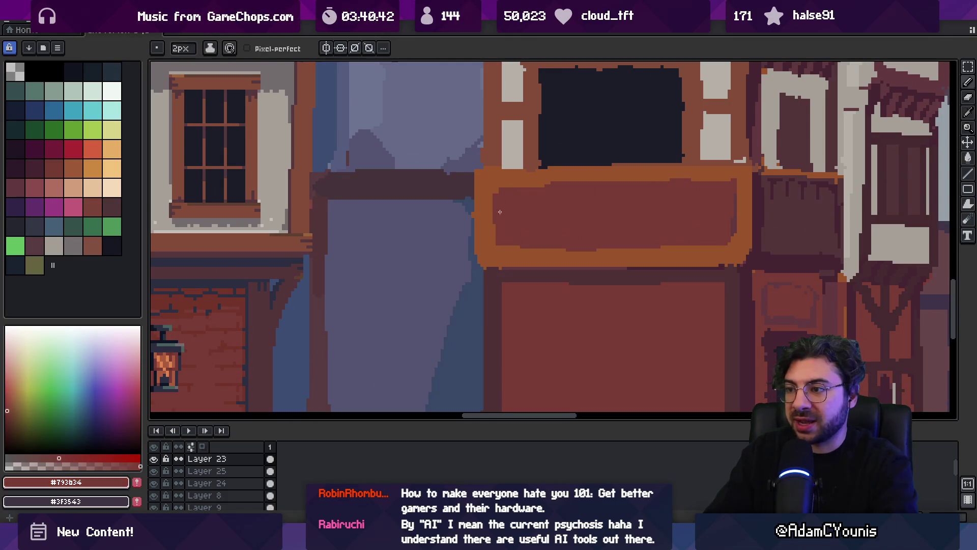
# - Retouch the sign's orange border and red interior pixels with Pencil and Eraser
pyautogui.press('e')
pyautogui.press('b')
pyautogui.keyDown('alt'); pyautogui.click(480, 266); pyautogui.keyUp('alt')
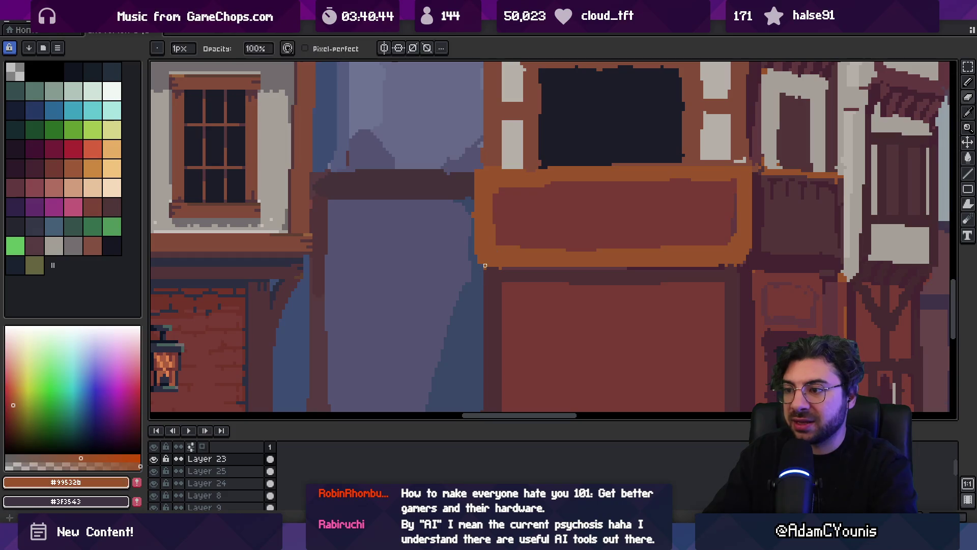
pyautogui.press('e')
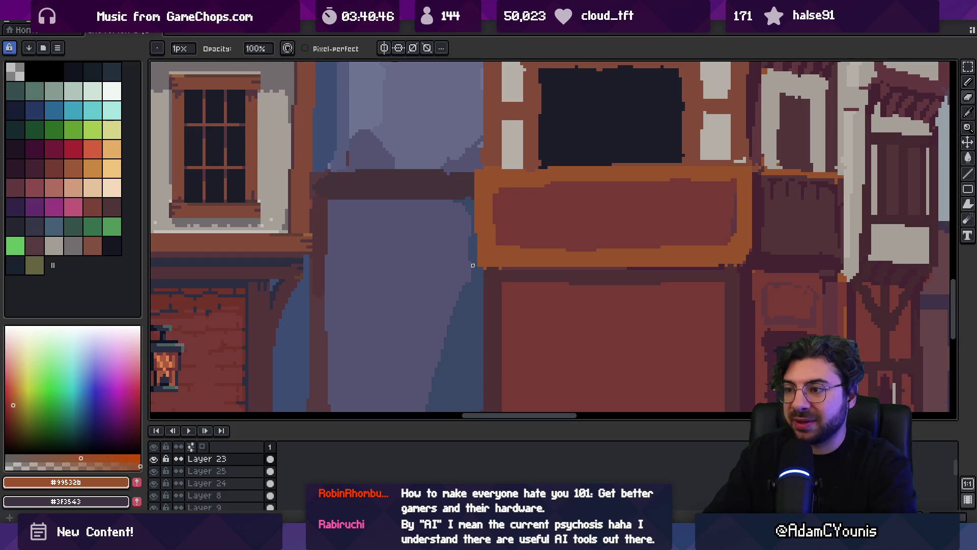
pyautogui.press('b')
pyautogui.keyDown('alt'); pyautogui.click(496, 220); pyautogui.keyUp('alt')
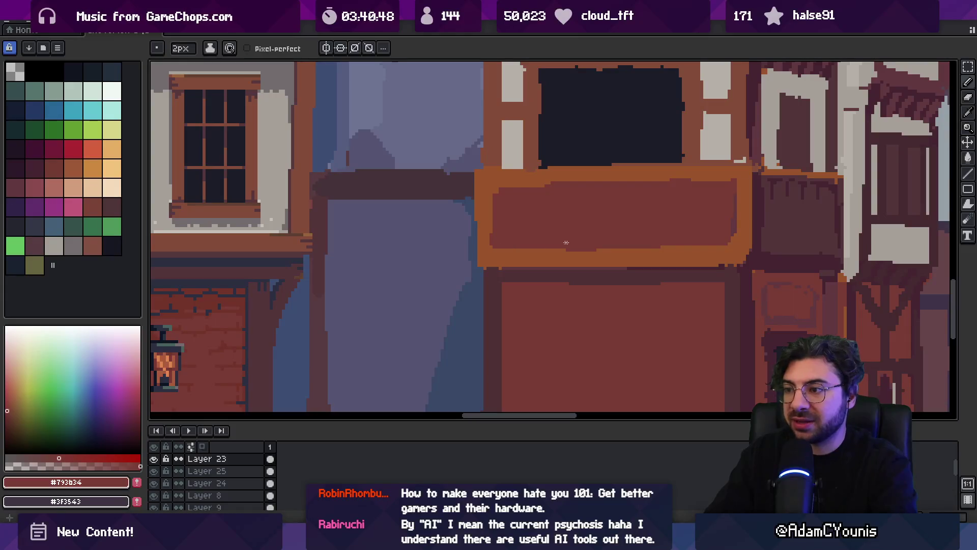
pyautogui.keyDown('alt'); pyautogui.click(597, 254); pyautogui.keyUp('alt')
pyautogui.keyDown('alt'); pyautogui.click(675, 233); pyautogui.keyUp('alt')
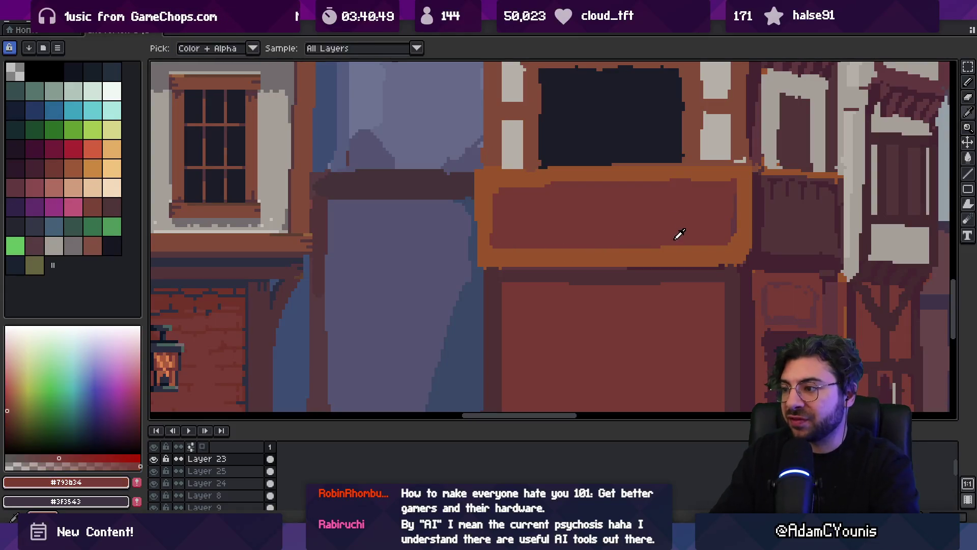
pyautogui.keyDown('alt'); pyautogui.click(707, 254); pyautogui.keyUp('alt')
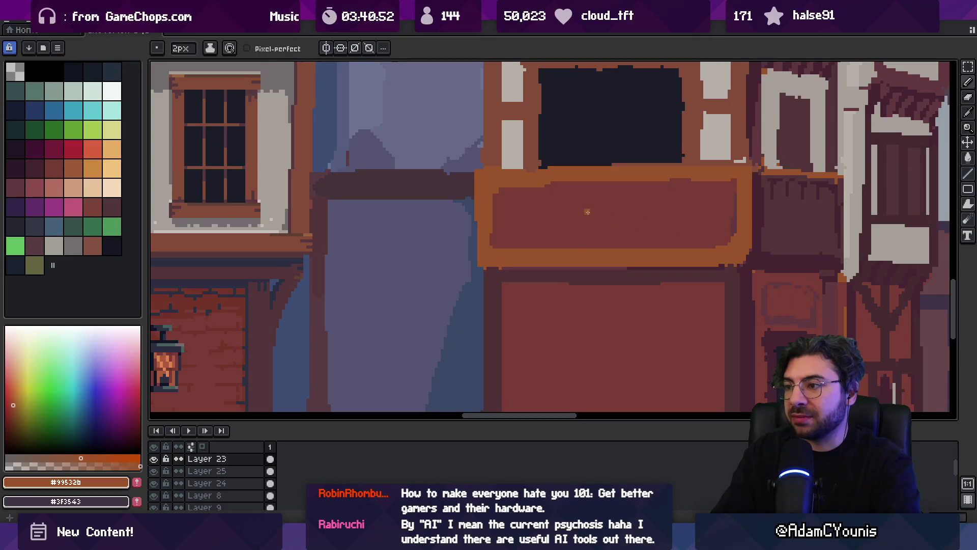
pyautogui.scroll(-2, 582, 206)
pyautogui.scroll(2, 645, 231)
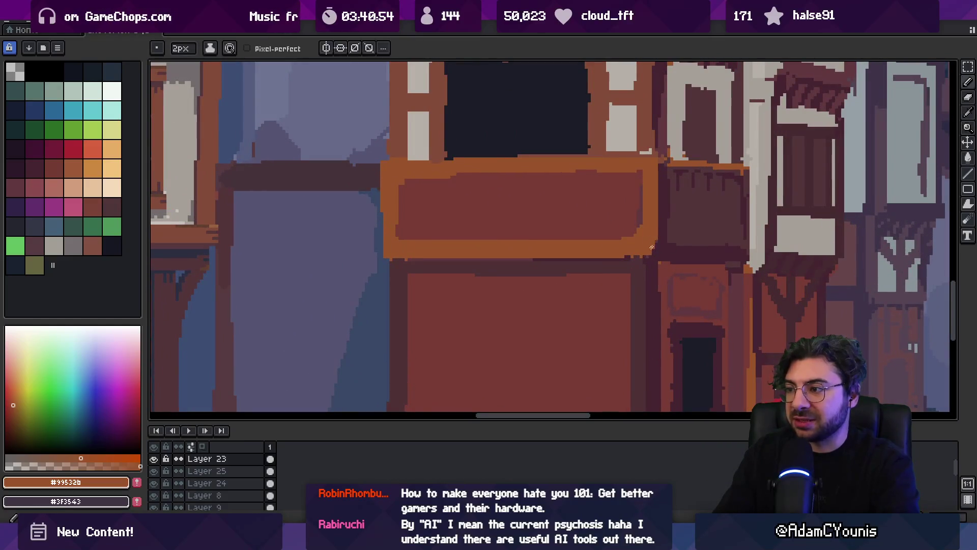
# - Shade the wooden panel beside the sign with vertical strokes of maroon, including darker #452531
pyautogui.click(647, 240)
pyautogui.press('b')
pyautogui.press('e')
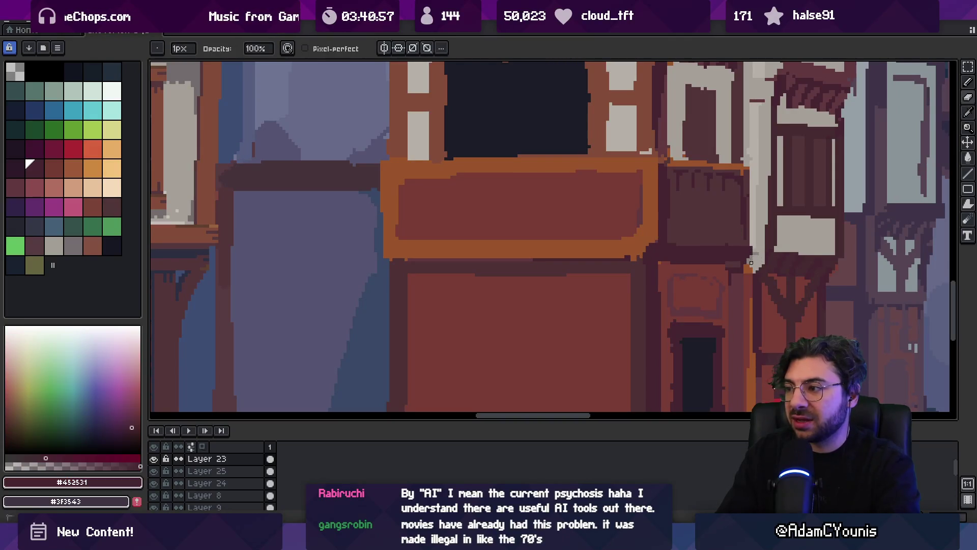
pyautogui.press('i')
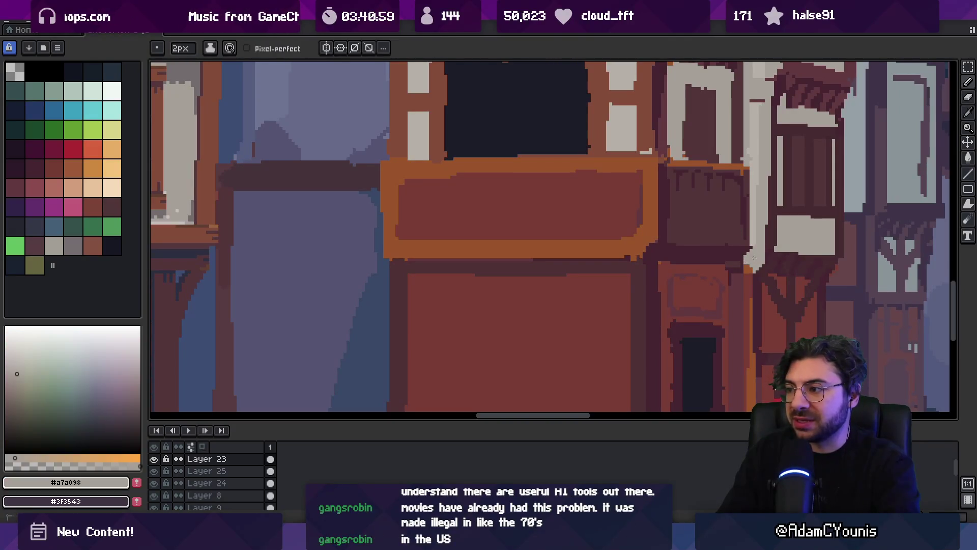
pyautogui.press('b')
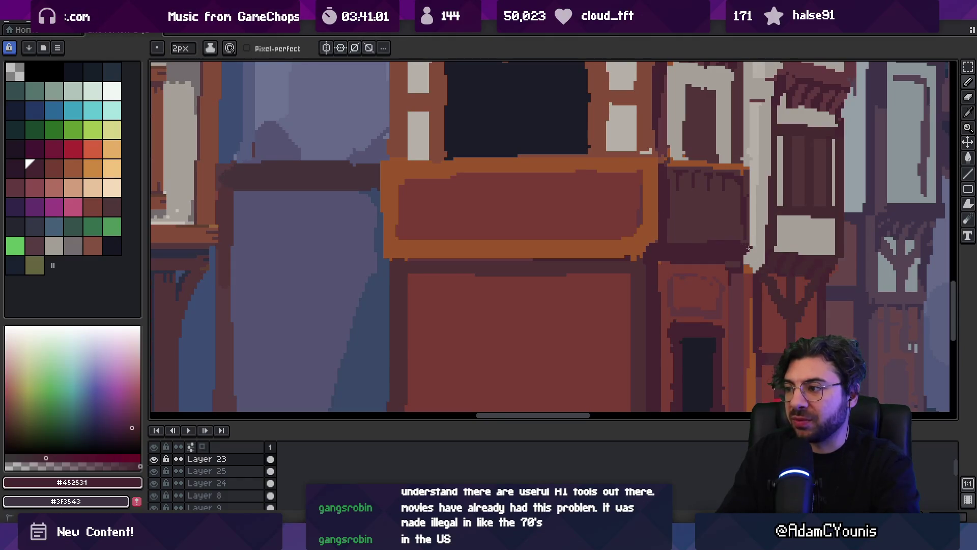
pyautogui.keyDown('alt'); pyautogui.click(747, 225); pyautogui.keyUp('alt')
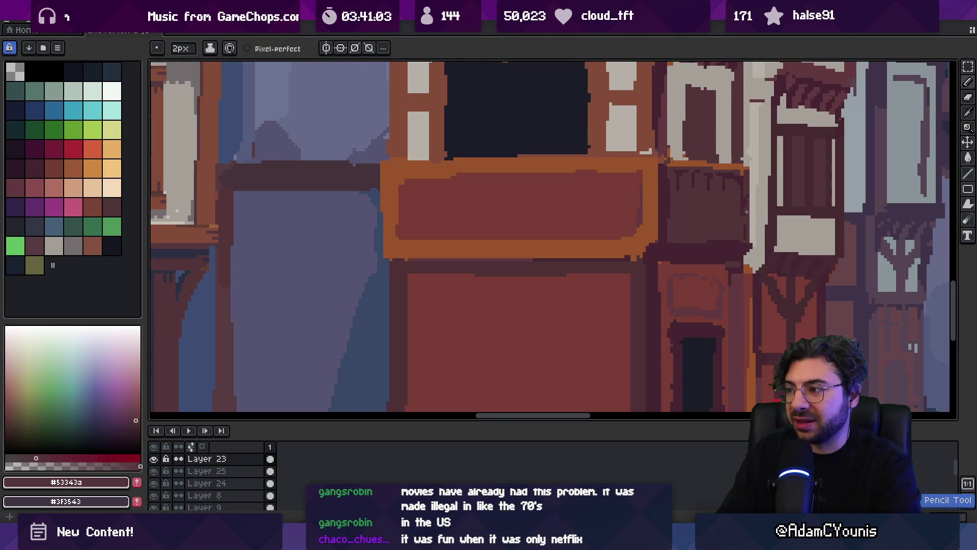
pyautogui.click(28, 161)
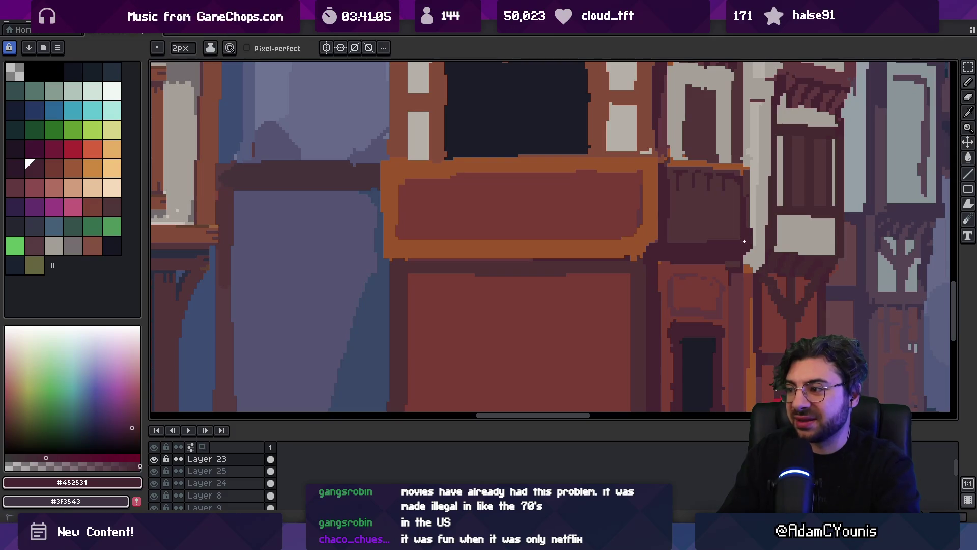
pyautogui.keyDown('alt'); pyautogui.click(747, 188); pyautogui.keyUp('alt')
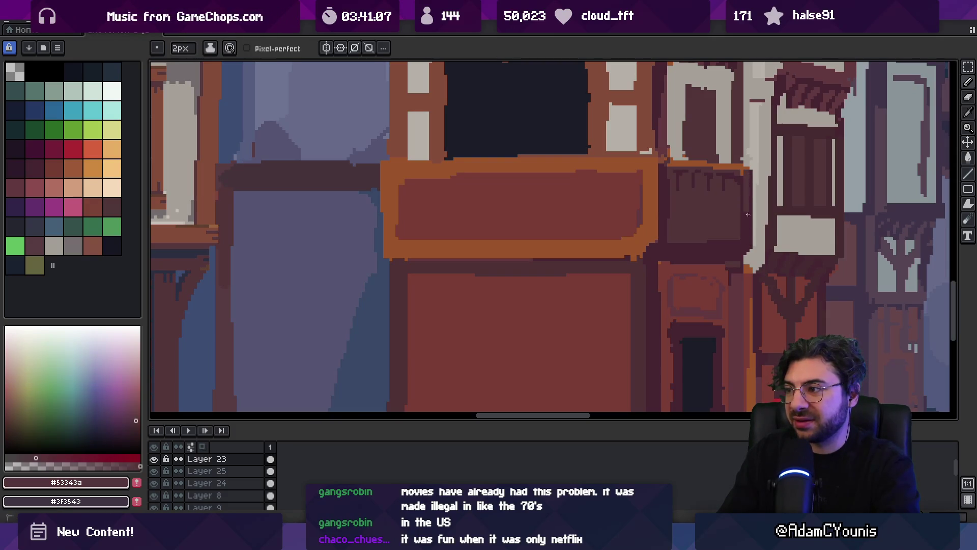
pyautogui.press('alt')
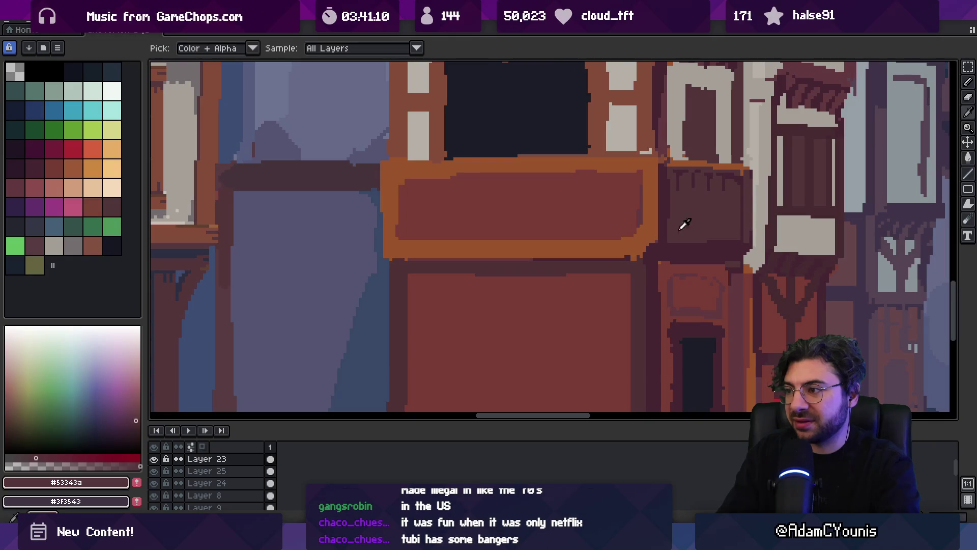
pyautogui.keyDown('alt'); pyautogui.click(669, 228); pyautogui.keyUp('alt')
pyautogui.keyDown('alt'); pyautogui.click(670, 176); pyautogui.keyUp('alt')
pyautogui.moveTo(668, 171)
pyautogui.mouseDown()
pyautogui.moveTo(667, 229)
pyautogui.moveTo(662, 194)
pyautogui.mouseUp()
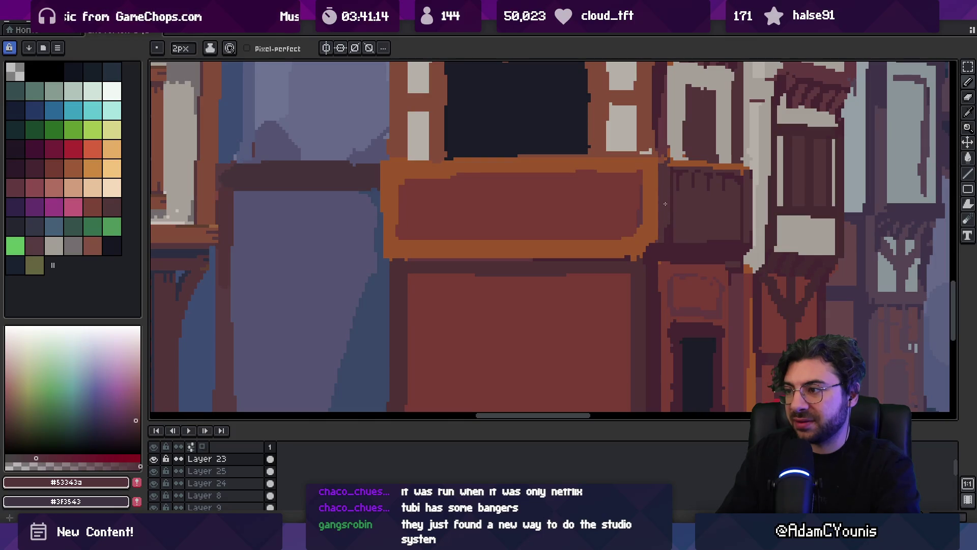
# - Zoom back out to check the retouched sign and panel in the town scene
pyautogui.press('z')
pyautogui.scroll(-3, 672, 216)
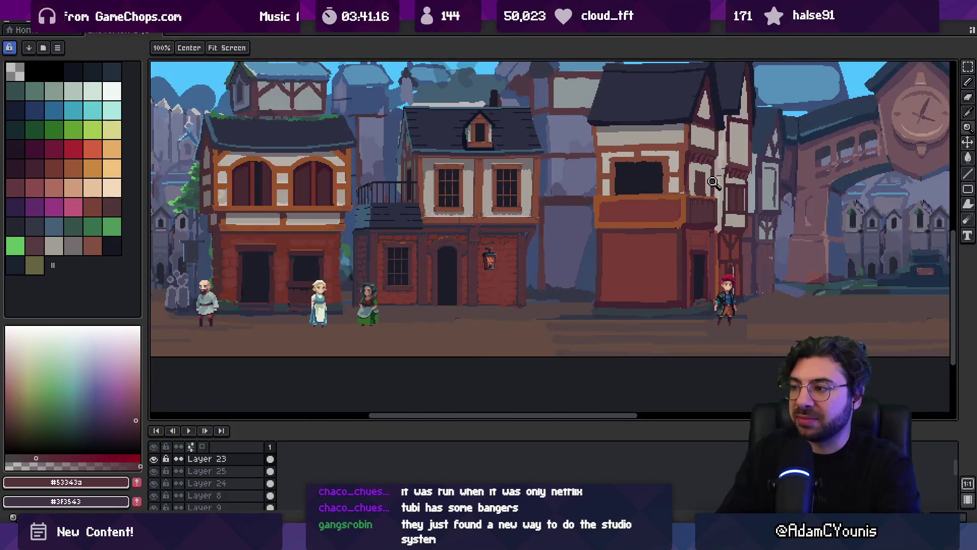
pyautogui.scroll(3, 728, 219)
pyautogui.scroll(1, 728, 219)
pyautogui.press('b')
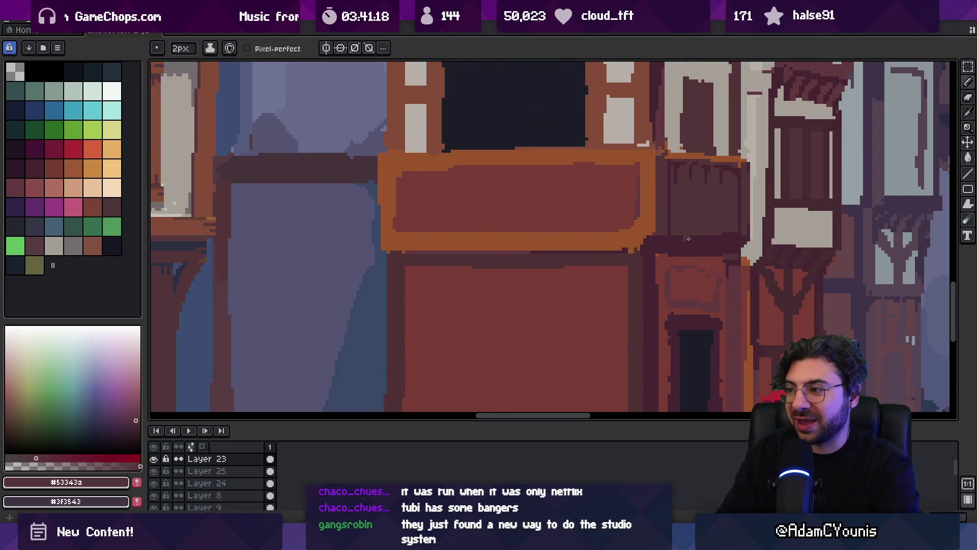
pyautogui.press('z')
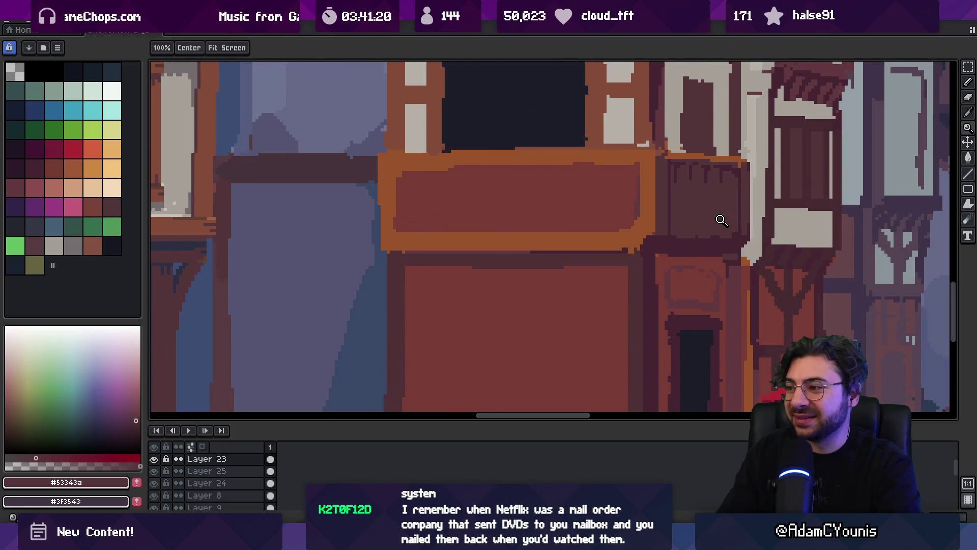
pyautogui.scroll(-4, 712, 203)
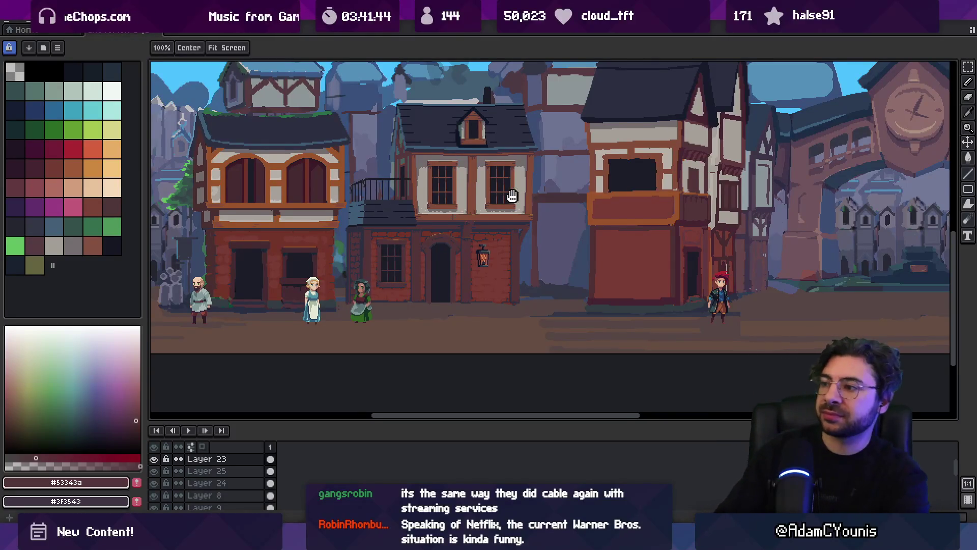
# - Zoom in on the shop door, sample its dark frame colour, then return to the dark maroon
pyautogui.moveTo(512, 195); pyautogui.dragTo(485, 197)
pyautogui.keyDown('alt'); pyautogui.click(416, 249); pyautogui.keyUp('alt')
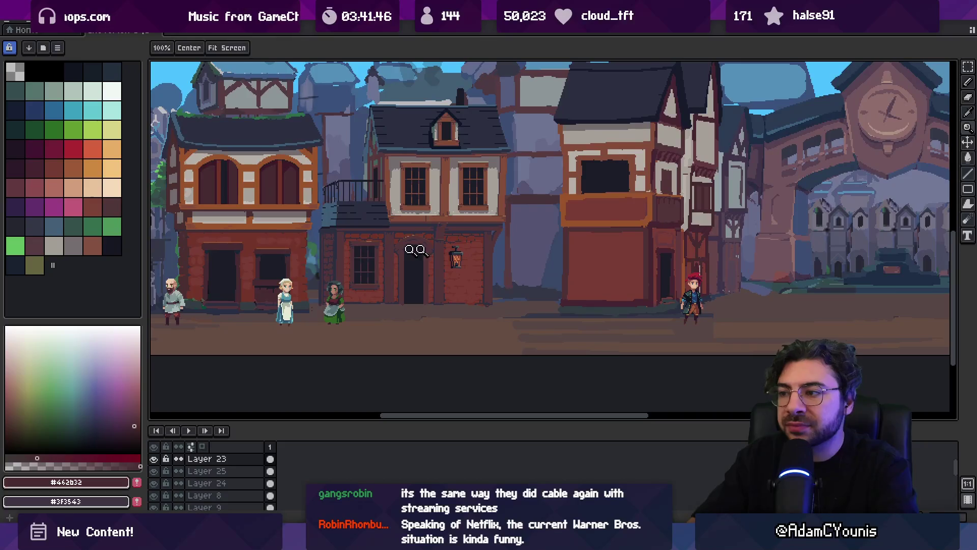
pyautogui.click(609, 258)
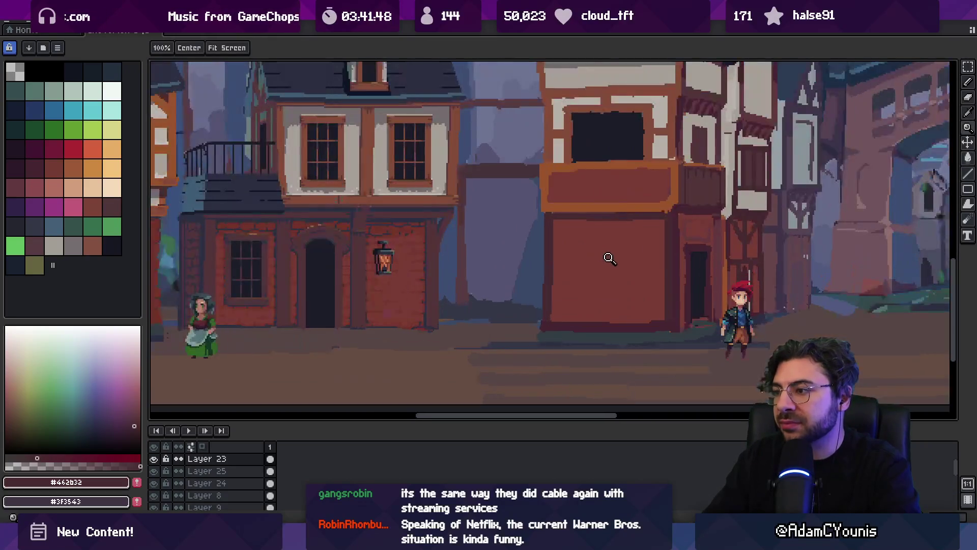
pyautogui.click(613, 264)
pyautogui.click(574, 267)
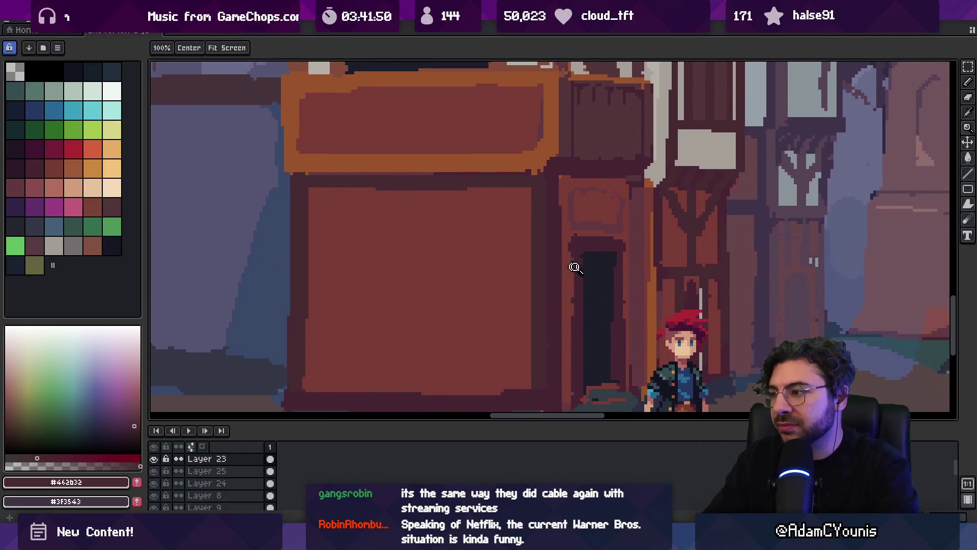
pyautogui.keyDown('alt'); pyautogui.click(575, 245); pyautogui.keyUp('alt')
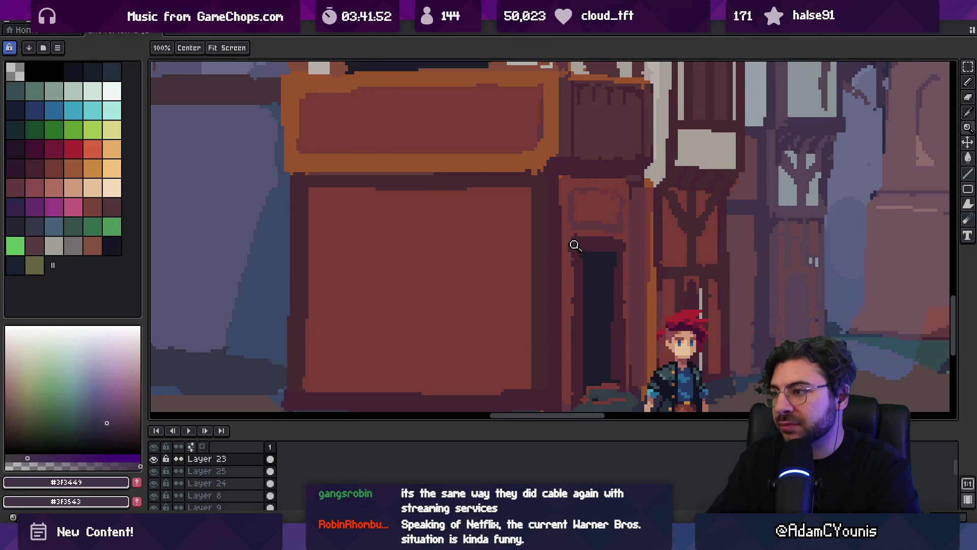
pyautogui.rightClick(575, 245)
pyautogui.keyDown('alt'); pyautogui.click(661, 206); pyautogui.keyUp('alt')
# - Zoom out and scroll around to review the whole town scene
pyautogui.press('g')
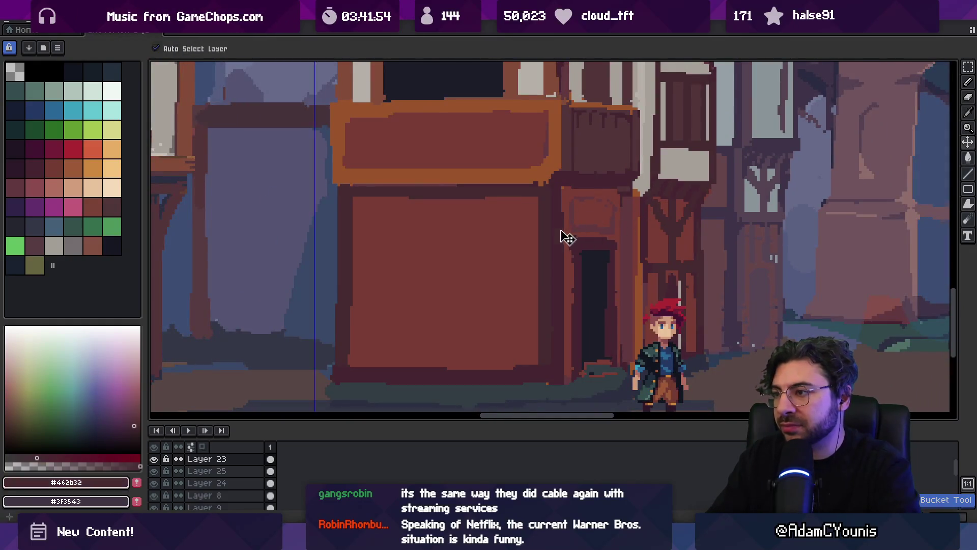
pyautogui.press('z')
pyautogui.rightClick(545, 226)
pyautogui.rightClick(569, 224)
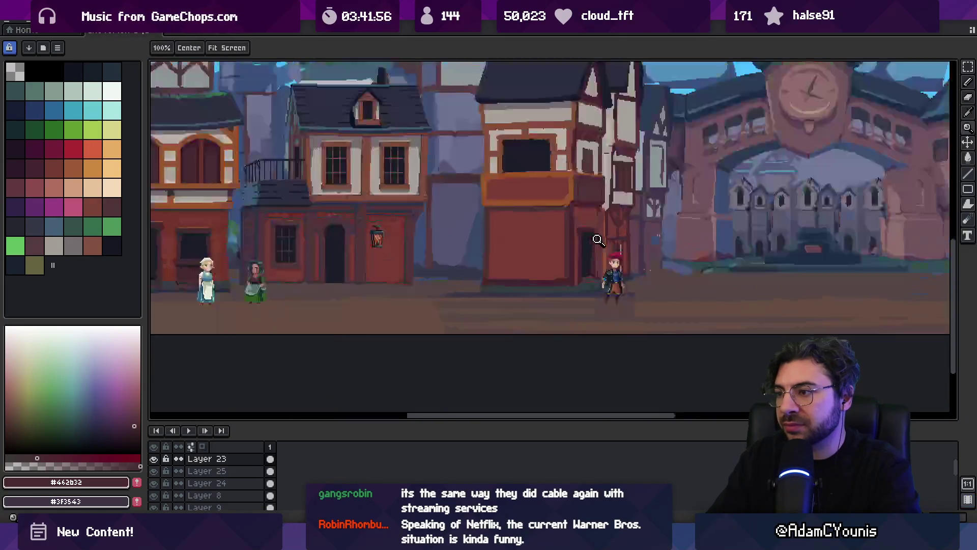
pyautogui.click(587, 235)
pyautogui.press('g')
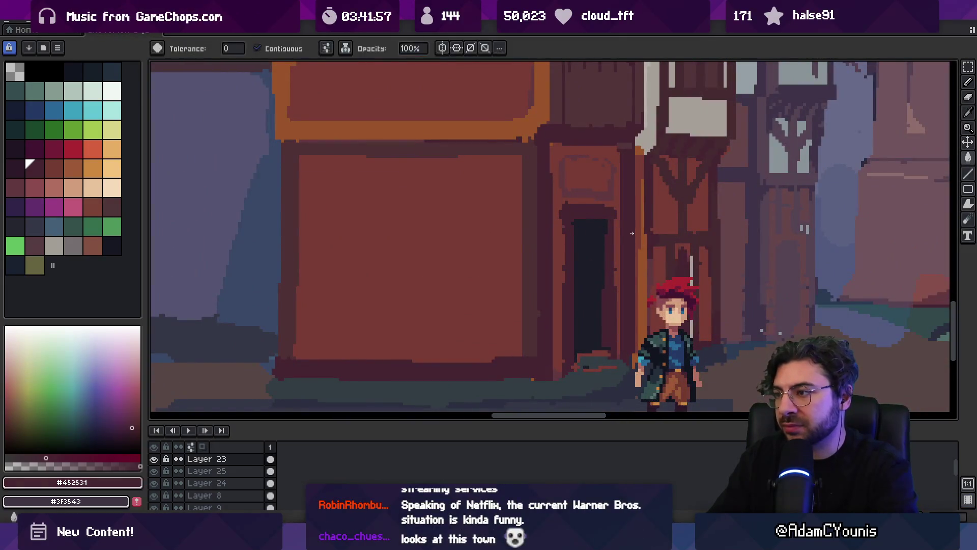
pyautogui.press('z')
pyautogui.rightClick(602, 229)
pyautogui.rightClick(602, 229)
pyautogui.click(616, 219)
pyautogui.press('v')
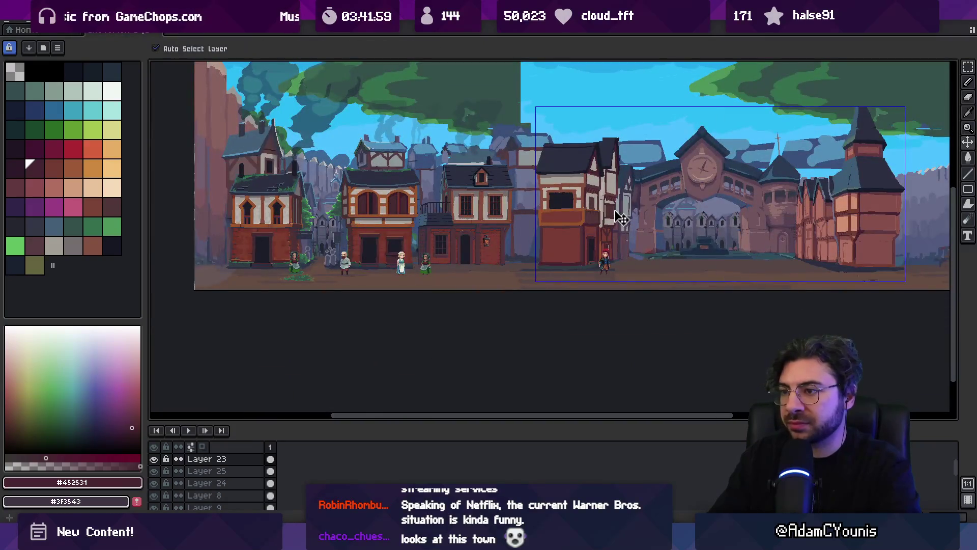
pyautogui.press('z')
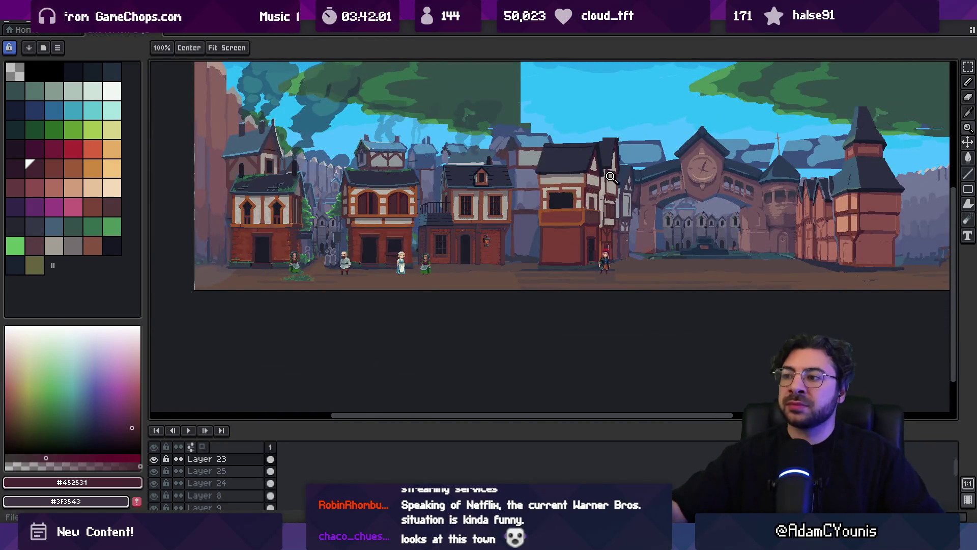
pyautogui.scroll(-1, 617, 195)
pyautogui.scroll(1, 626, 205)
pyautogui.scroll(1, 631, 240)
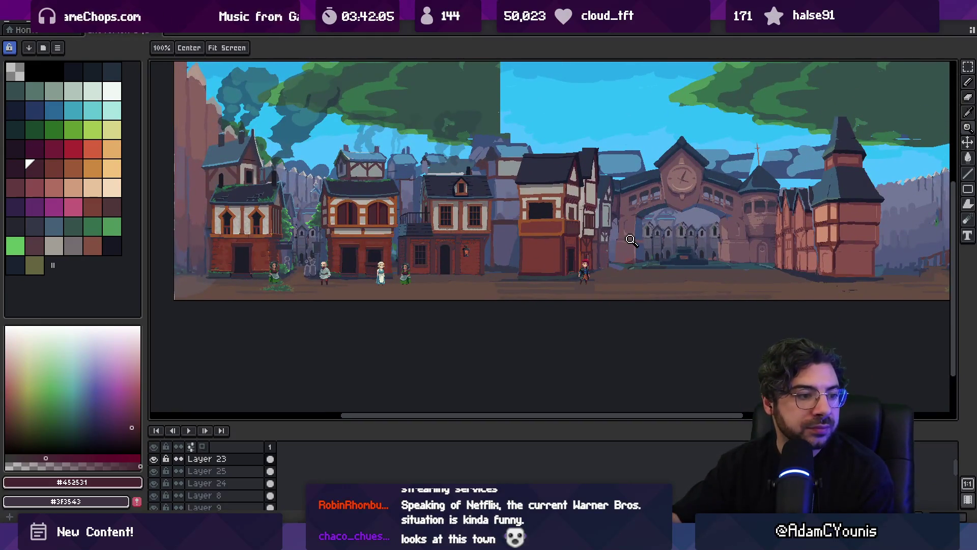
pyautogui.scroll(1, 633, 215)
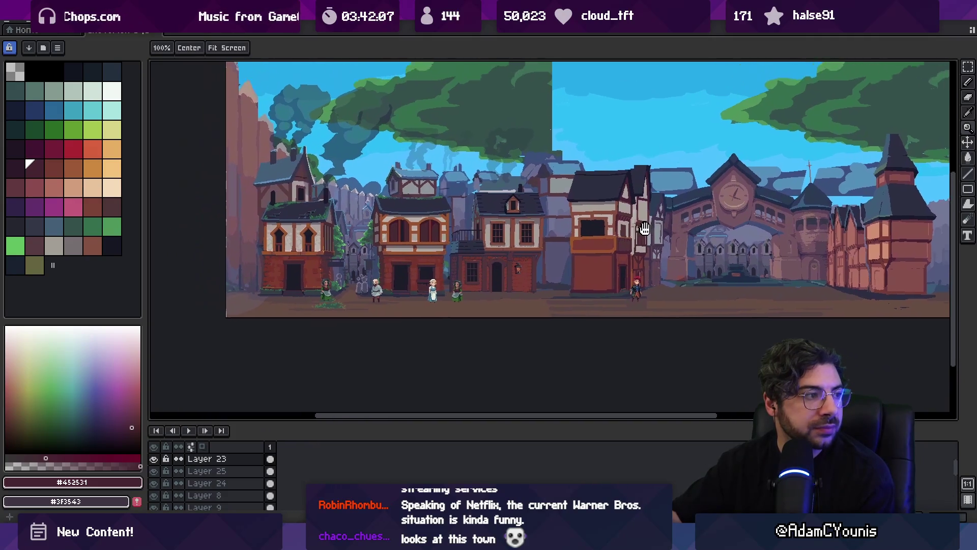
pyautogui.hscroll(2, 600, 258)
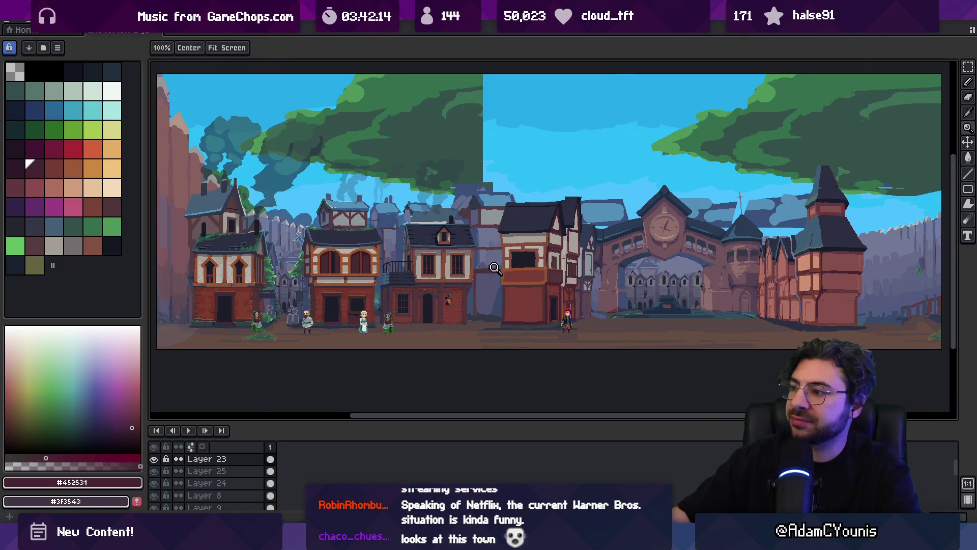
pyautogui.scroll(-1, 448, 214)
# - Hide and restore the green treetop layer, then switch to the Unity editor
pyautogui.press('v')
pyautogui.click(413, 164)
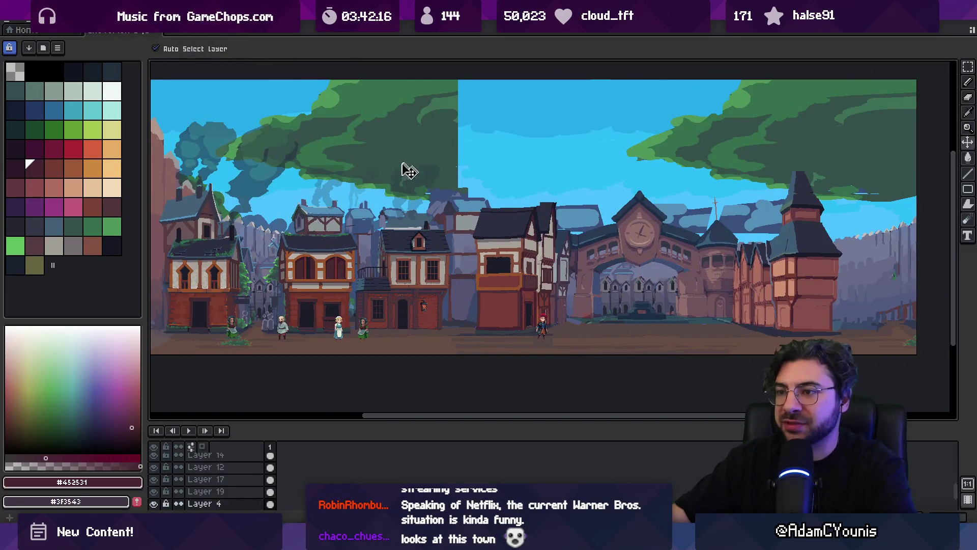
pyautogui.click(154, 504)
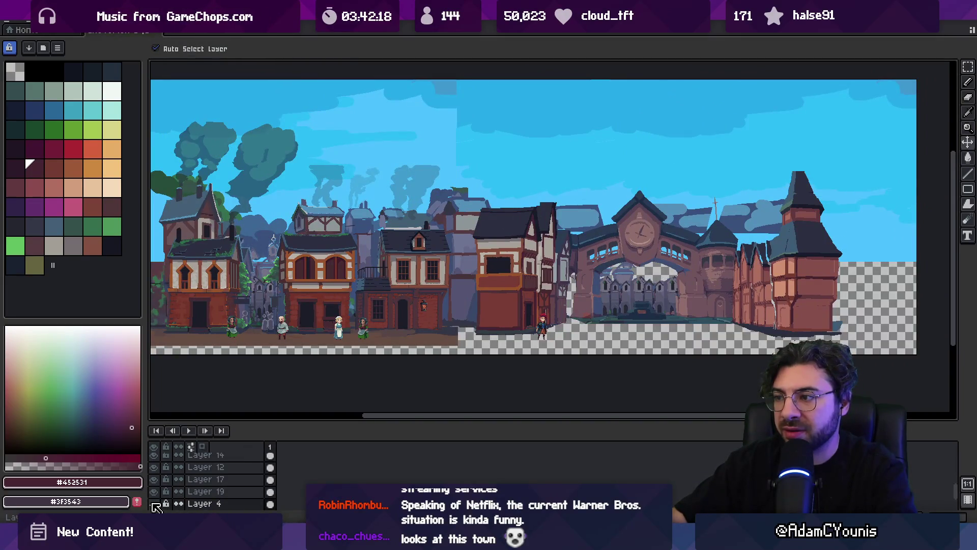
pyautogui.click(153, 504)
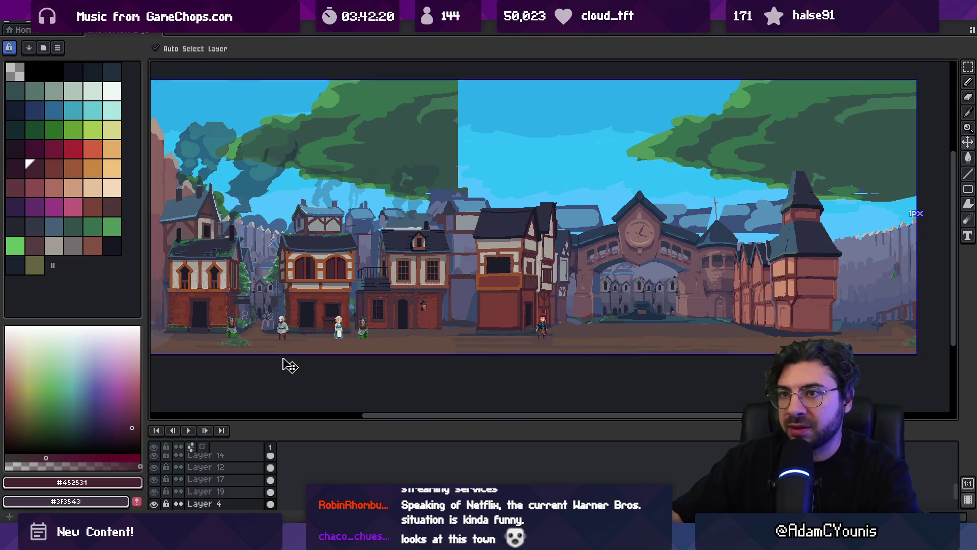
pyautogui.hotkey('alt', 'Tab')
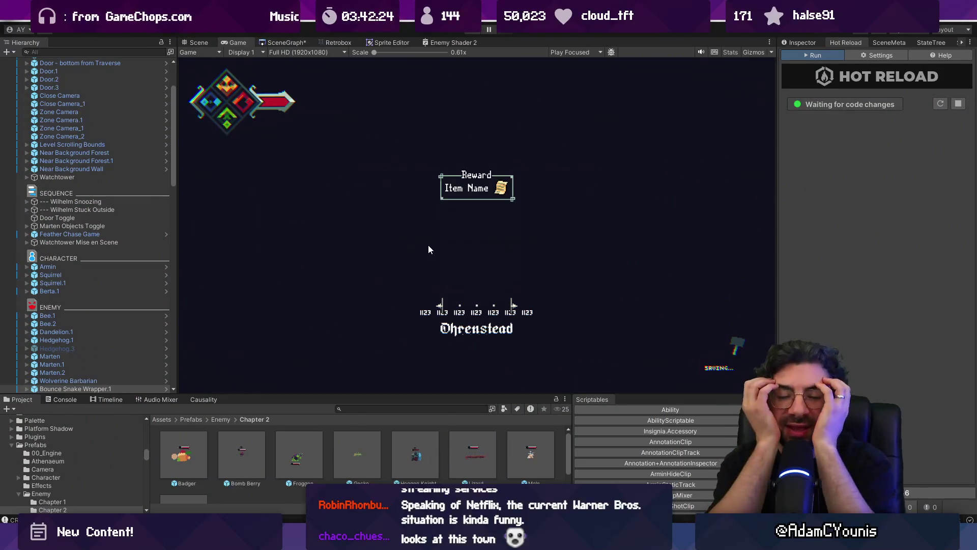
# - Show Bounce Snake Wrapper.1's Inspector, zoom out the SceneGraph of level rooms, then bring up Everything
pyautogui.click(799, 42)
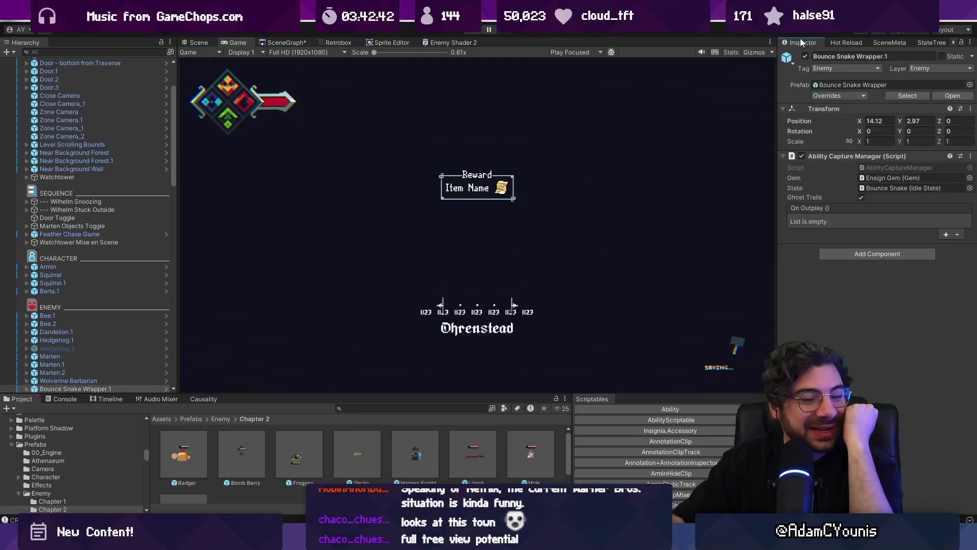
pyautogui.click(279, 45)
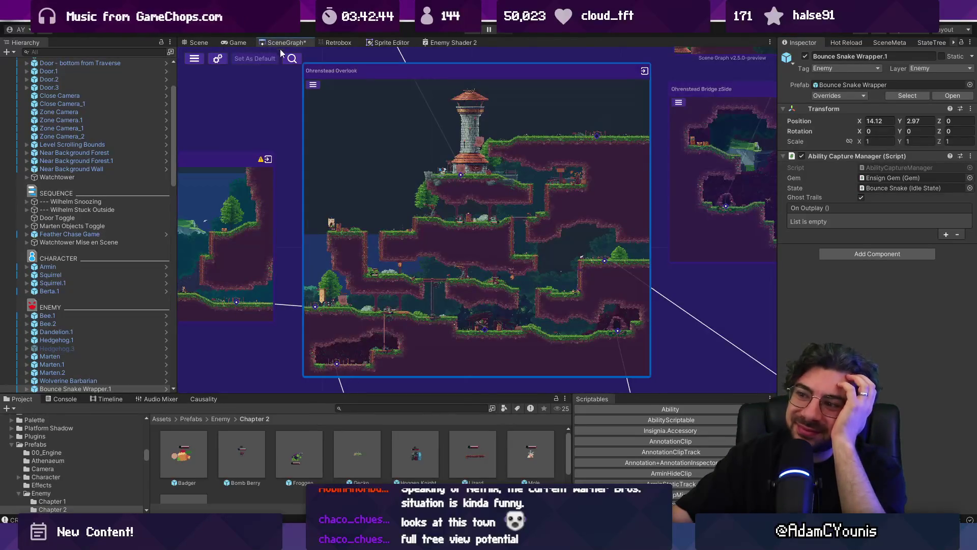
pyautogui.scroll(-3, 404, 160)
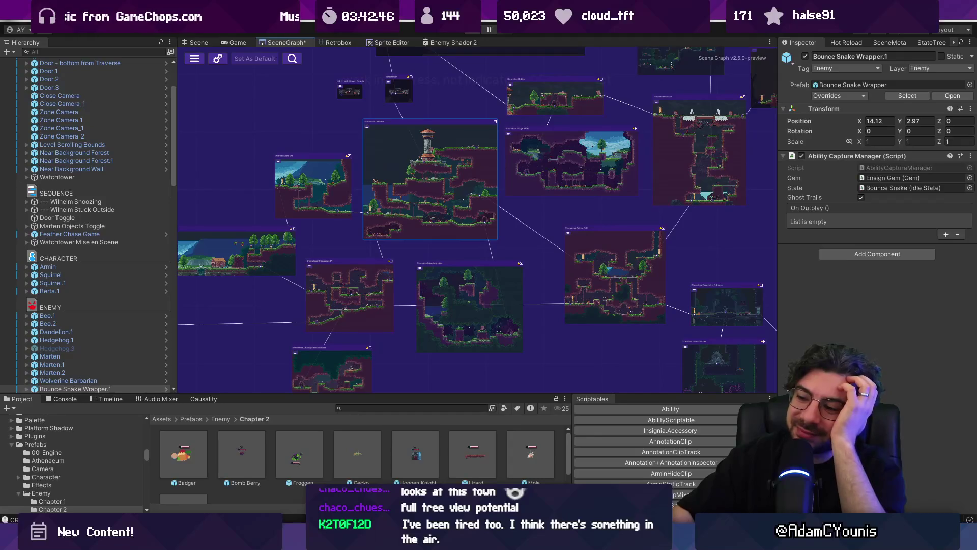
pyautogui.hotkey('alt', 'Tab')
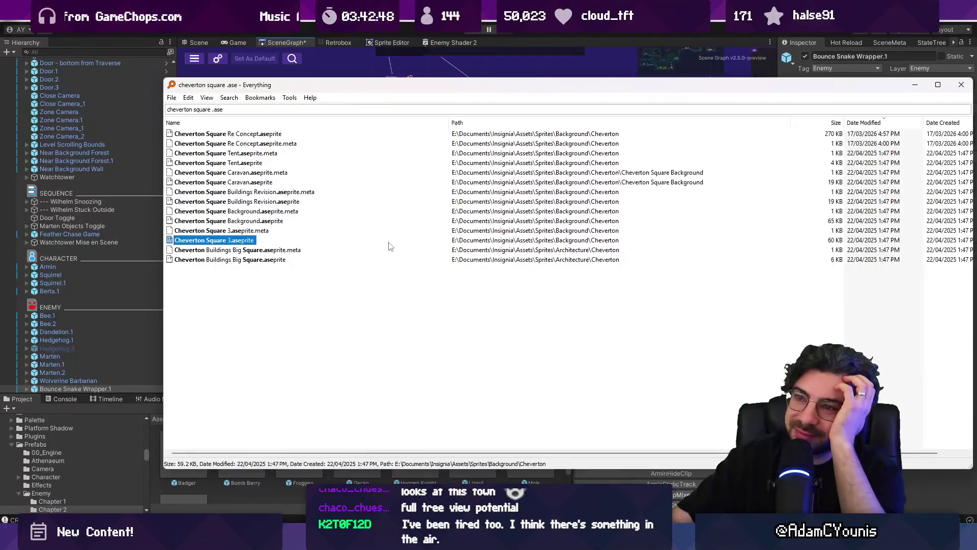
# - Search 'froggen shaman' and open Froggen Shaman.aseprite in Aseprite
pyautogui.hotkey('ctrl', 'f')
pyautogui.write('frogg')
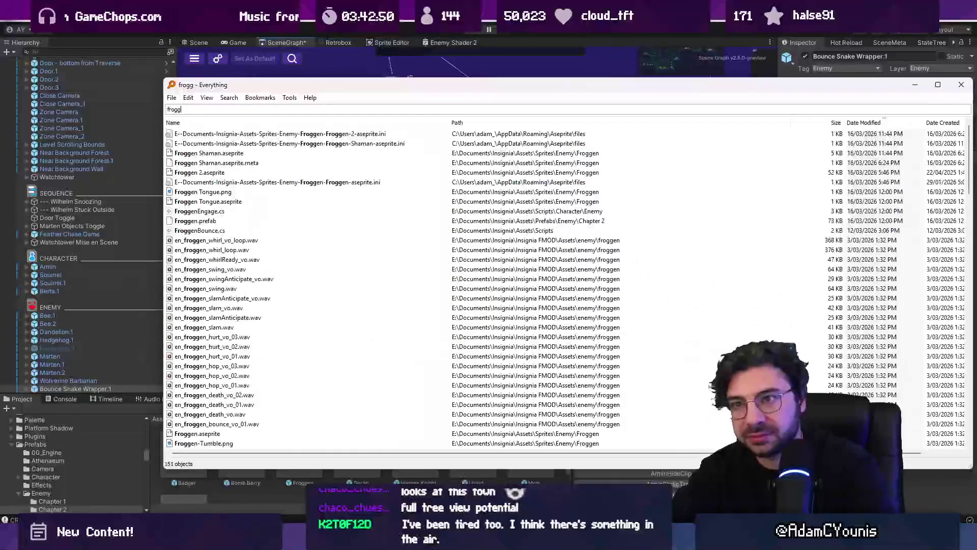
pyautogui.write('en shaman')
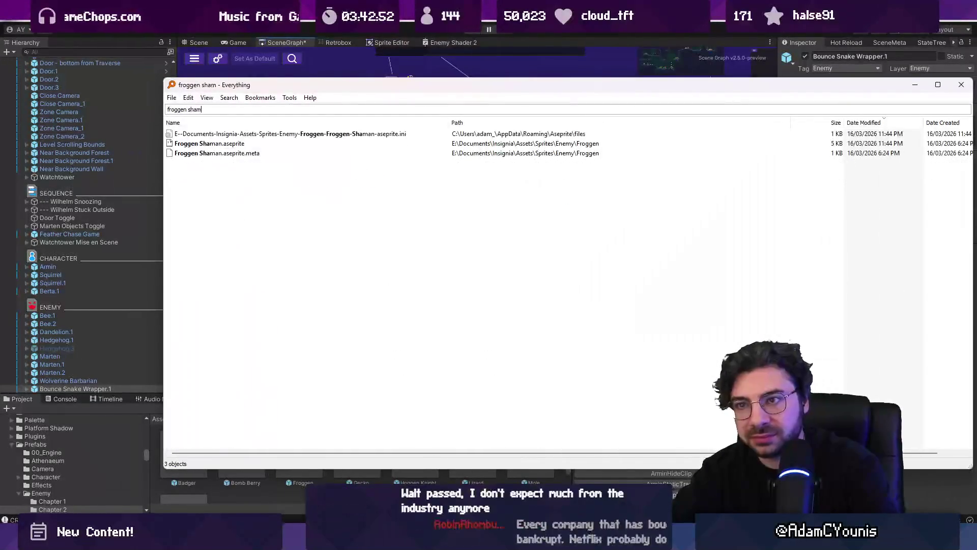
pyautogui.press('Down')
pyautogui.press('Down')
pyautogui.press('Return')
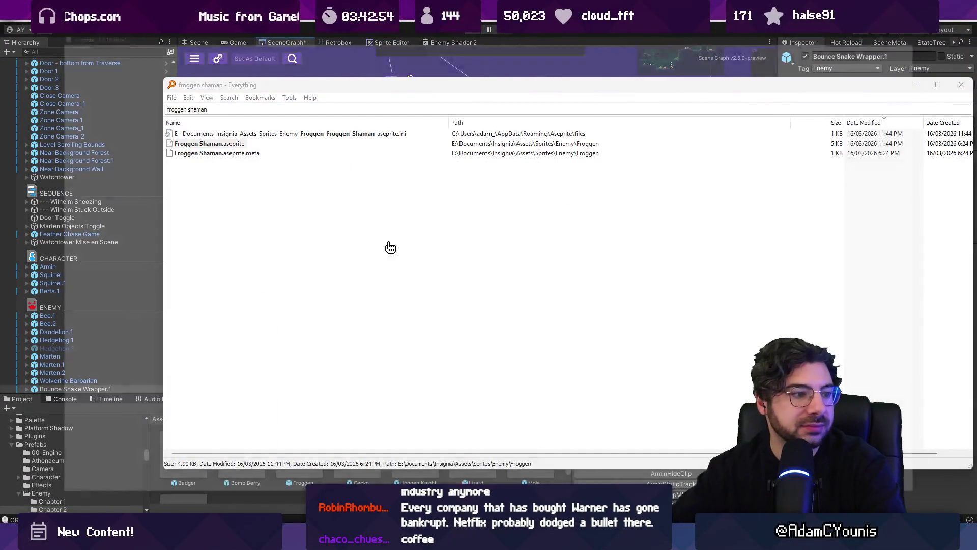
pyautogui.scroll(2, 562, 231)
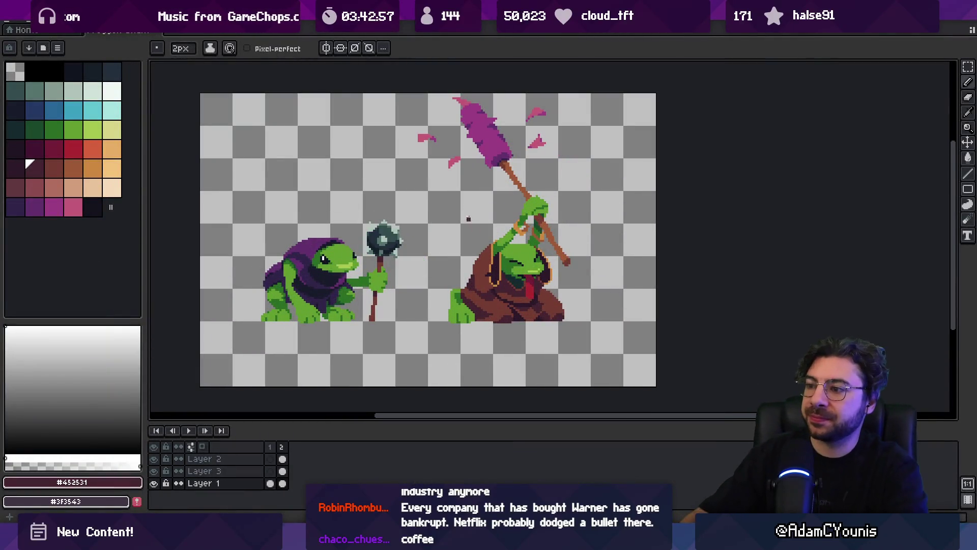
# - Zoom into the frog's robe and eyedrop its brown, darker, and outline shades
pyautogui.scroll(2, 484, 290)
pyautogui.keyDown('alt'); pyautogui.click(482, 305); pyautogui.keyUp('alt')
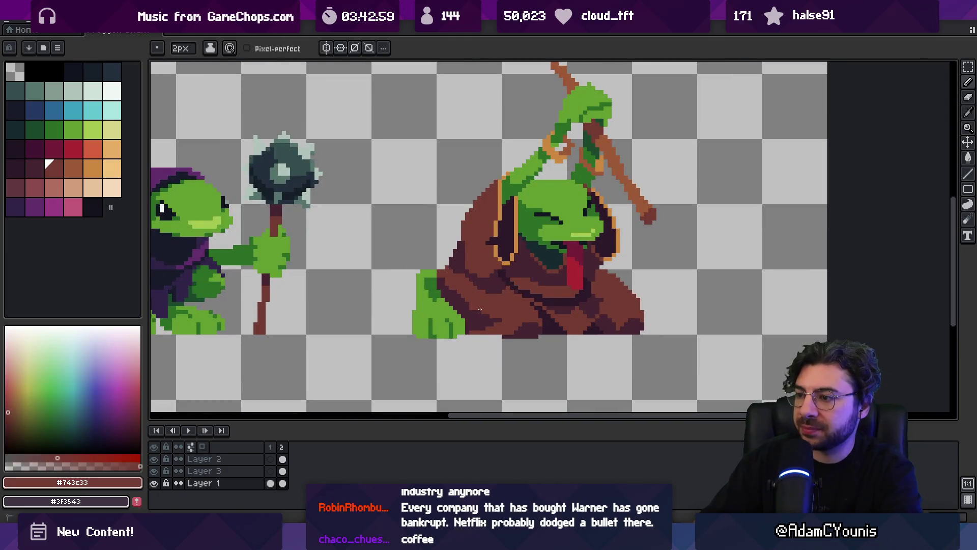
pyautogui.keyDown('alt'); pyautogui.click(501, 321); pyautogui.keyUp('alt')
pyautogui.press('z')
pyautogui.scroll(-2, 521, 288)
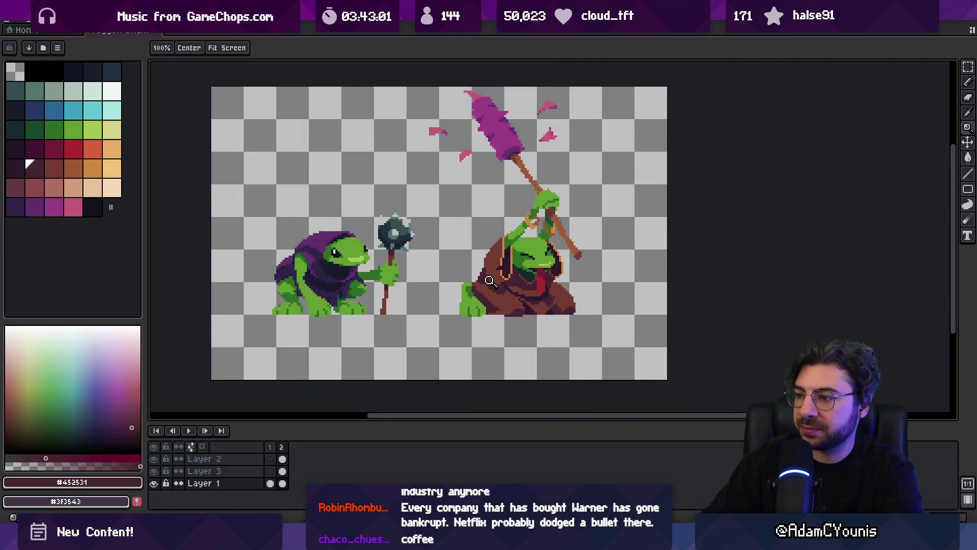
pyautogui.scroll(2, 521, 288)
pyautogui.press('b')
pyautogui.keyDown('alt'); pyautogui.click(503, 290); pyautogui.keyUp('alt')
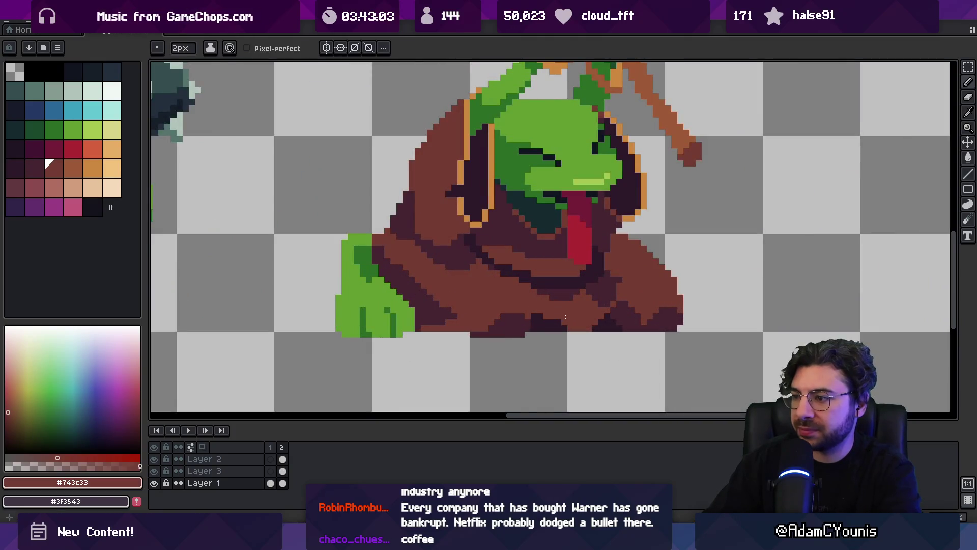
pyautogui.keyDown('alt'); pyautogui.click(540, 319); pyautogui.keyUp('alt')
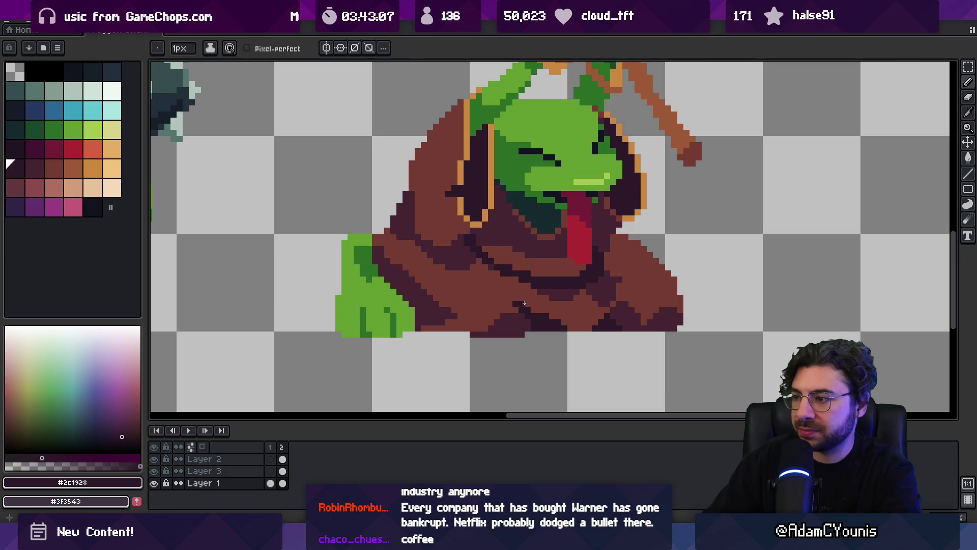
# - Re-pick the robe's brown #743c33, then zoom out and reposition the view of both frogs
pyautogui.press('z')
pyautogui.scroll(-3, 524, 303)
pyautogui.scroll(3, 579, 292)
pyautogui.press('b')
pyautogui.keyDown('alt'); pyautogui.click(517, 283); pyautogui.keyUp('alt')
pyautogui.keyDown('alt'); pyautogui.click(540, 295); pyautogui.keyUp('alt')
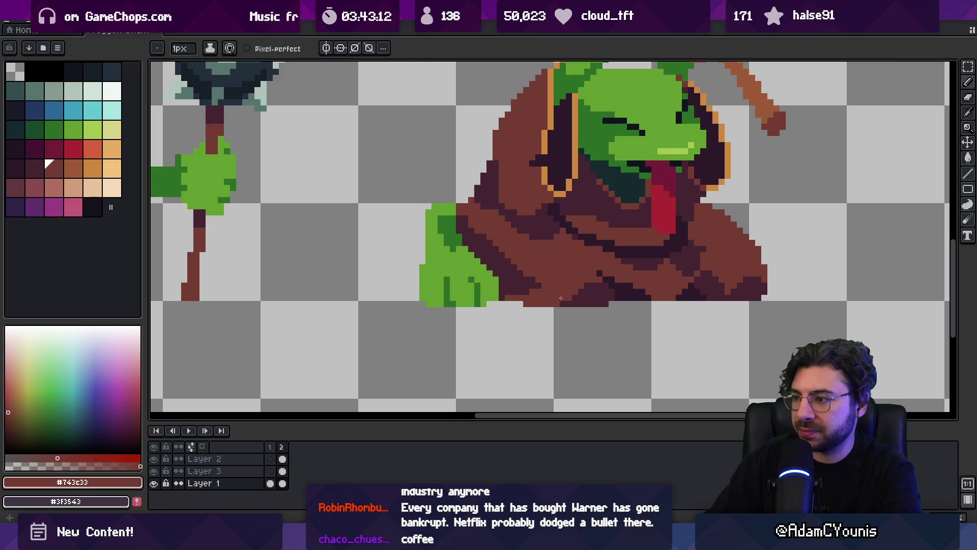
pyautogui.press('z')
pyautogui.scroll(-3, 578, 279)
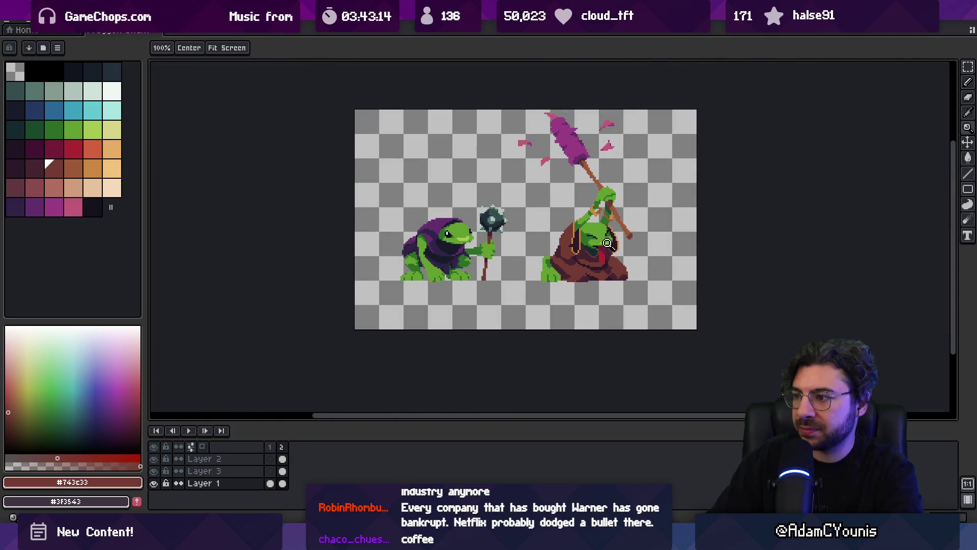
pyautogui.scroll(-2, 607, 242)
pyautogui.scroll(2, 606, 173)
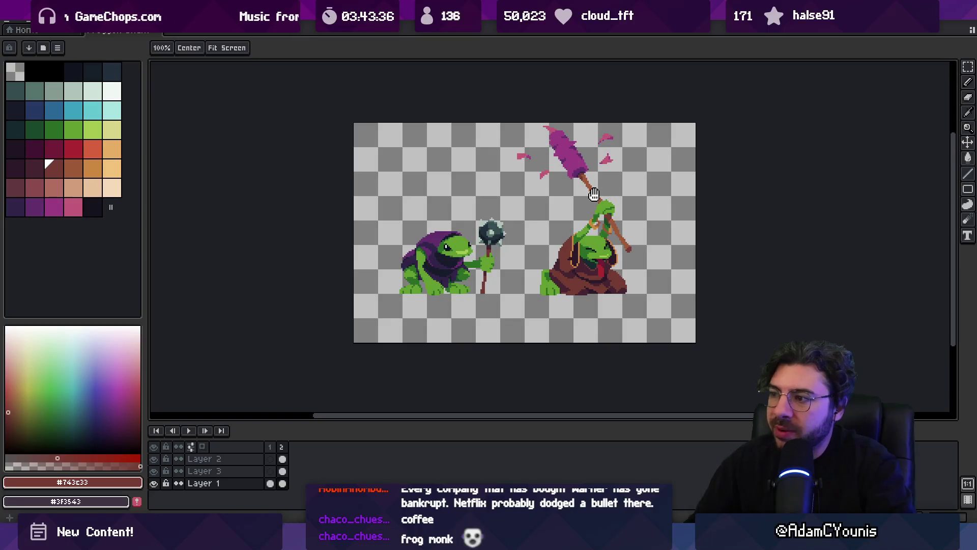
pyautogui.moveTo(639, 319); pyautogui.dragTo(454, 318)
pyautogui.scroll(1, 454, 263)
pyautogui.moveTo(454, 263); pyautogui.dragTo(489, 253)
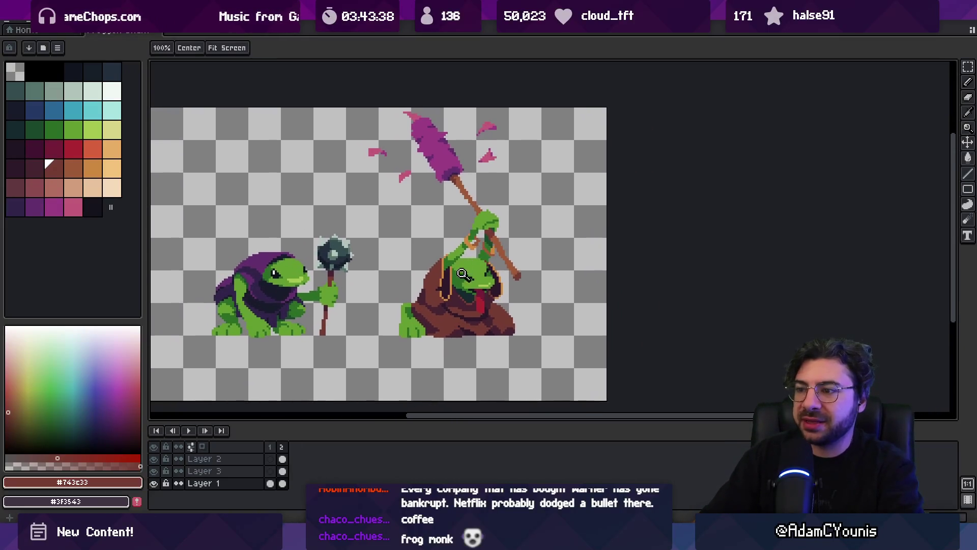
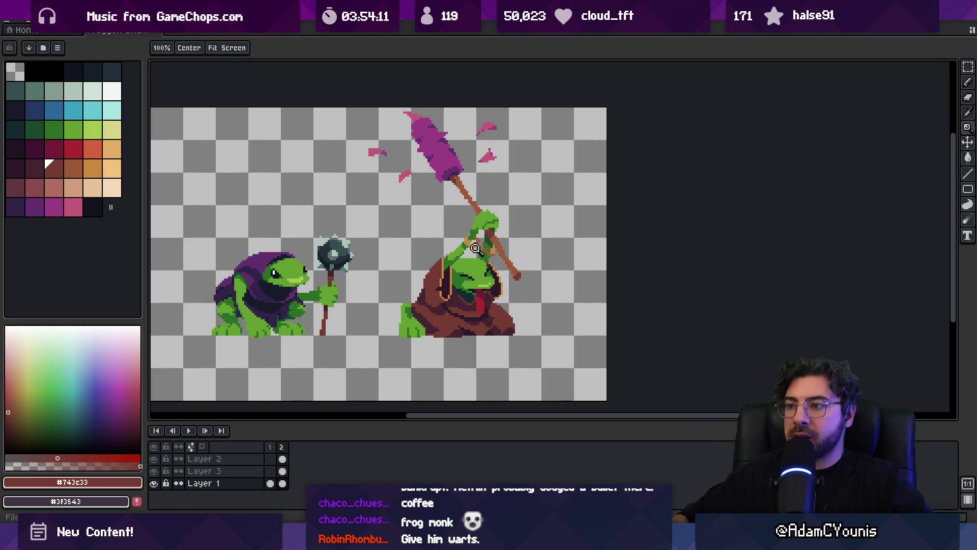
# - Pan and zoom around the two frog-monk sprites to inspect them
pyautogui.scroll(-2, 365, 214)
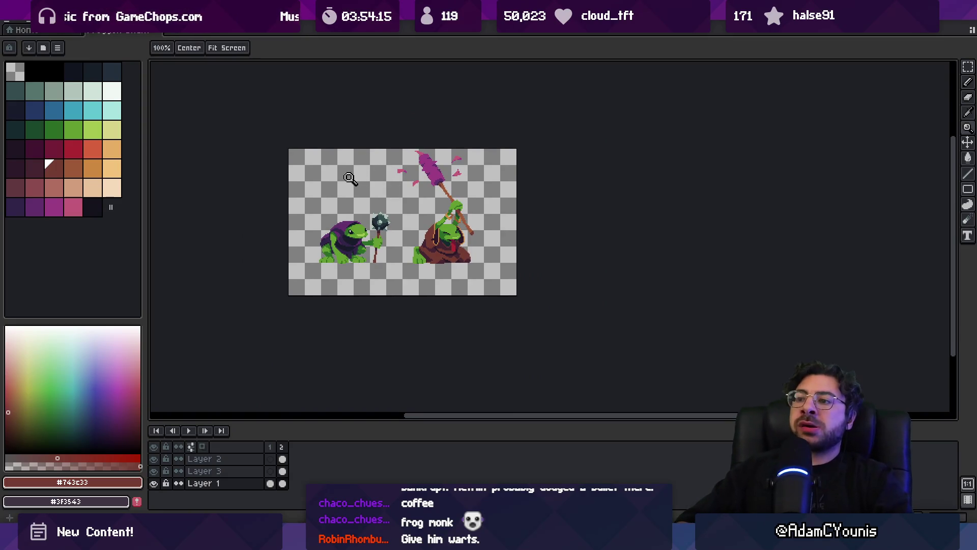
pyautogui.moveTo(346, 170); pyautogui.dragTo(387, 195)
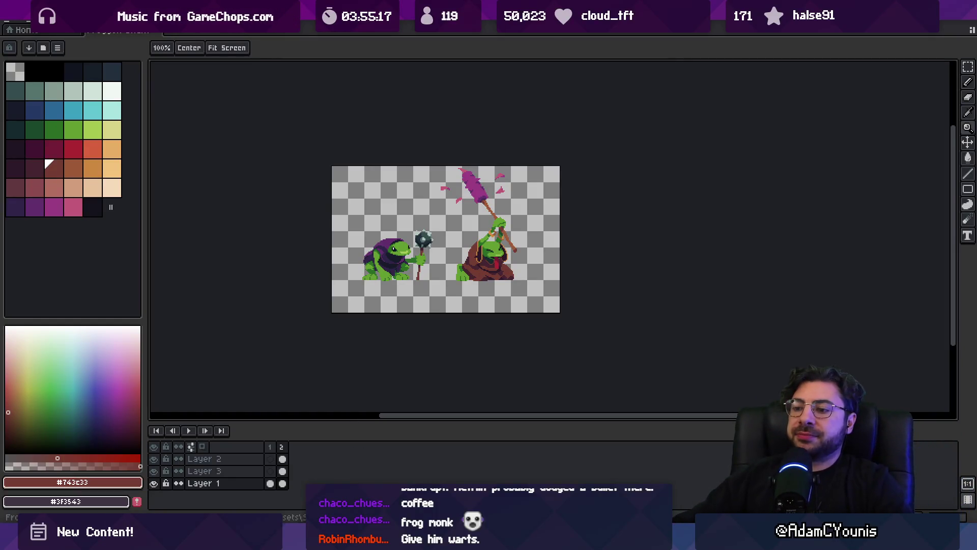
pyautogui.hotkey('alt', 'Tab')
pyautogui.hotkey('alt', 'Tab')
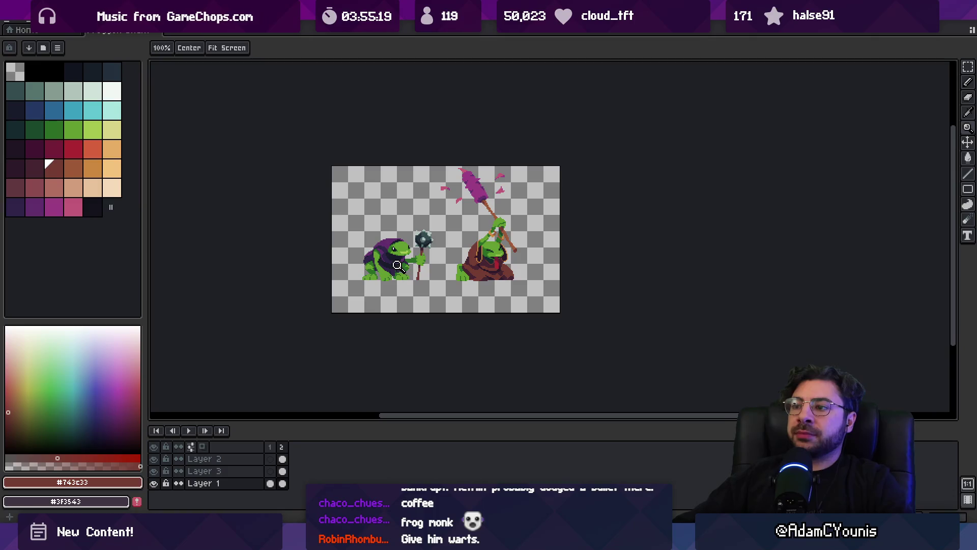
pyautogui.moveTo(396, 227); pyautogui.dragTo(394, 232)
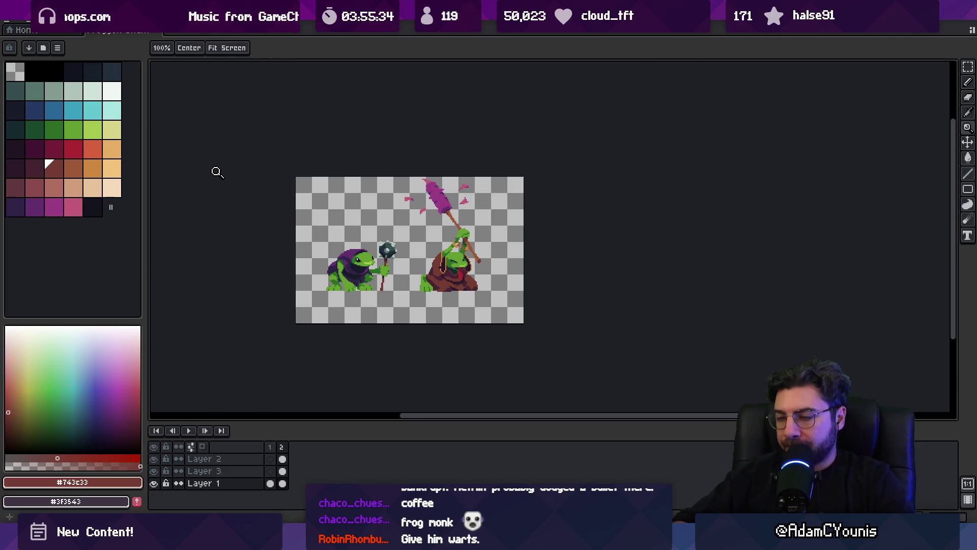
pyautogui.moveTo(256, 206); pyautogui.dragTo(233, 192)
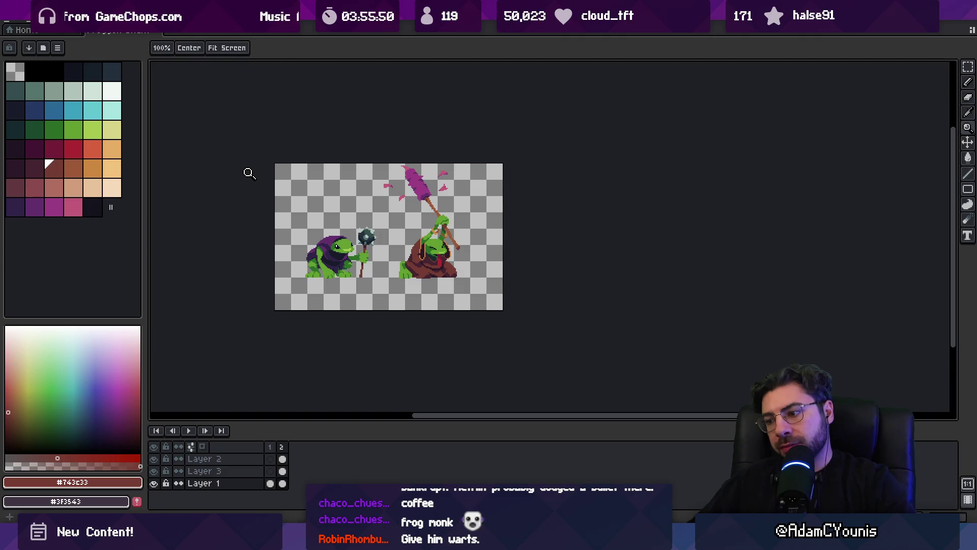
pyautogui.click(462, 251)
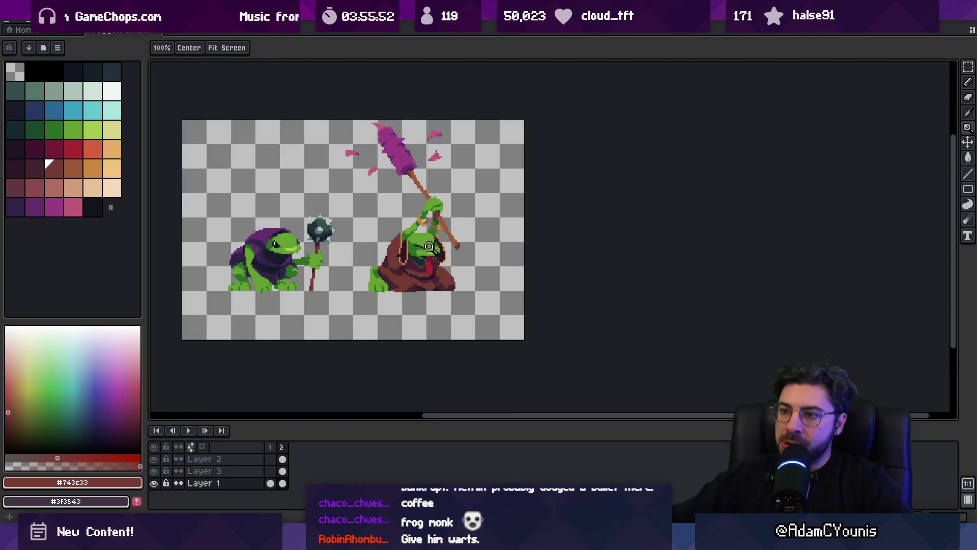
pyautogui.rightClick(394, 232)
pyautogui.click(394, 232)
pyautogui.moveTo(359, 212)
pyautogui.mouseDown()
pyautogui.moveTo(418, 227)
pyautogui.moveTo(394, 253)
pyautogui.moveTo(329, 258)
pyautogui.mouseUp()
pyautogui.scroll(3, 397, 233)
pyautogui.scroll(-2, 364, 253)
pyautogui.scroll(-2, 407, 253)
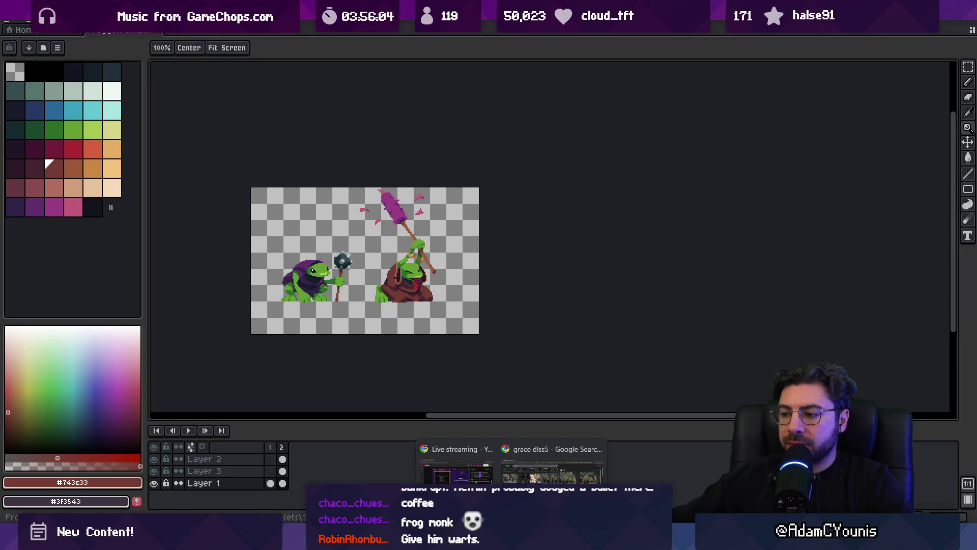
# - Close the sketching app and browse Aseprite's recently opened files
pyautogui.click(533, 466)
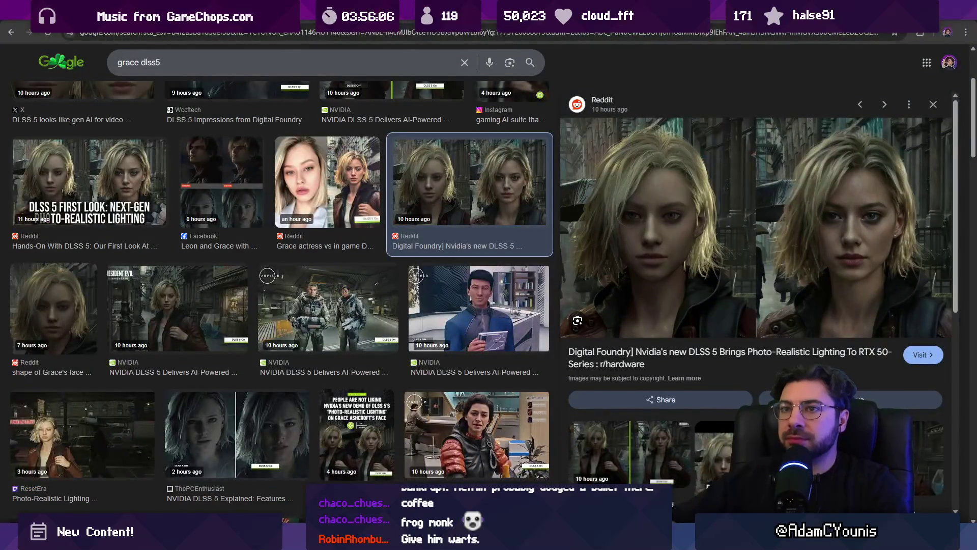
pyautogui.hotkey('alt', 'Tab')
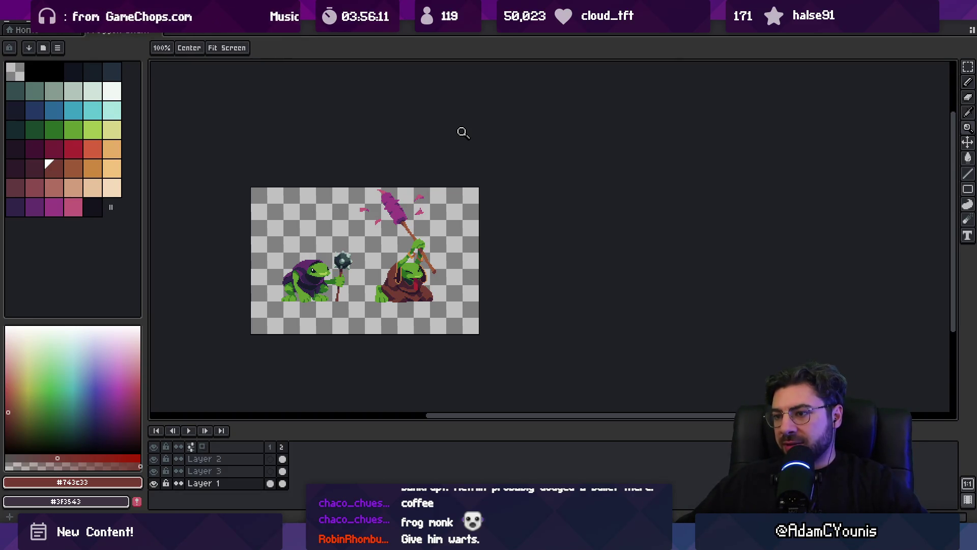
pyautogui.hotkey('alt', 'Tab')
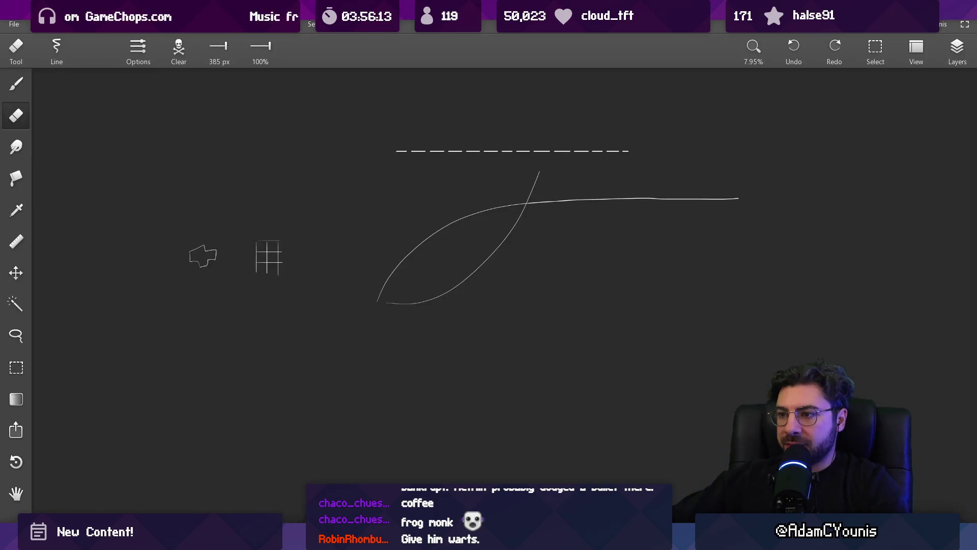
pyautogui.hotkey('alt', 'F4')
pyautogui.hotkey('alt', 'Tab')
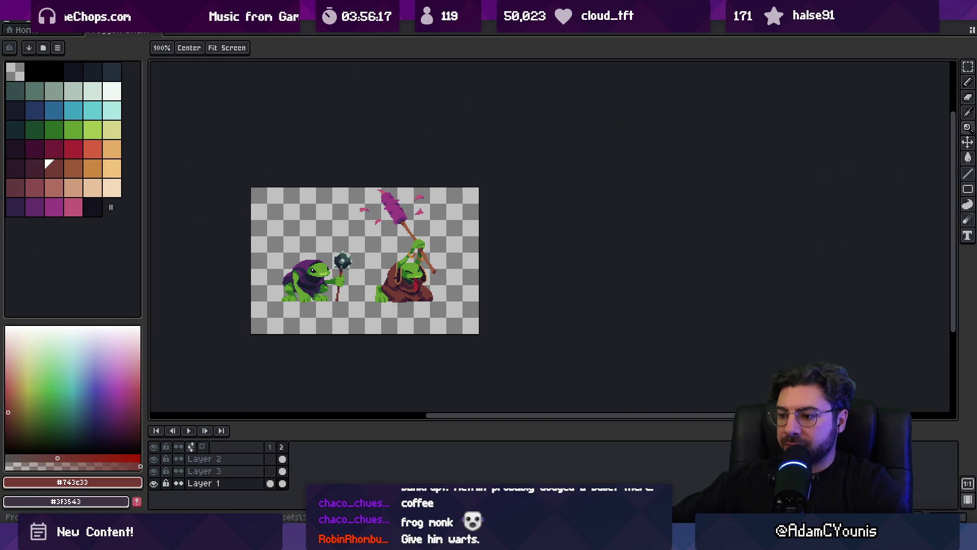
pyautogui.click(10, 24)
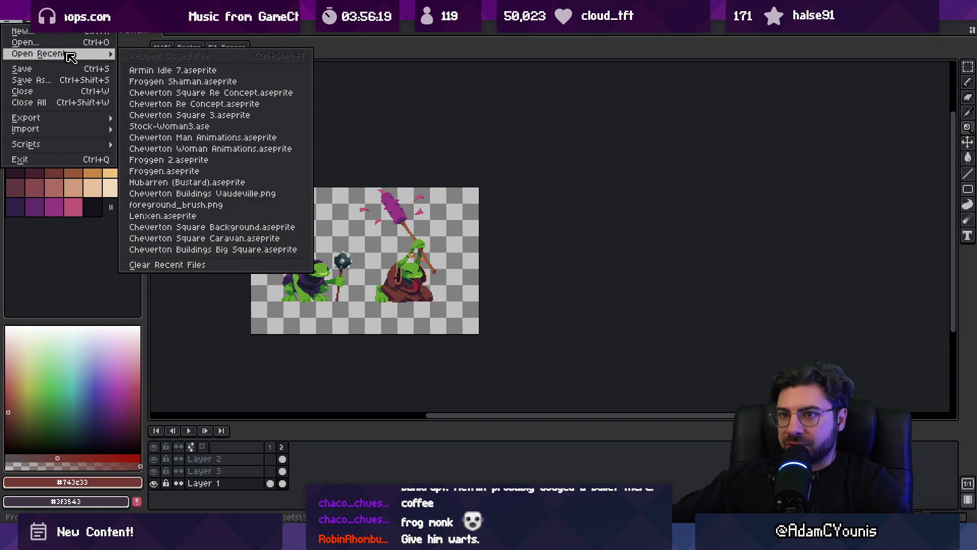
pyautogui.click(402, 91)
# - Open the Cheverton Dungeon Boss Room scene in the Unity project
pyautogui.hotkey('alt', 'Tab')
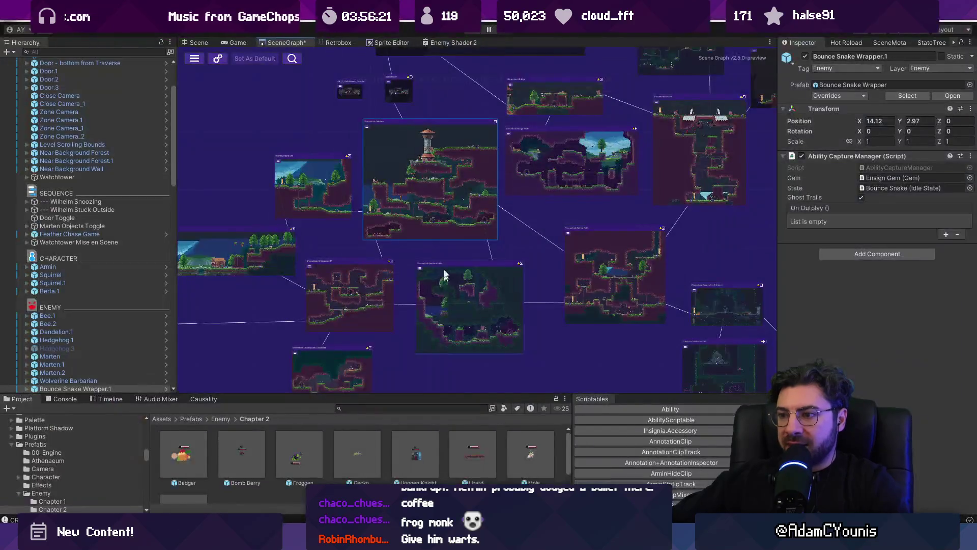
pyautogui.scroll(10, 456, 249)
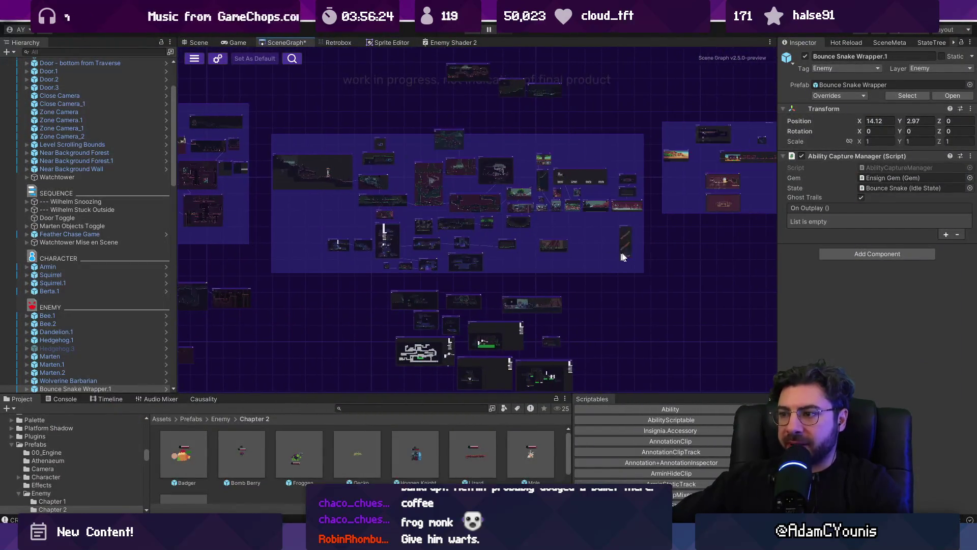
pyautogui.doubleClick(435, 264)
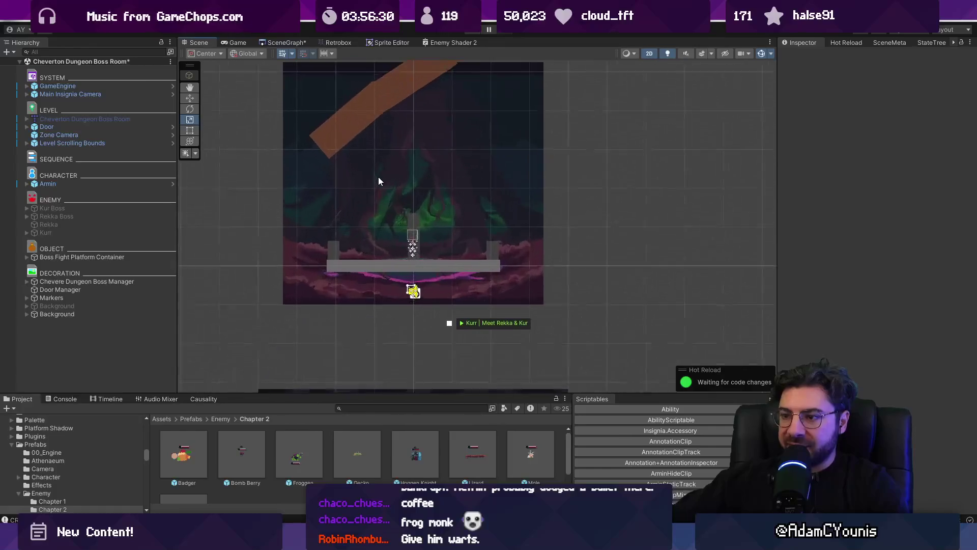
pyautogui.hotkey('alt', 'Tab')
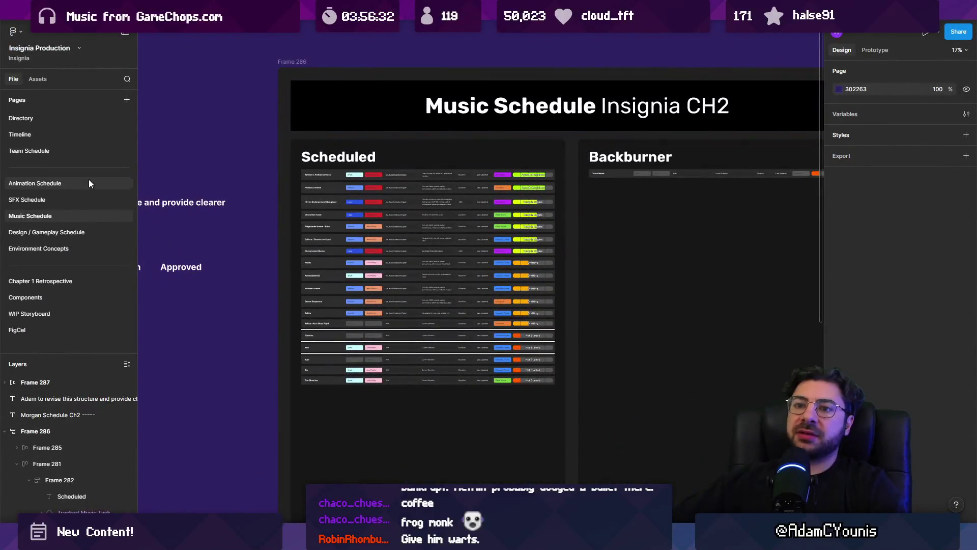
# - Browse the Animation and SFX Schedule pages, then move to the Insignia working design document
pyautogui.click(88, 182)
pyautogui.click(87, 195)
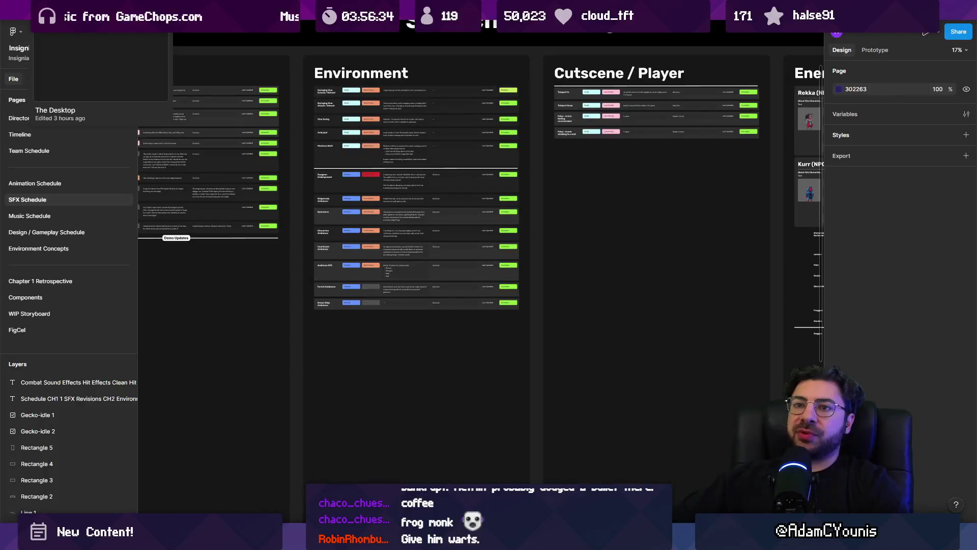
pyautogui.click(102, 10)
pyautogui.click(283, 11)
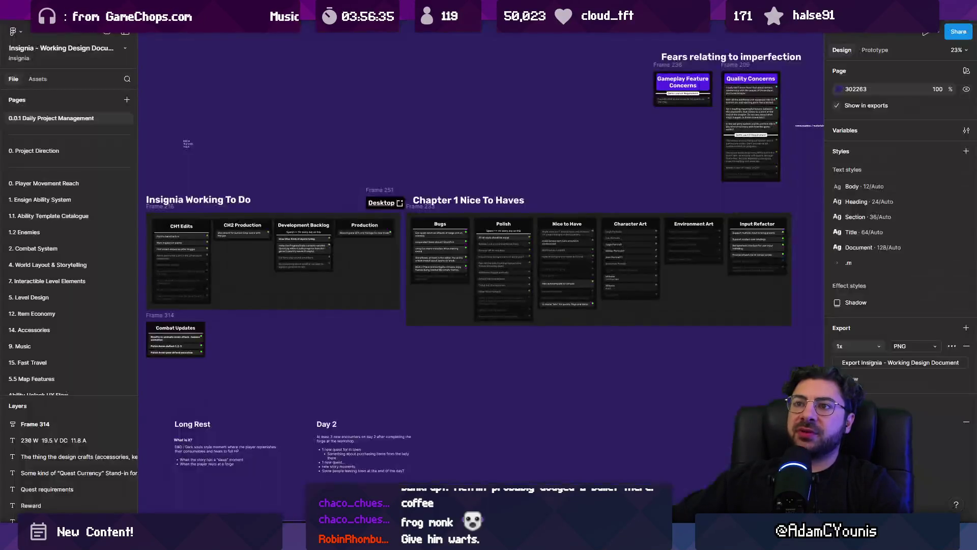
# - Open the Boss Fights page and pan onto the tree-shaped boss arena concept
pyautogui.click(75, 267)
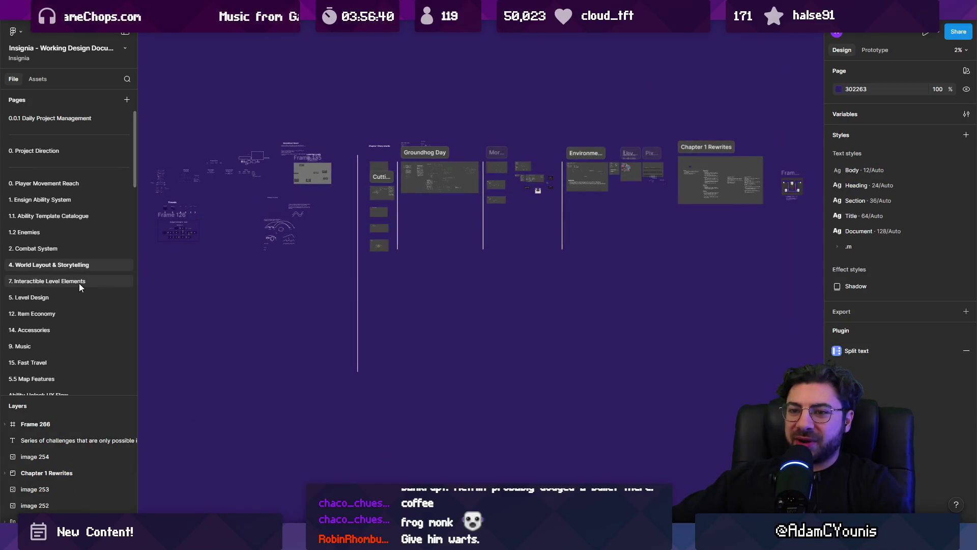
pyautogui.scroll(-2, 83, 304)
pyautogui.scroll(-2, 84, 304)
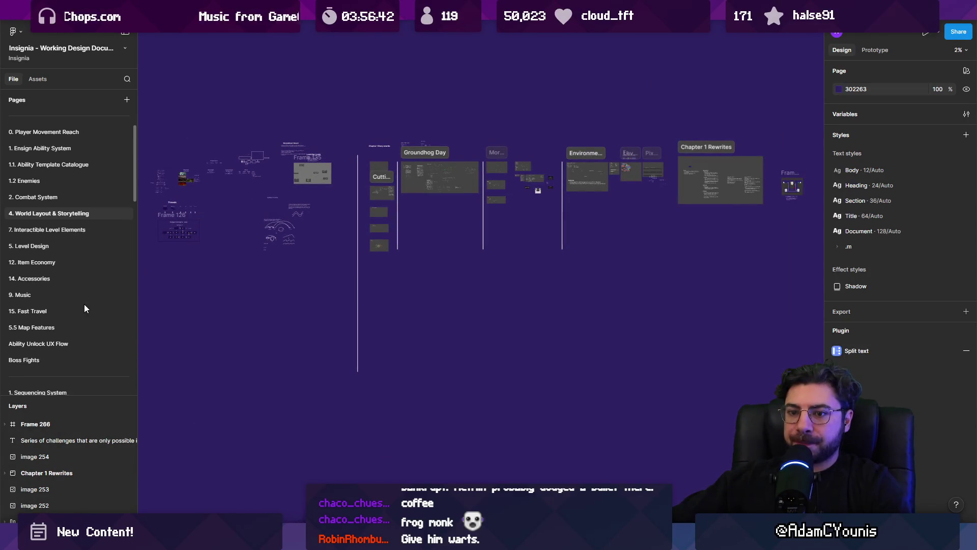
pyautogui.click(75, 307)
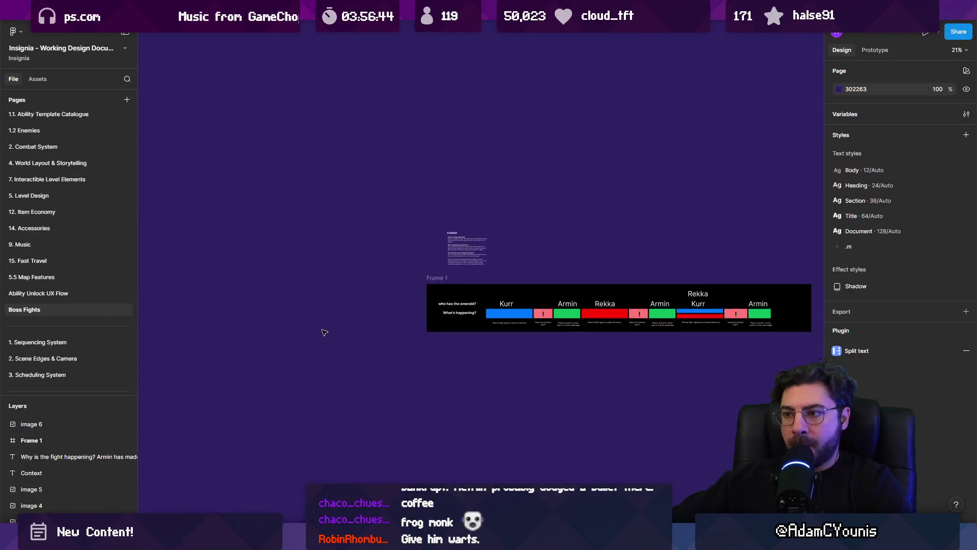
pyautogui.scroll(-5, 400, 313)
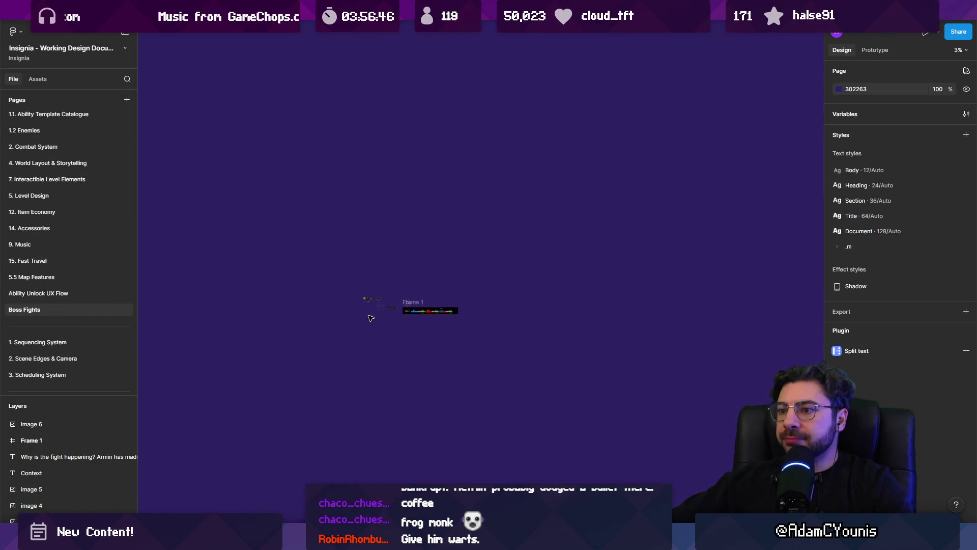
pyautogui.scroll(10, 370, 318)
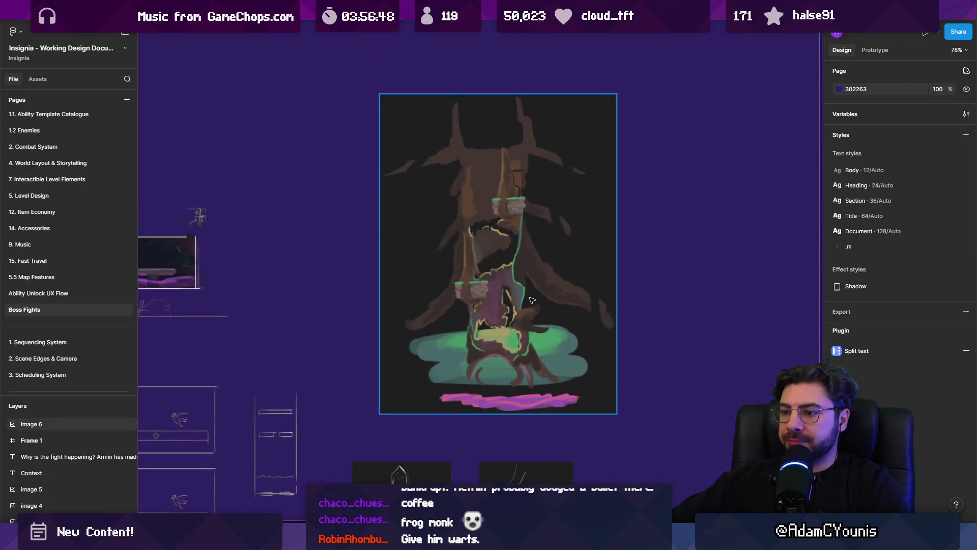
pyautogui.moveTo(532, 300)
pyautogui.mouseDown()
pyautogui.moveTo(476, 170)
pyautogui.moveTo(500, 248)
pyautogui.mouseUp()
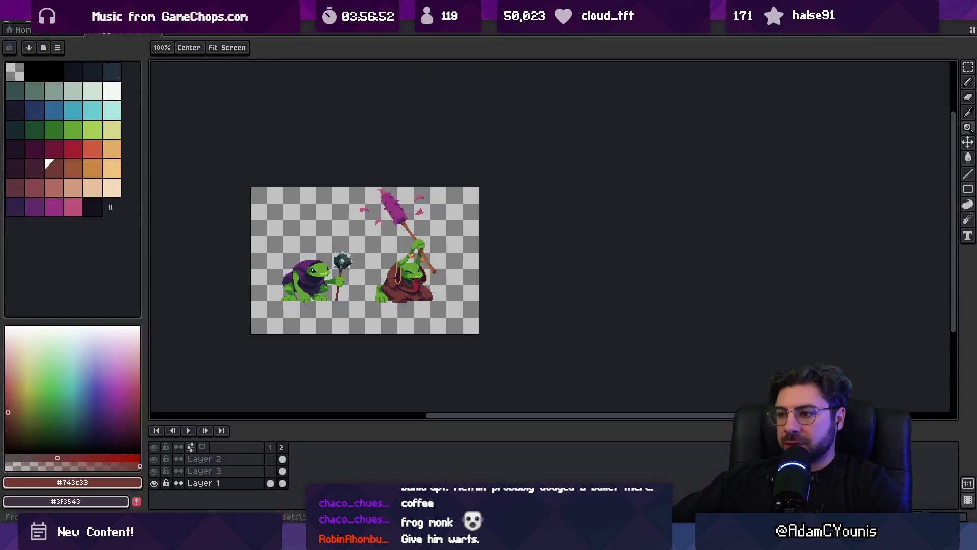
pyautogui.hotkey('alt', 'Tab')
pyautogui.click(12, 26)
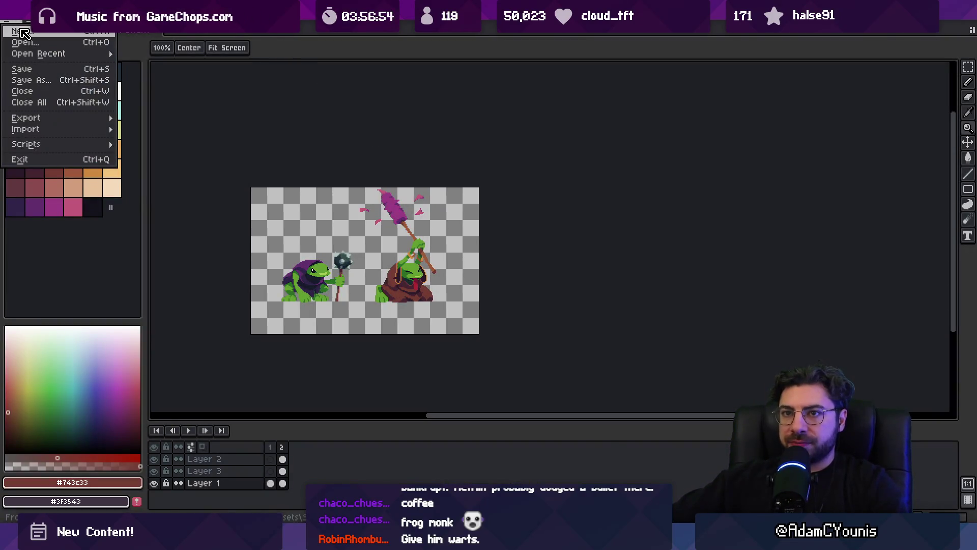
# - Create a new 640×360 sprite, then search Everything for boss arena .ase files
pyautogui.click(23, 33)
pyautogui.write('640')
pyautogui.press('Tab')
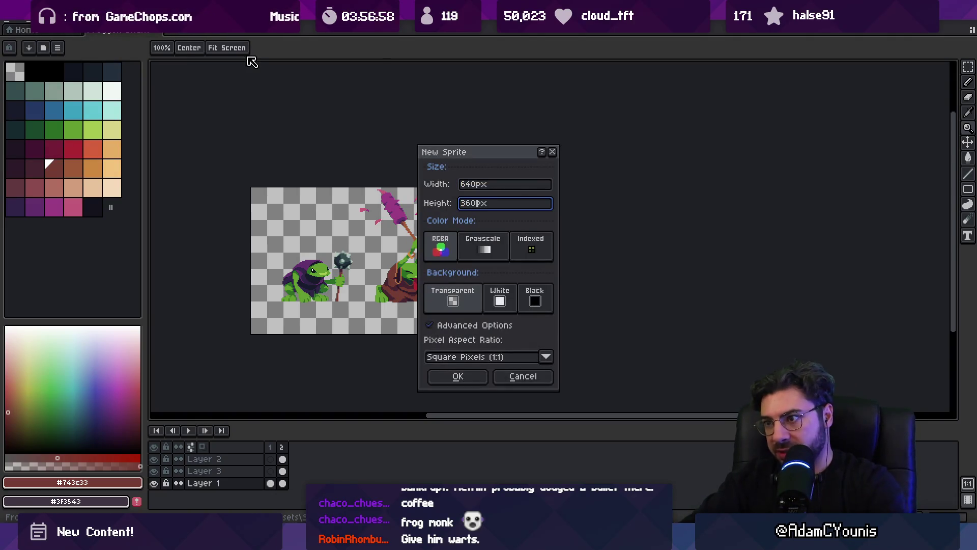
pyautogui.press('Return')
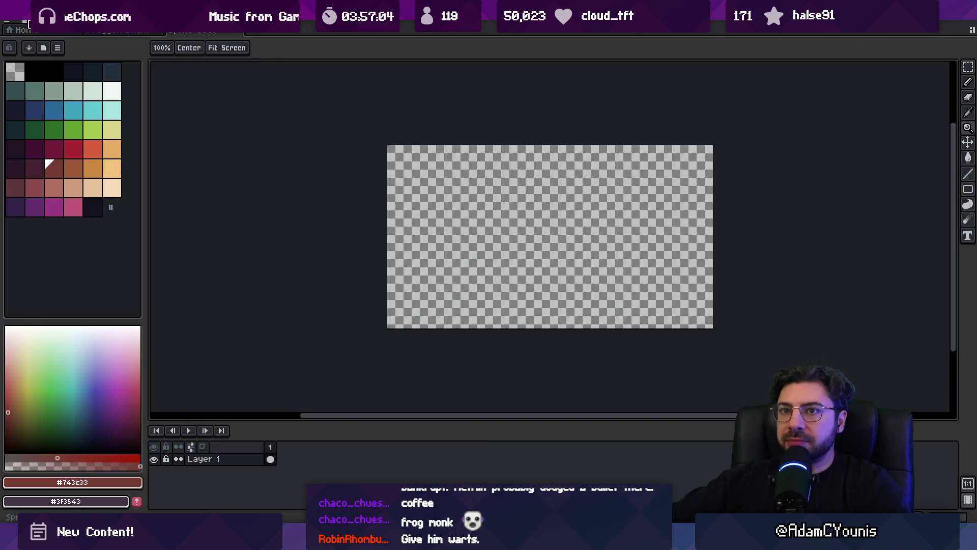
pyautogui.hotkey('alt', 'Tab')
pyautogui.write('bo')
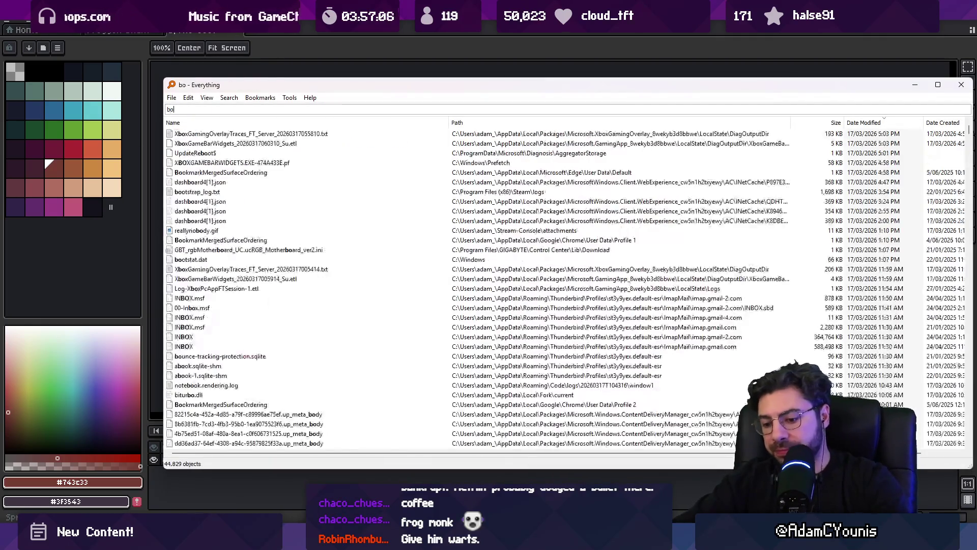
pyautogui.write('ss arena .ase')
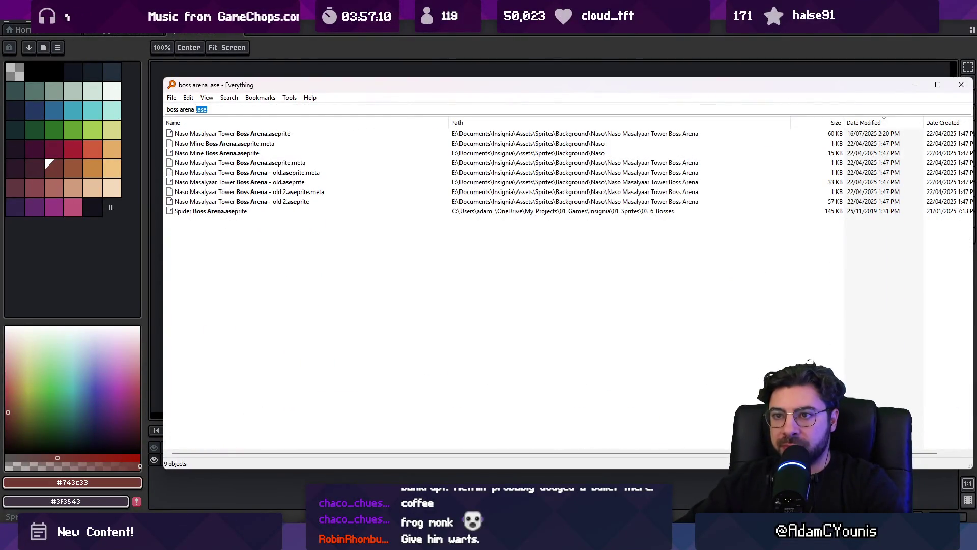
pyautogui.write('cheverton')
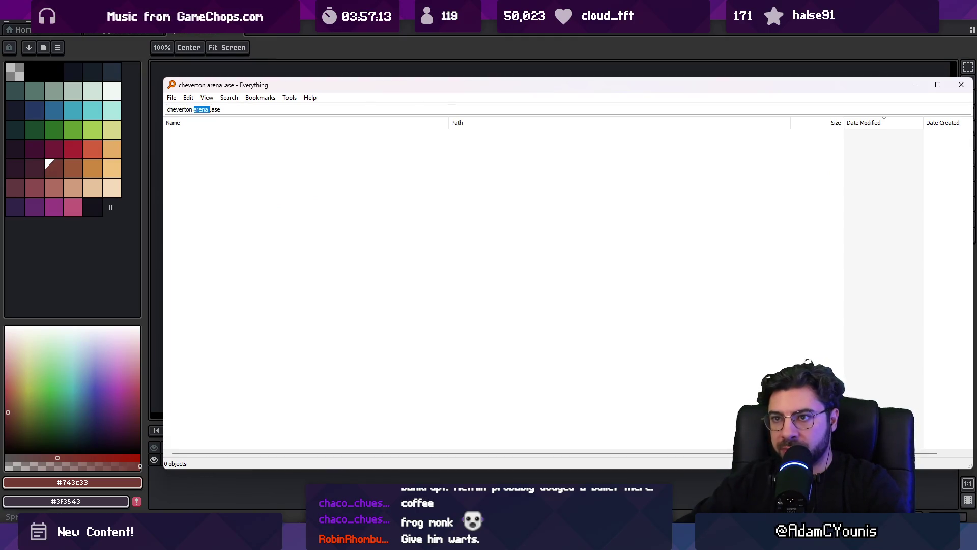
pyautogui.write('bo')
# - Refine the Everything query to cave boss files and pick Dungeon Roots - Boss Room
pyautogui.press('BackSpace')
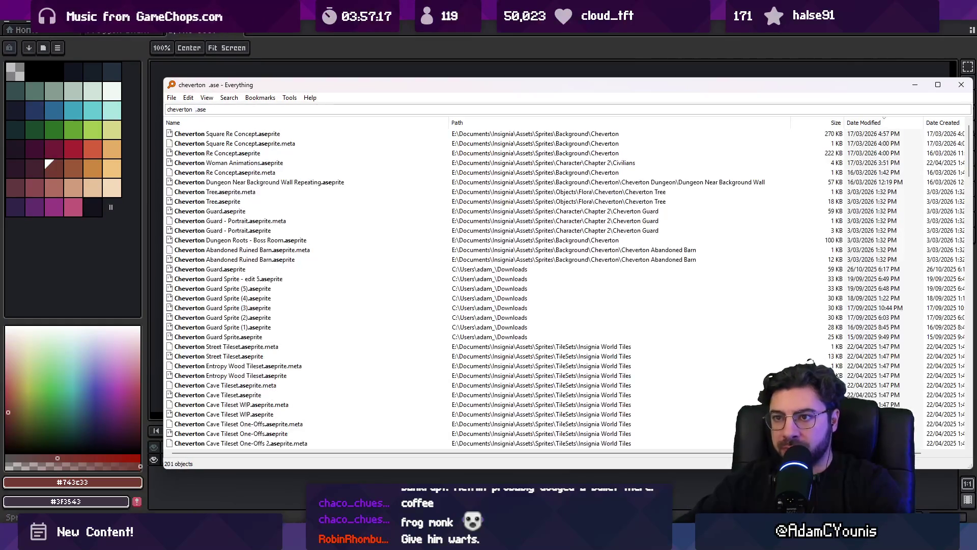
pyautogui.write('ca')
pyautogui.write('vbe')
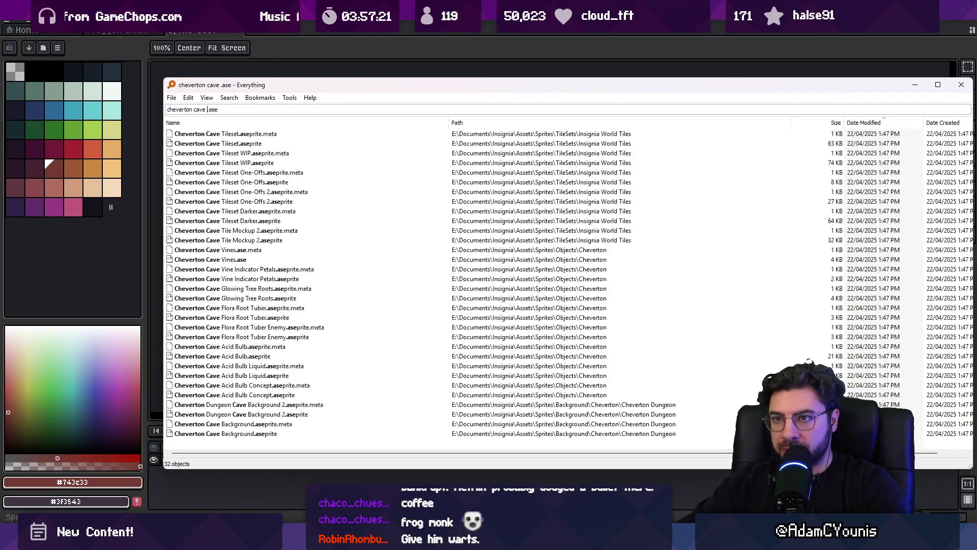
pyautogui.write(' boss')
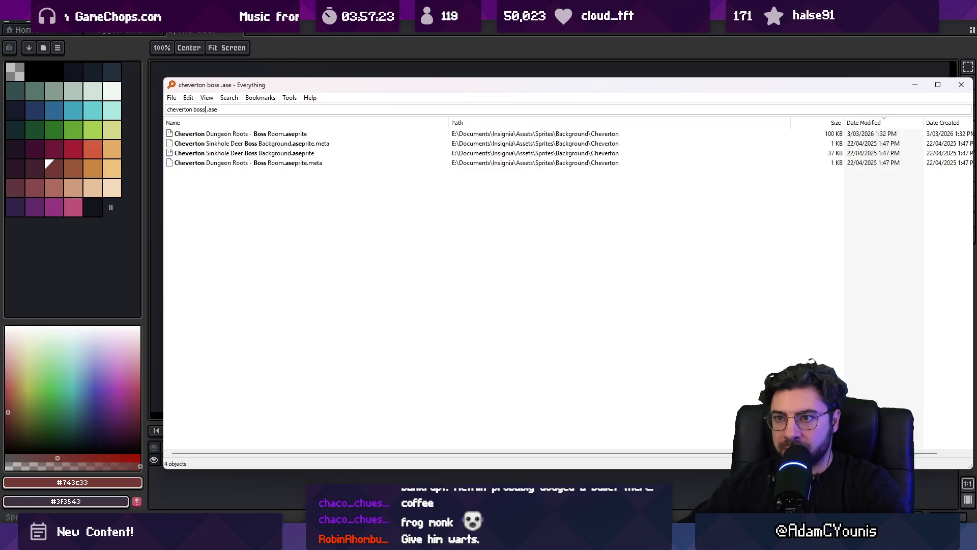
pyautogui.click(241, 133)
# - Open the Dungeon Roots - Boss Room sprite, look over the cave, then return to the blank sprite
pyautogui.press('Return')
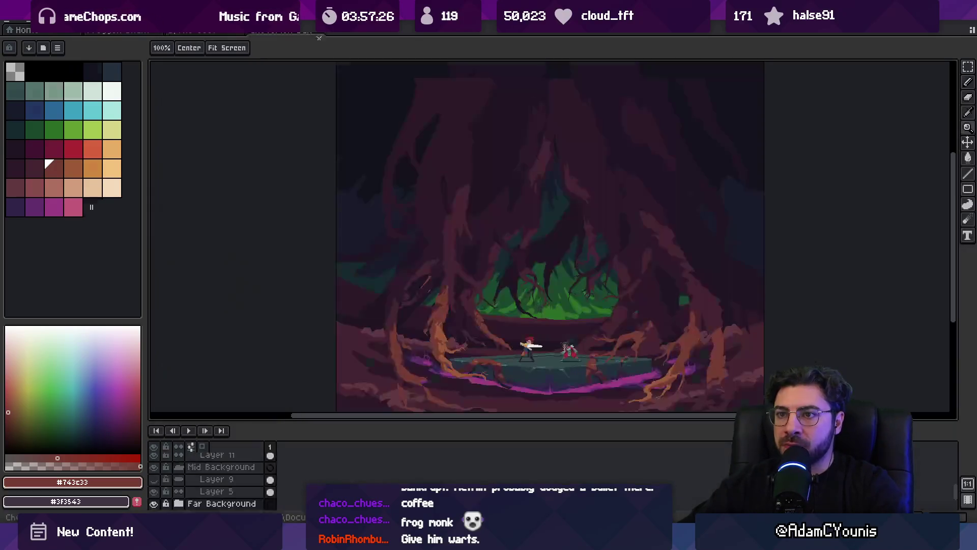
pyautogui.moveTo(610, 298); pyautogui.dragTo(550, 270)
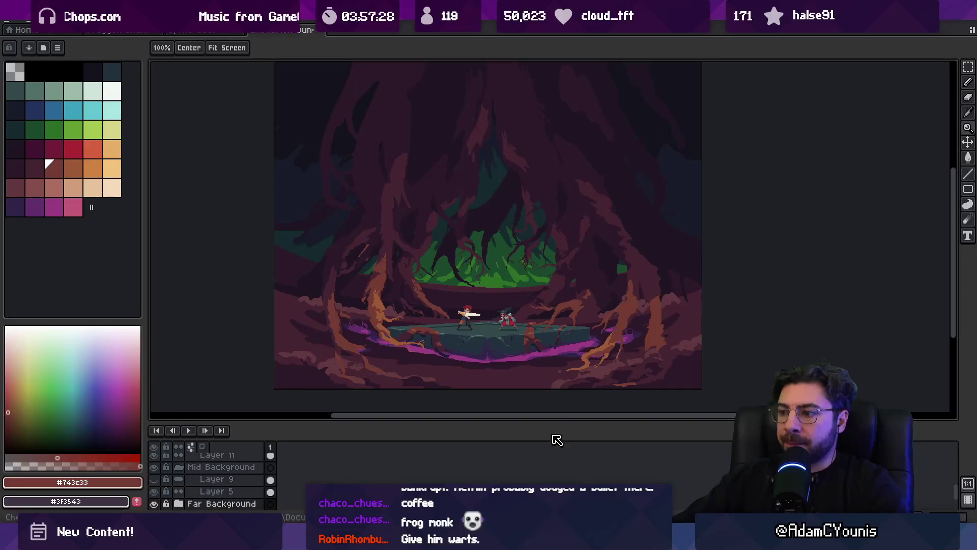
pyautogui.moveTo(549, 427); pyautogui.dragTo(548, 455)
pyautogui.scroll(1, 490, 284)
pyautogui.scroll(-1, 482, 301)
pyautogui.scroll(2, 478, 265)
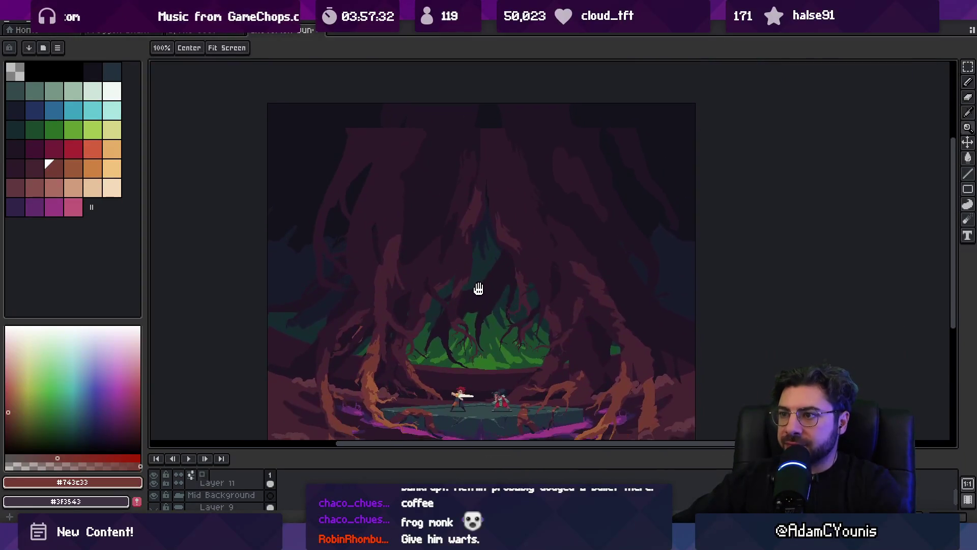
pyautogui.press('v')
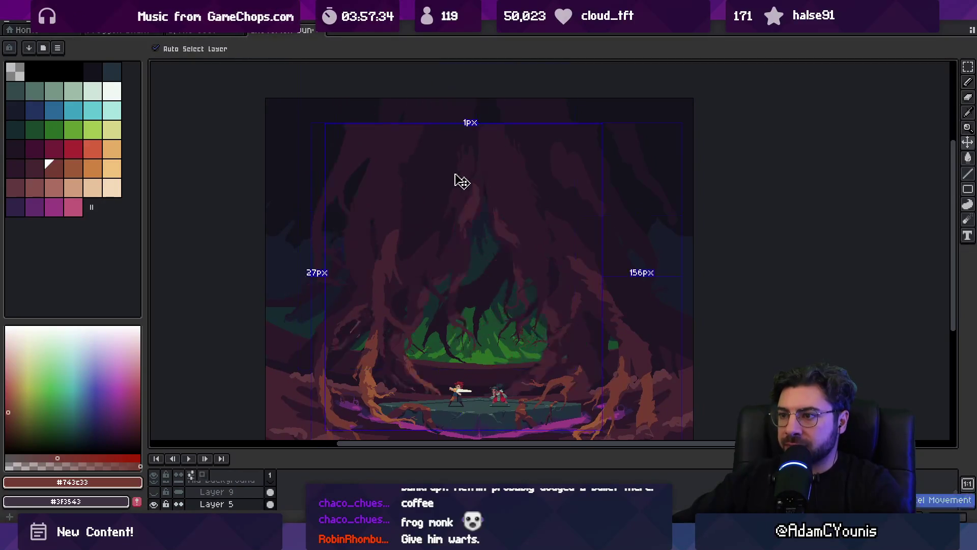
pyautogui.scroll(-1, 431, 216)
pyautogui.scroll(1, 432, 225)
pyautogui.moveTo(445, 242)
pyautogui.mouseDown()
pyautogui.moveTo(449, 226)
pyautogui.moveTo(449, 251)
pyautogui.moveTo(448, 241)
pyautogui.mouseUp()
pyautogui.click(192, 33)
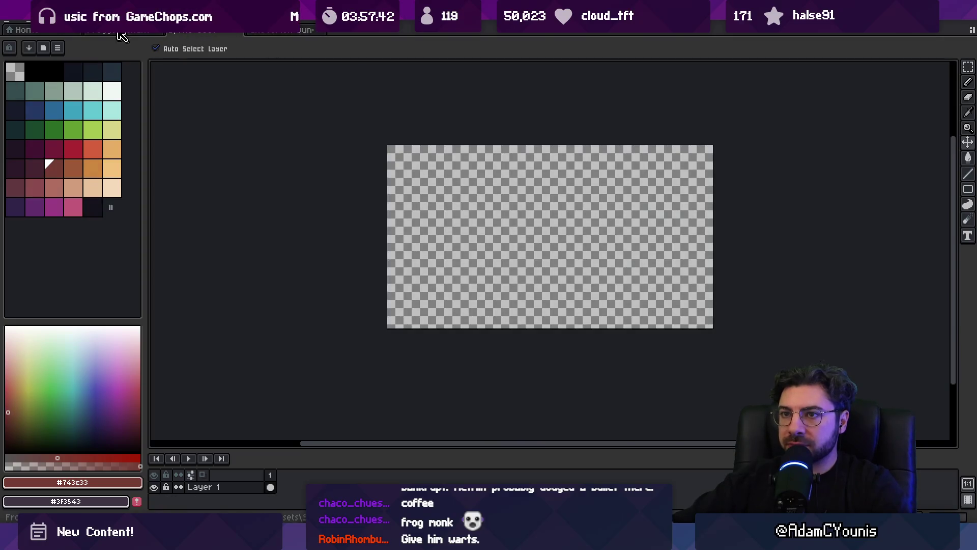
# - Resize the blank sprite's canvas to 840 px wide, entering 640 for the height
pyautogui.click(53, 21)
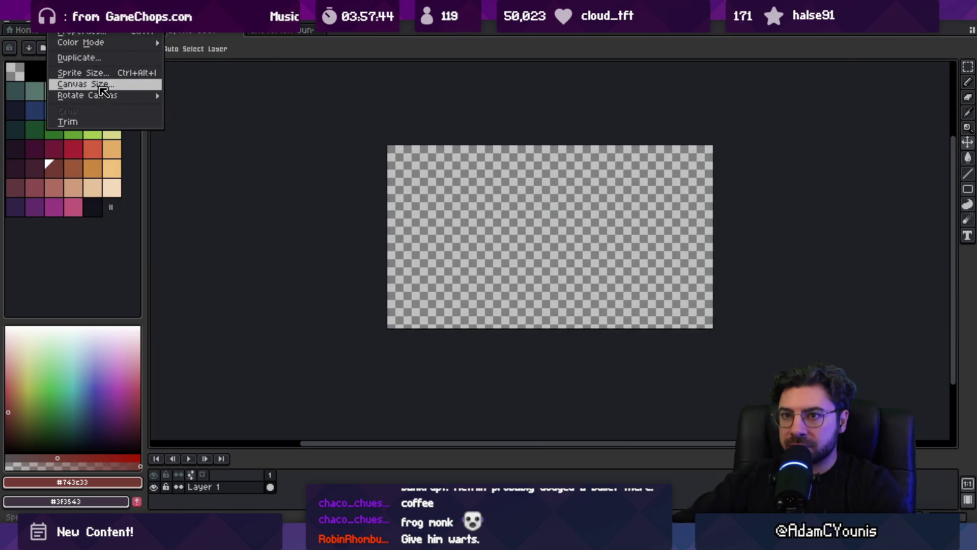
pyautogui.click(161, 83)
pyautogui.write('840')
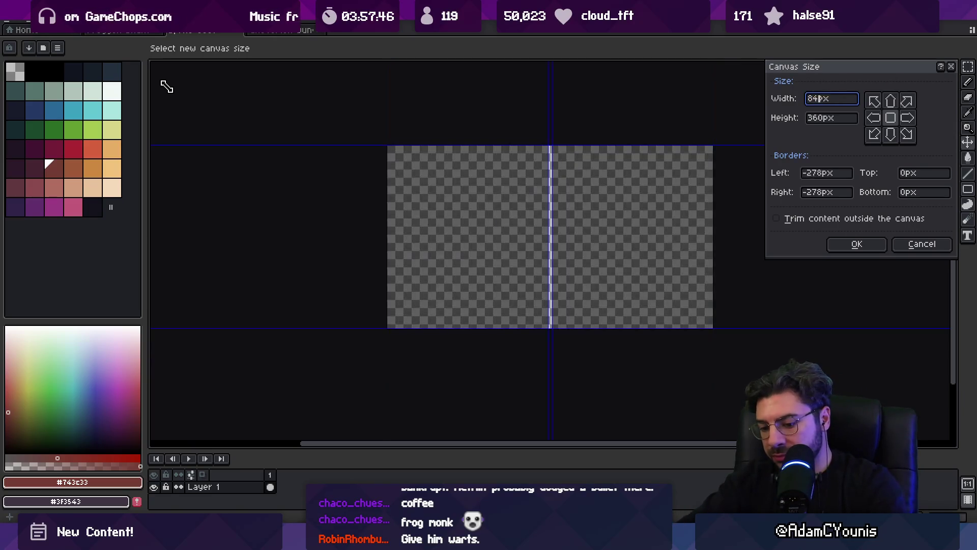
pyautogui.press('Return')
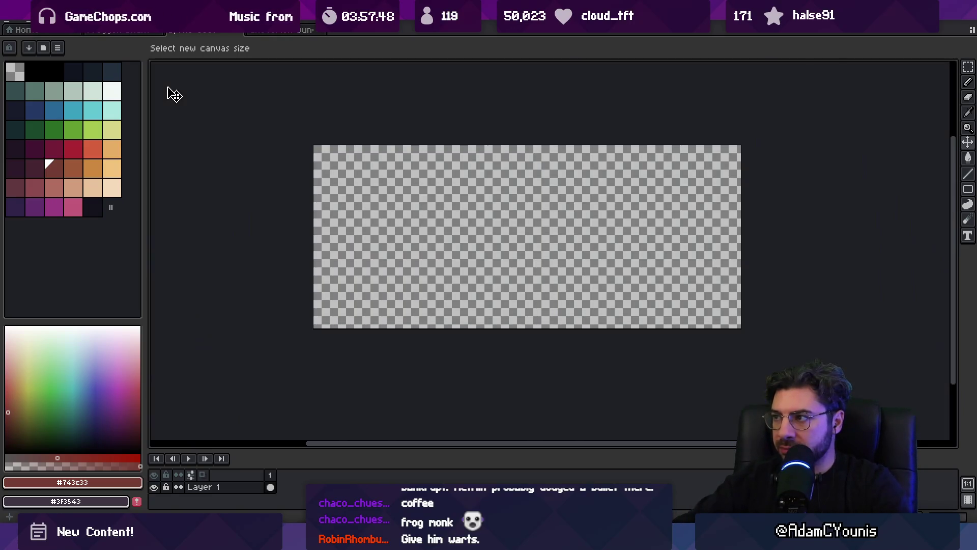
pyautogui.click(53, 20)
pyautogui.click(118, 85)
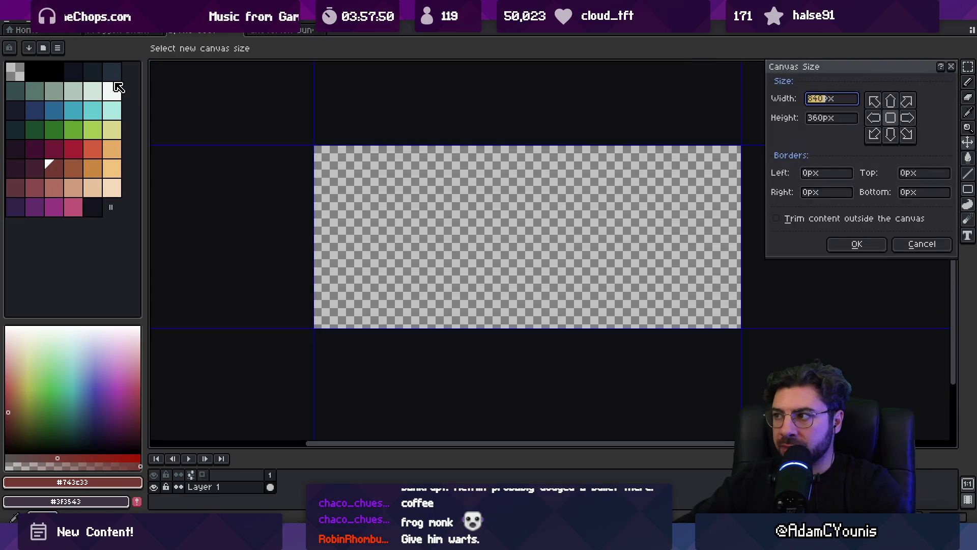
pyautogui.write('640')
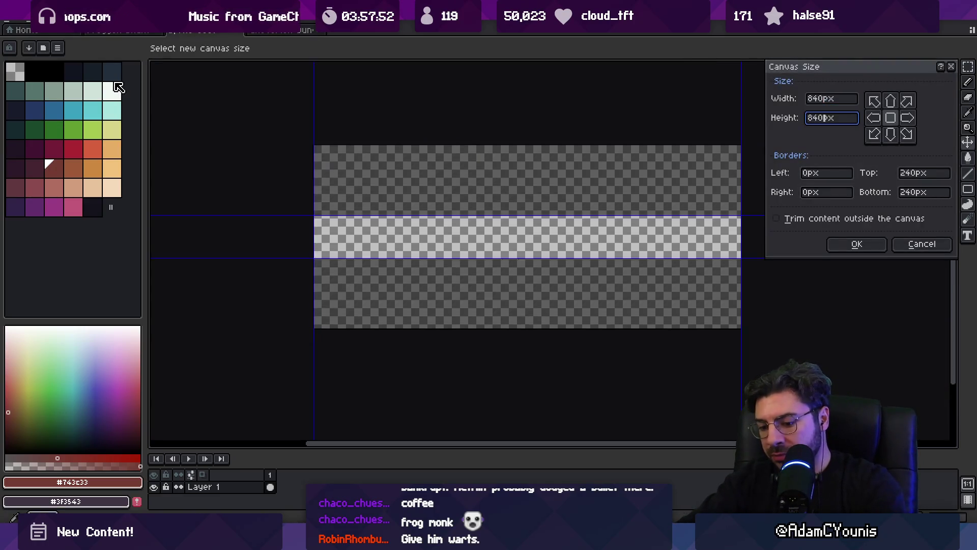
pyautogui.press('Return')
pyautogui.click(159, 31)
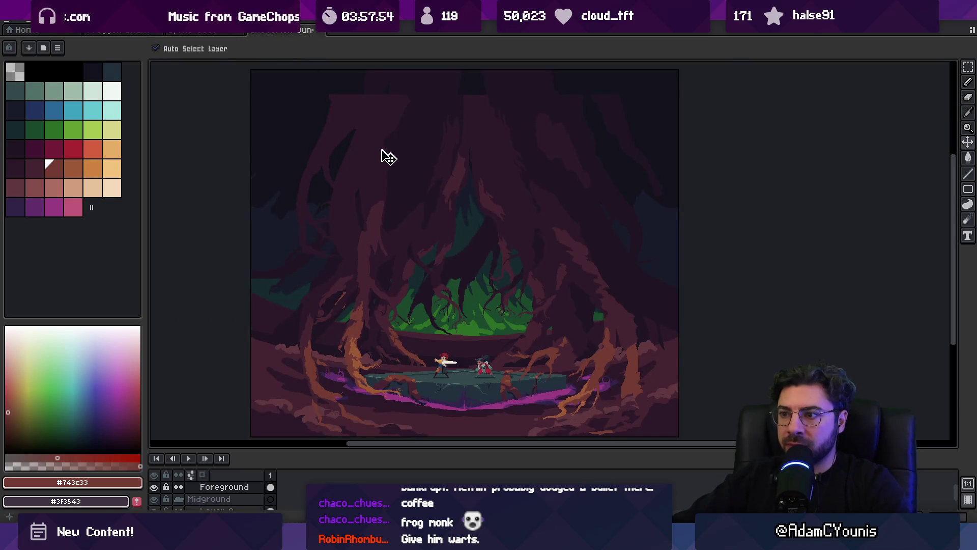
# - Paste the cave scene into the new sprite and align it to the top
pyautogui.scroll(-1, 427, 208)
pyautogui.scroll(1, 431, 214)
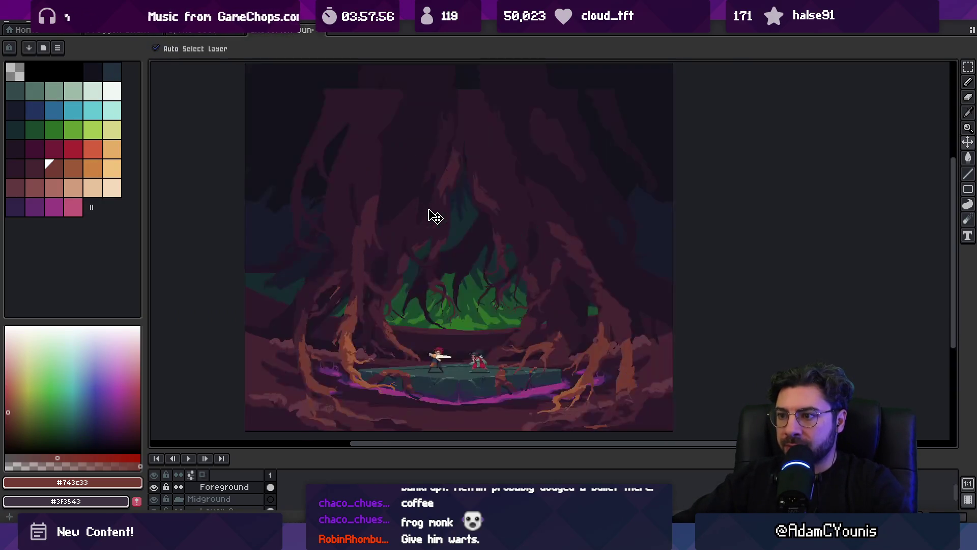
pyautogui.scroll(-1, 417, 234)
pyautogui.rightClick(241, 487)
pyautogui.click(285, 513)
pyautogui.hotkey('ctrl', 'z')
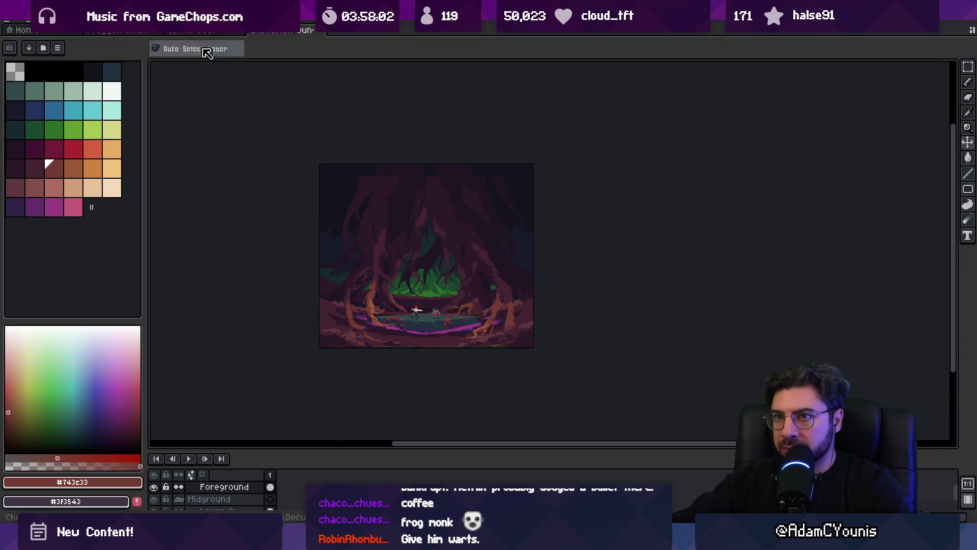
pyautogui.click(201, 31)
pyautogui.hotkey('ctrl', 'v')
pyautogui.scroll(-2, 427, 179)
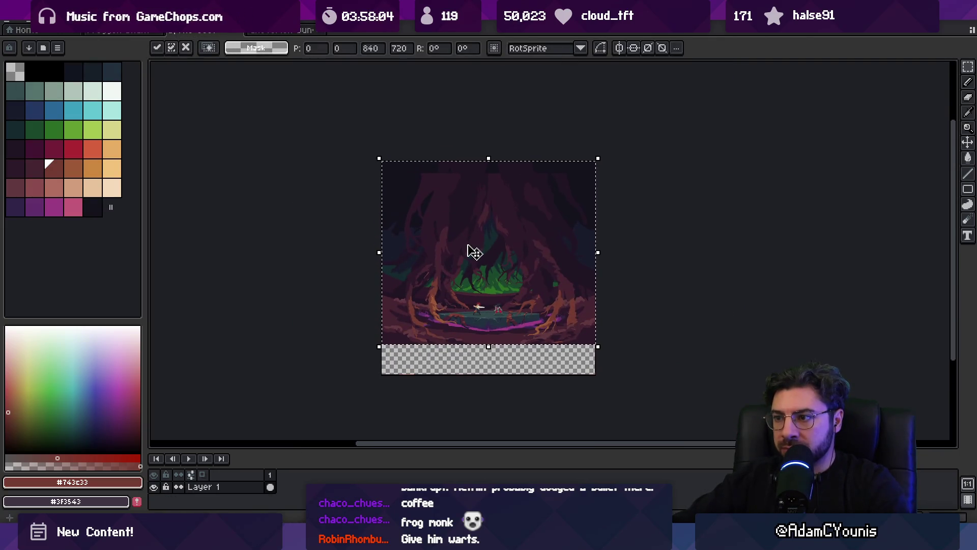
pyautogui.press('Return')
pyautogui.moveTo(501, 222)
pyautogui.mouseDown()
pyautogui.moveTo(499, 305)
pyautogui.moveTo(502, 220)
pyautogui.mouseUp()
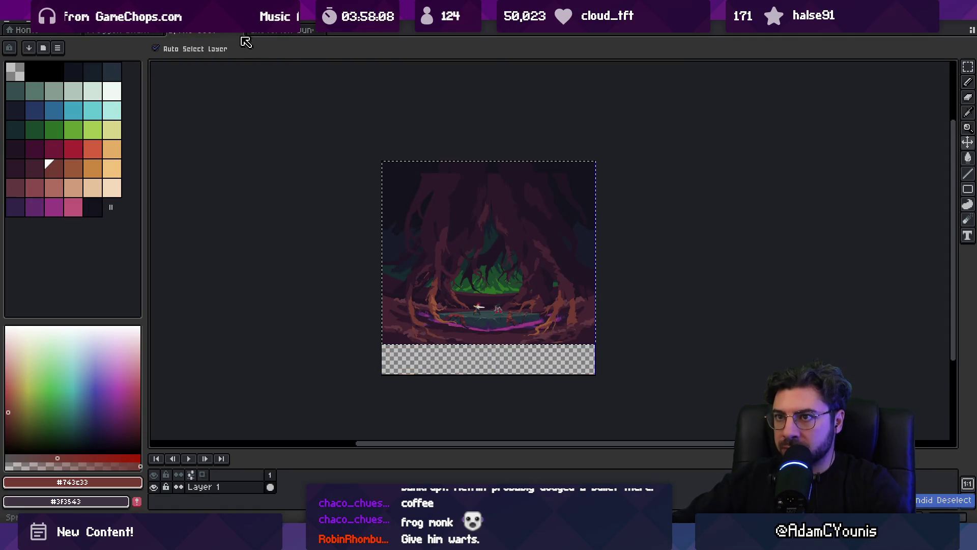
# - Copy the Layer 6 mountain art into the new sprite as Layer 2, below Layer 1
pyautogui.hotkey('ctrl', 'Tab')
pyautogui.click(432, 294)
pyautogui.hotkey('ctrl', 'z')
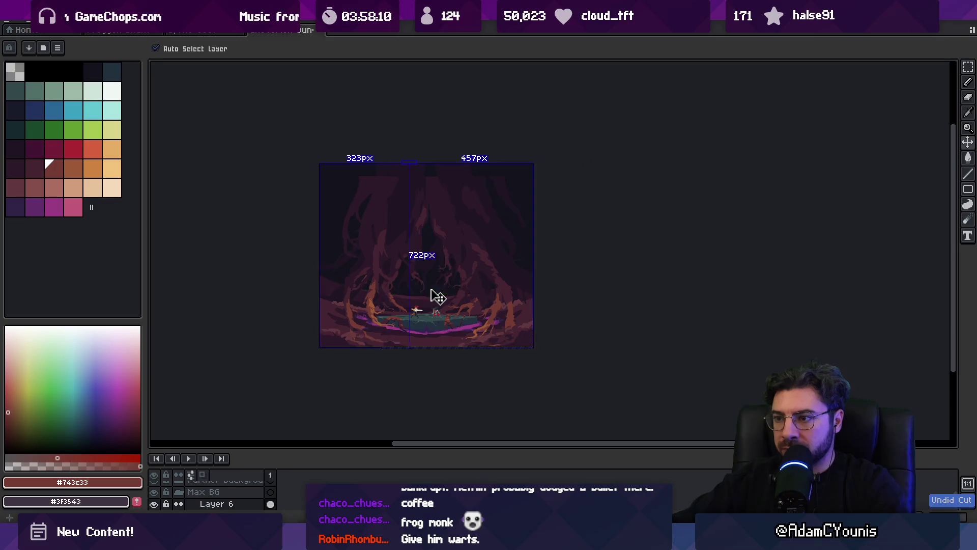
pyautogui.hotkey('ctrl', 'Tab')
pyautogui.hotkey('ctrl', 'z')
pyautogui.hotkey('ctrl', 'v')
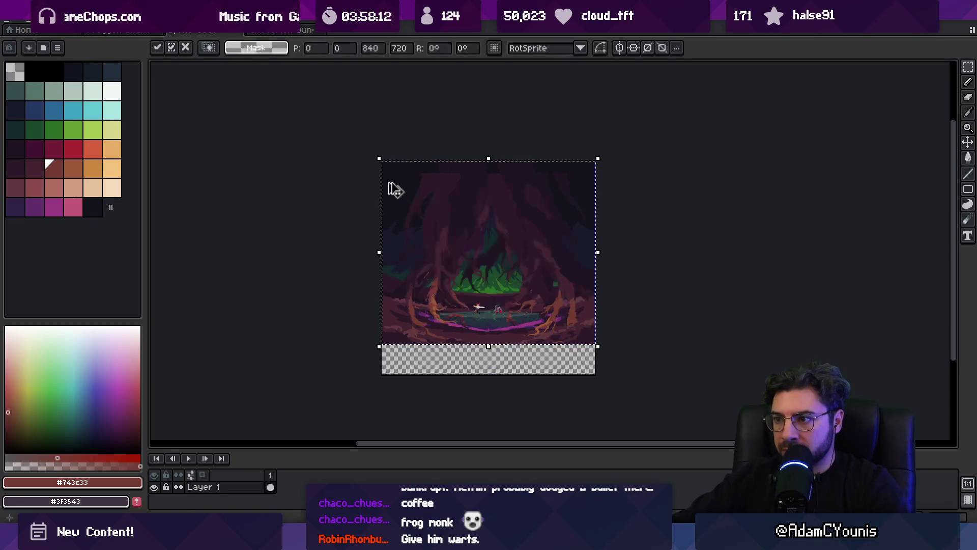
pyautogui.hotkey('shift', 'n')
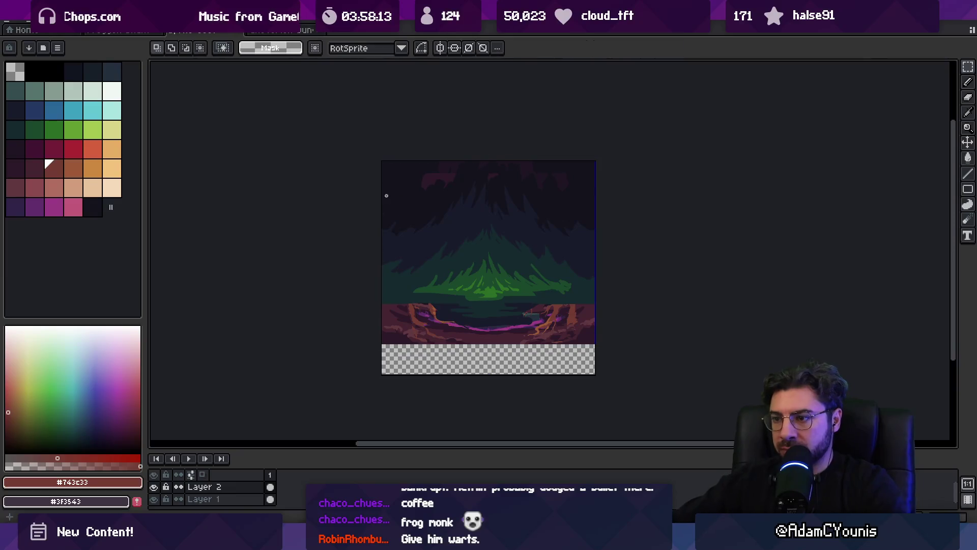
pyautogui.moveTo(203, 486)
pyautogui.mouseDown()
pyautogui.moveTo(192, 488)
pyautogui.moveTo(193, 500)
pyautogui.mouseUp()
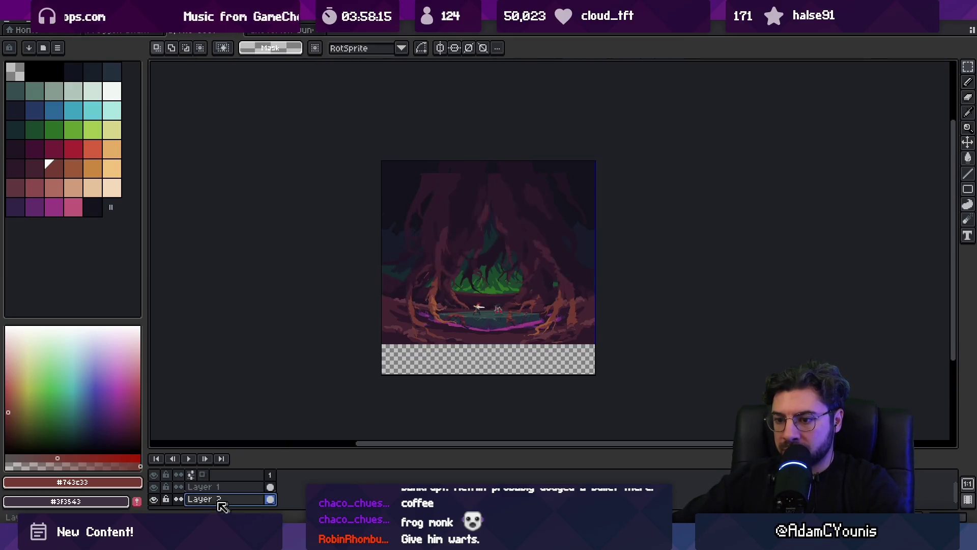
# - Hide the cave layer and bucket-fill the top-left and top-right sky gaps with #13131d
pyautogui.click(154, 486)
pyautogui.press('v')
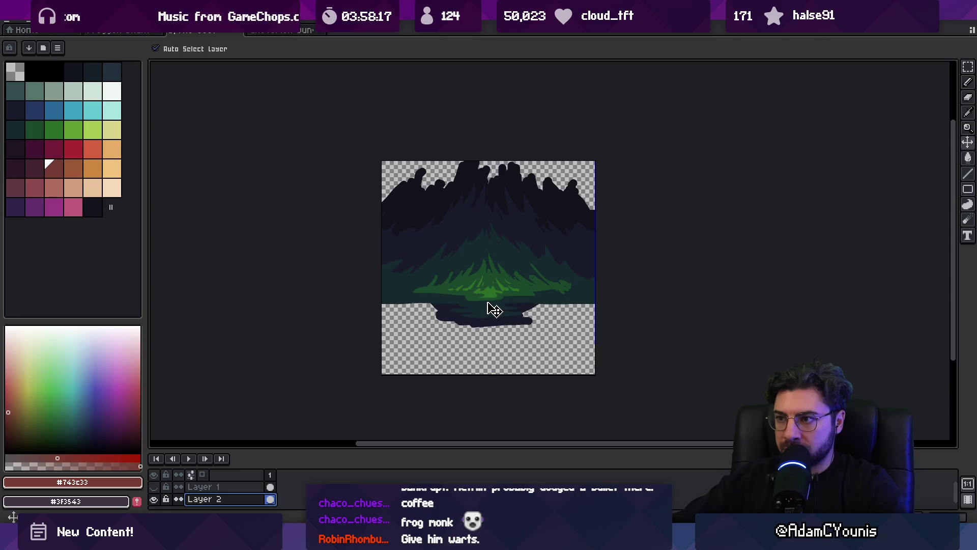
pyautogui.press('i')
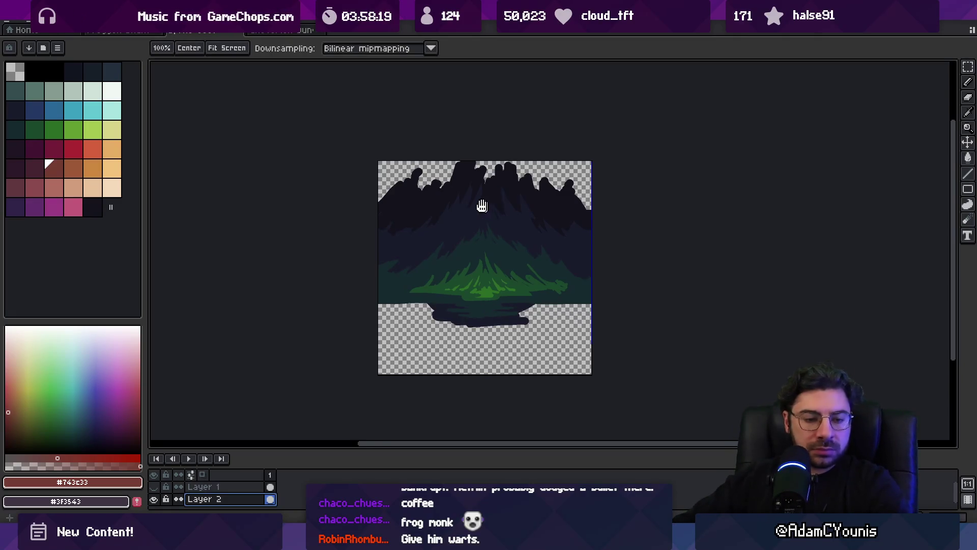
pyautogui.scroll(2, 461, 203)
pyautogui.click(542, 131)
pyautogui.press('g')
pyautogui.click(464, 131)
pyautogui.click(369, 89)
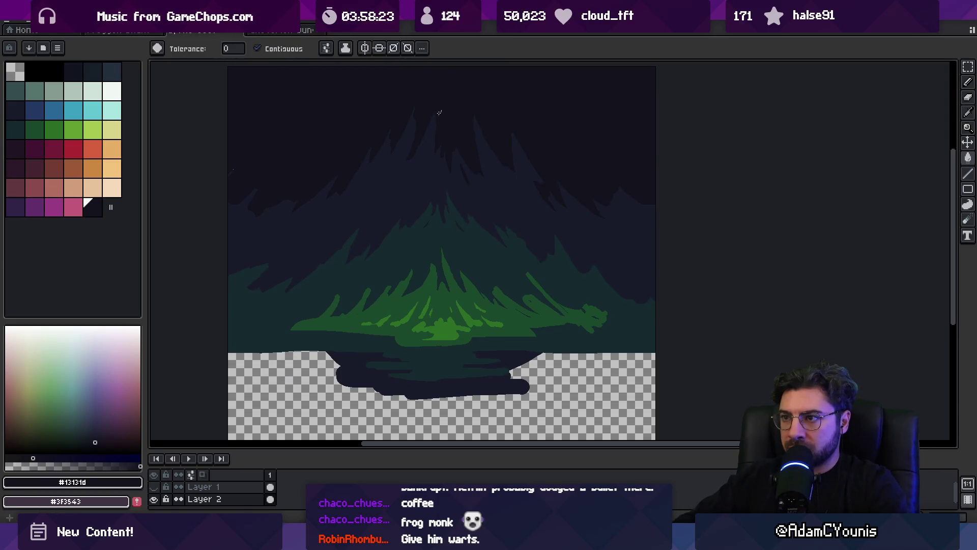
pyautogui.press('b')
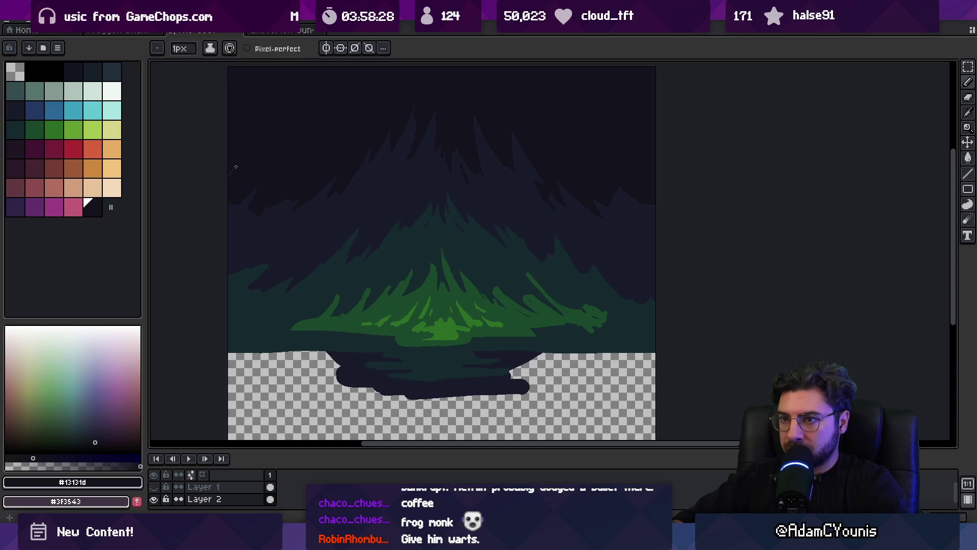
pyautogui.press('z')
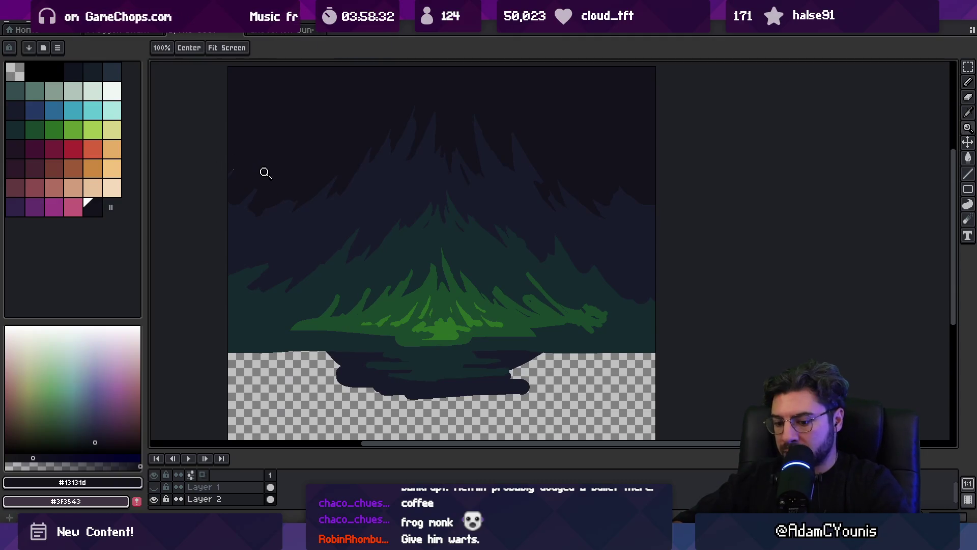